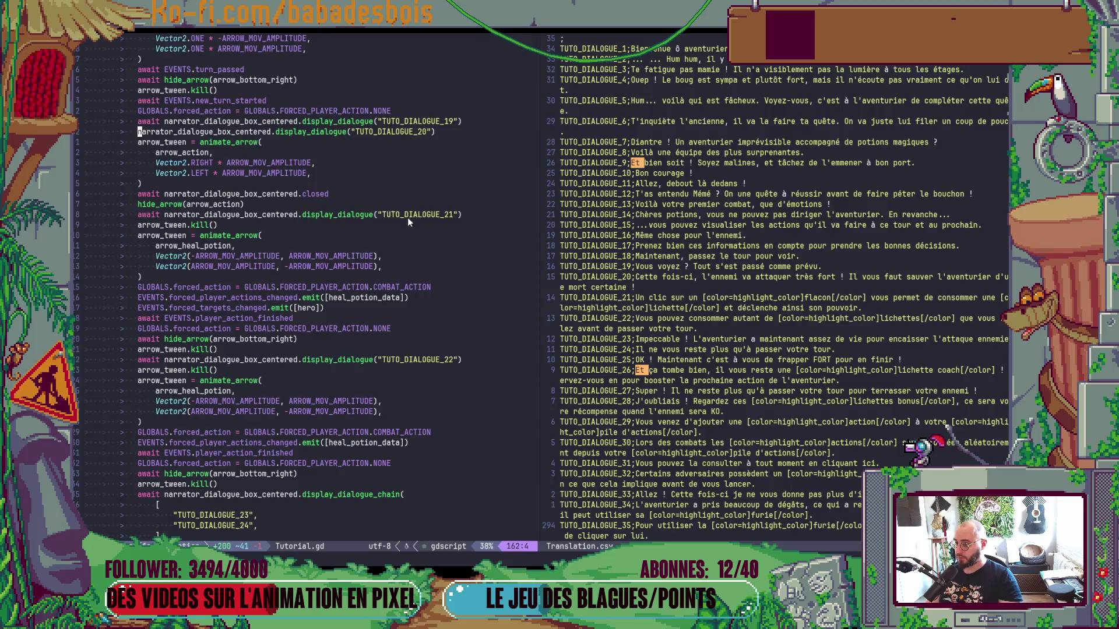
Close the old game window and relaunch PotionHero with F5 from the Godot editor.
key(alt+Tab)
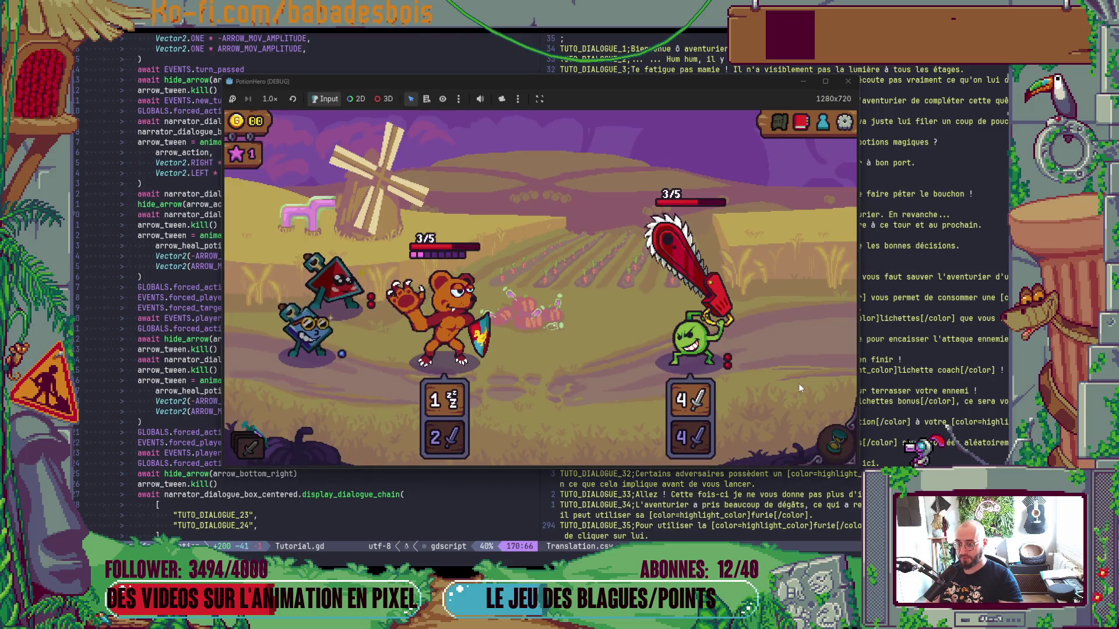
click(849, 82)
key(k)
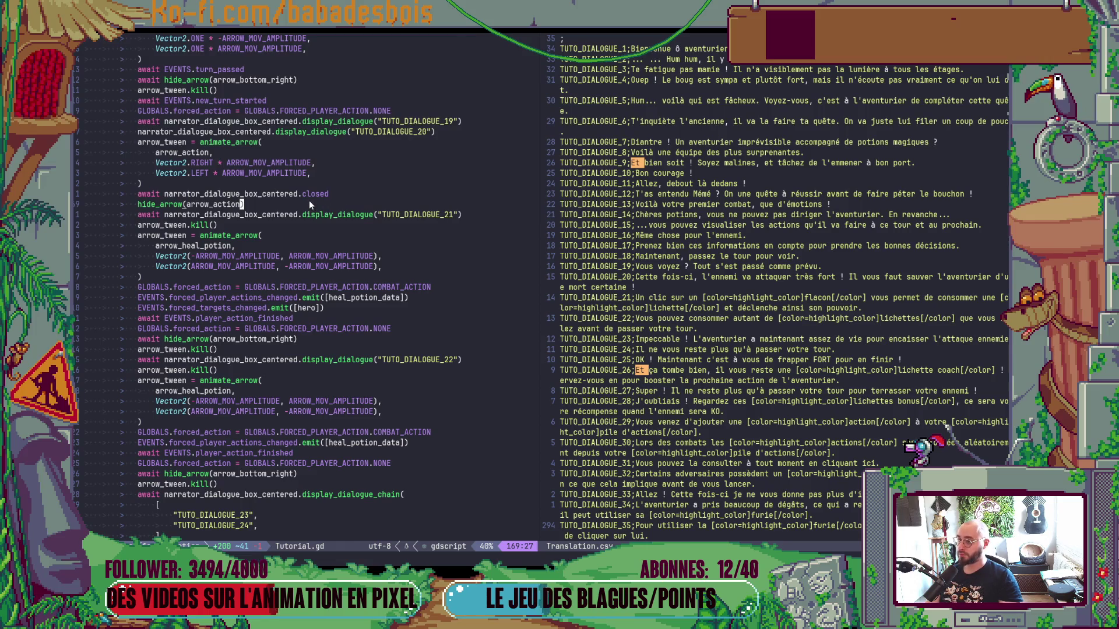
key(alt+Tab)
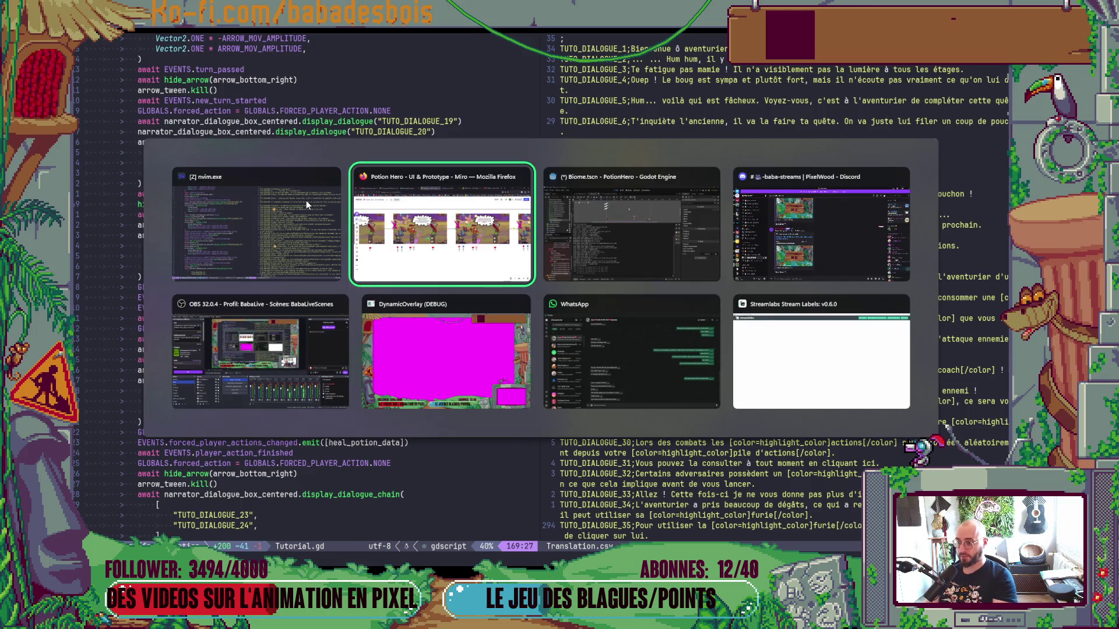
key(F5)
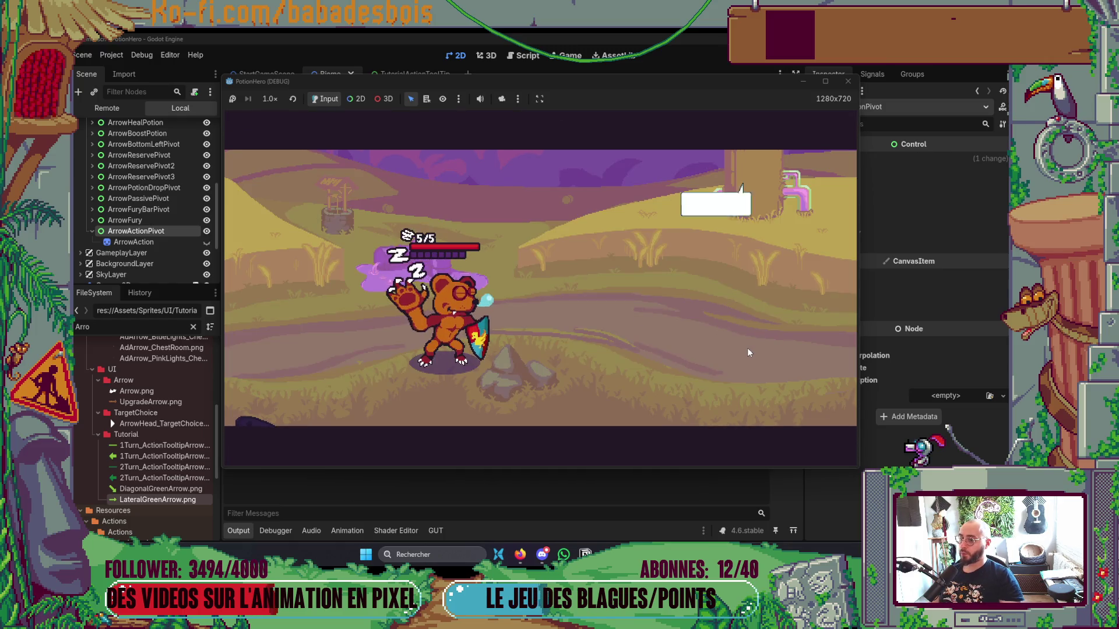
Advance through all nine intro dialogue lines, then go on to the next room.
click(747, 348)
click(747, 348)
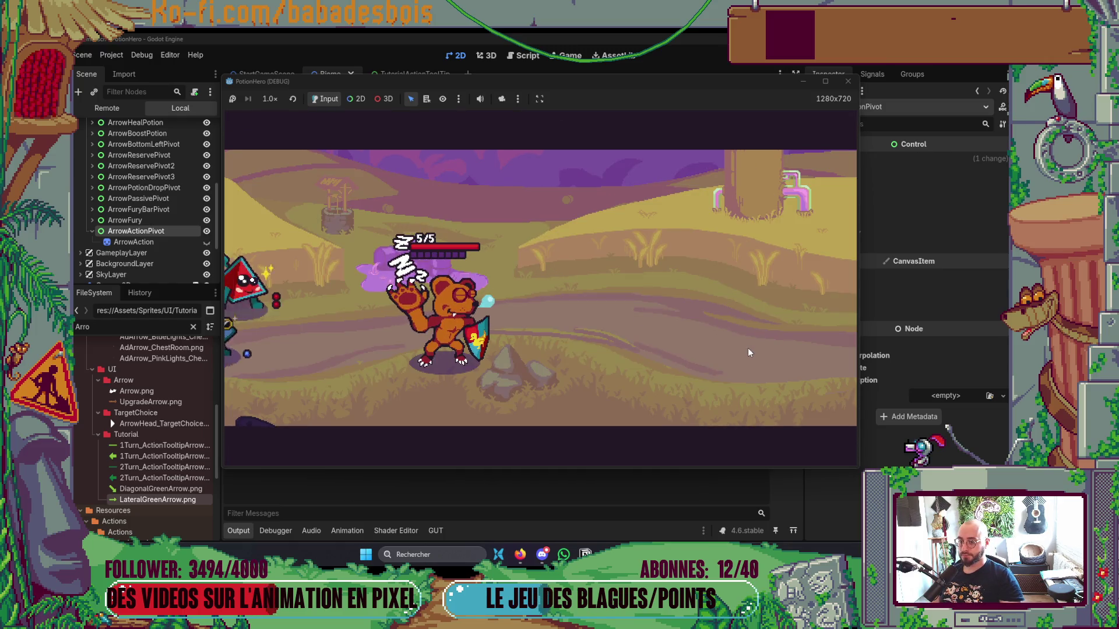
click(745, 348)
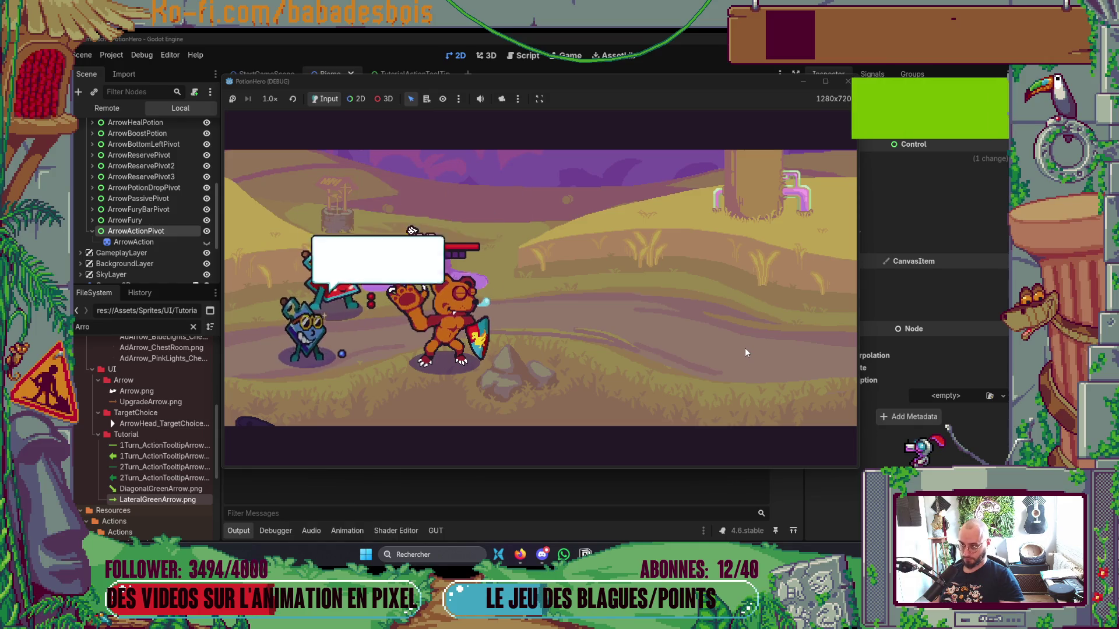
click(745, 347)
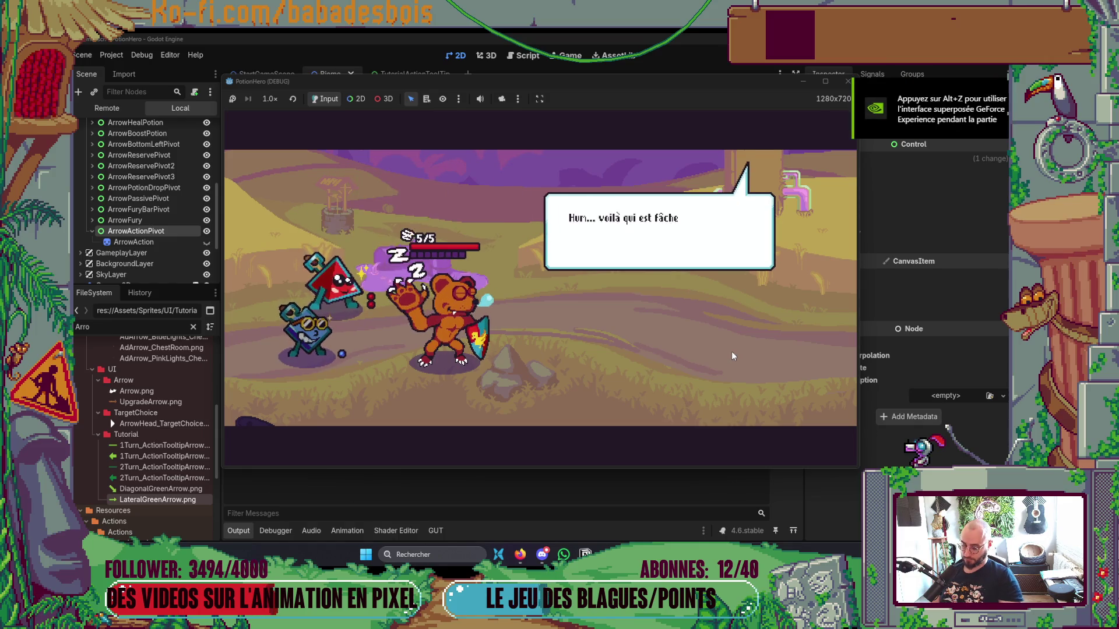
click(732, 351)
click(732, 351)
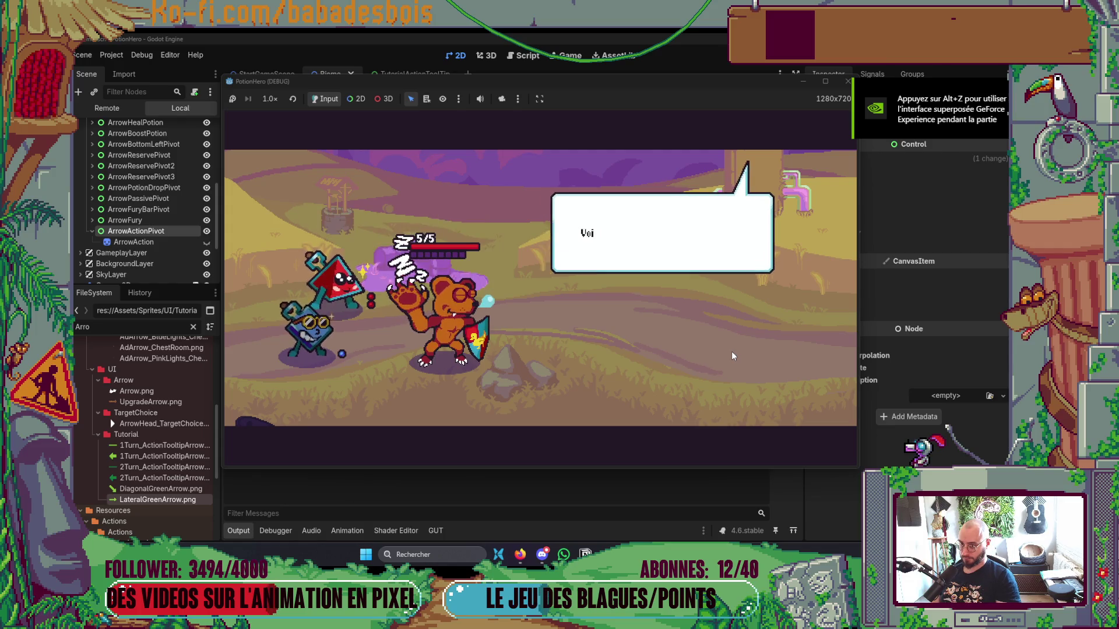
click(732, 352)
click(732, 351)
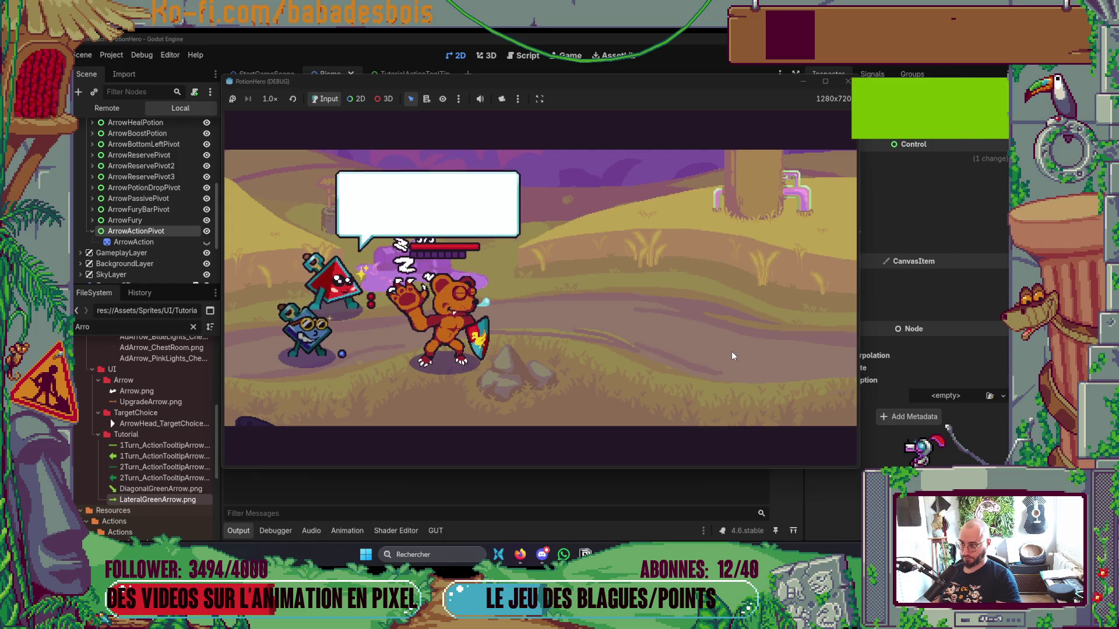
click(732, 351)
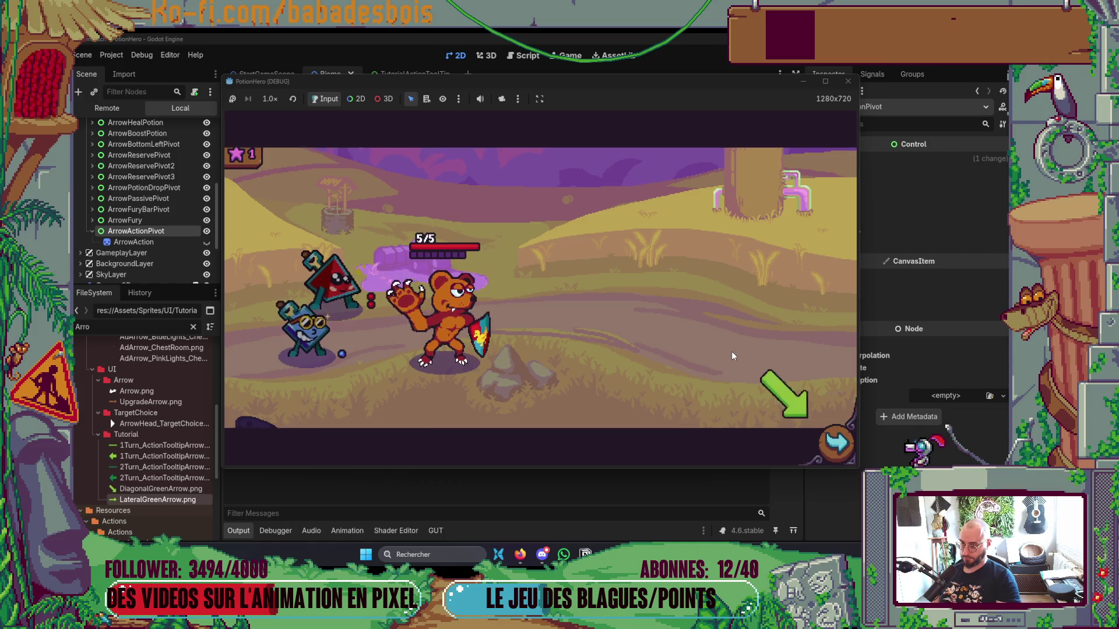
click(836, 443)
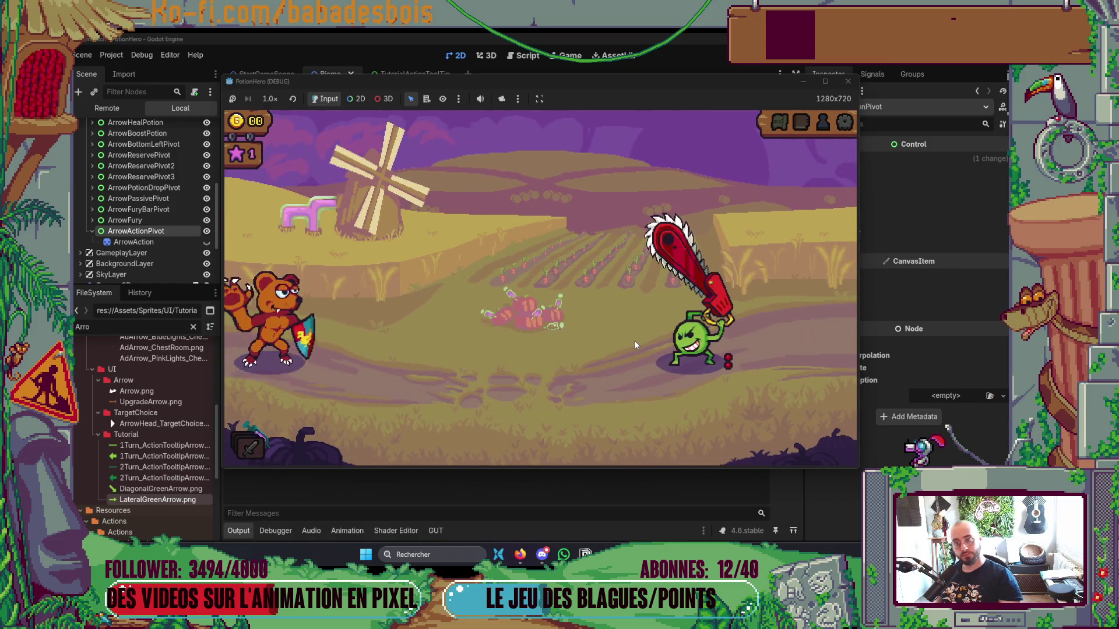
Read through the combat tutorial bubbles, then end the turn with the hourglass.
click(576, 376)
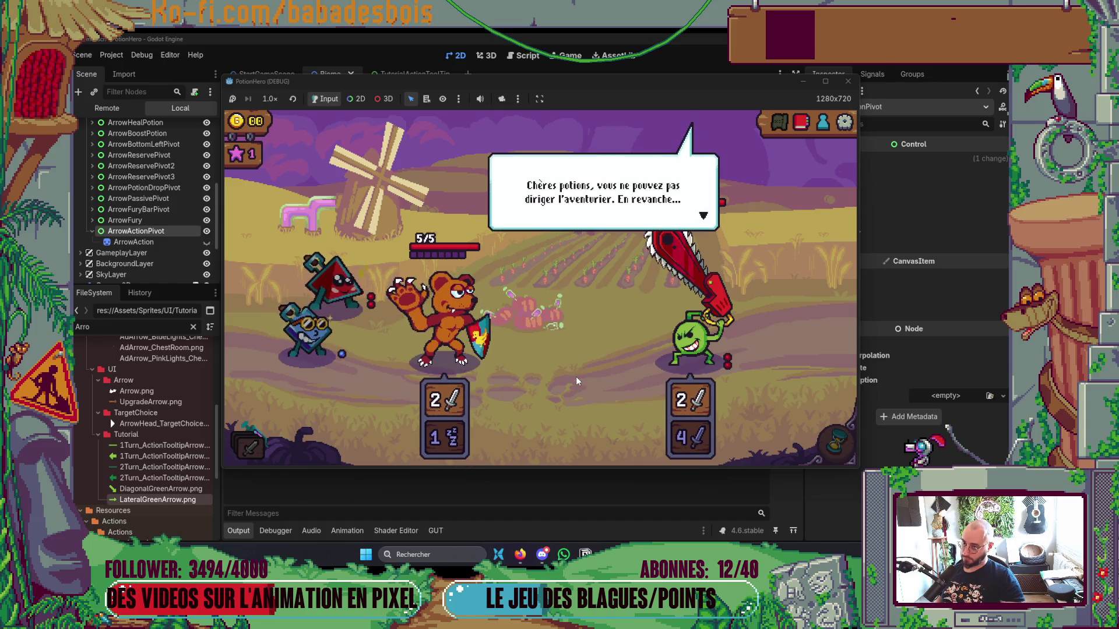
click(575, 376)
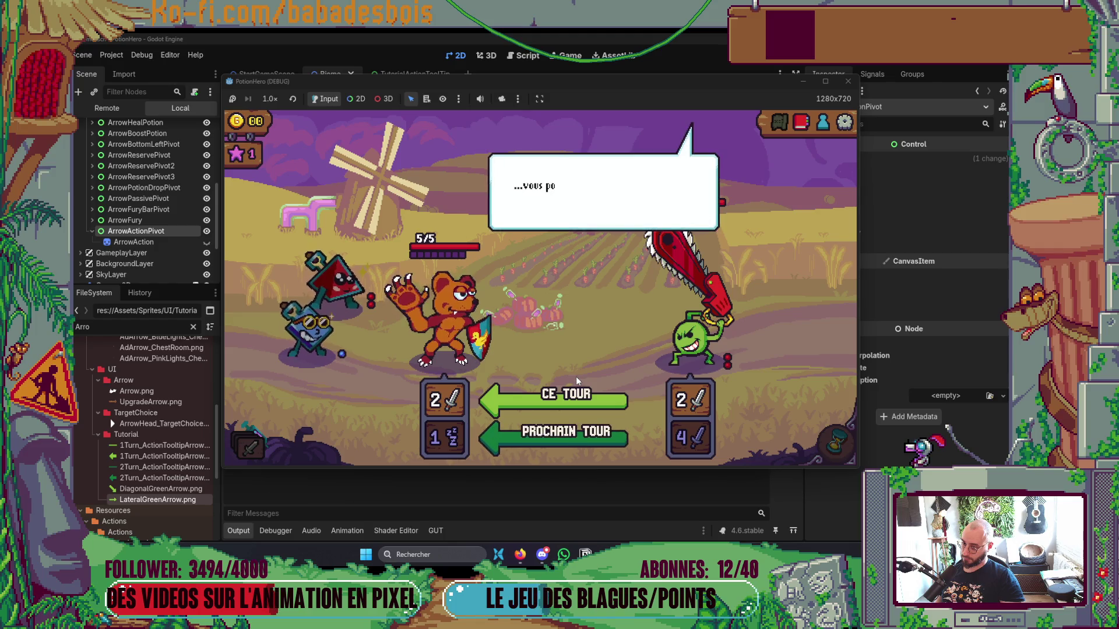
click(593, 365)
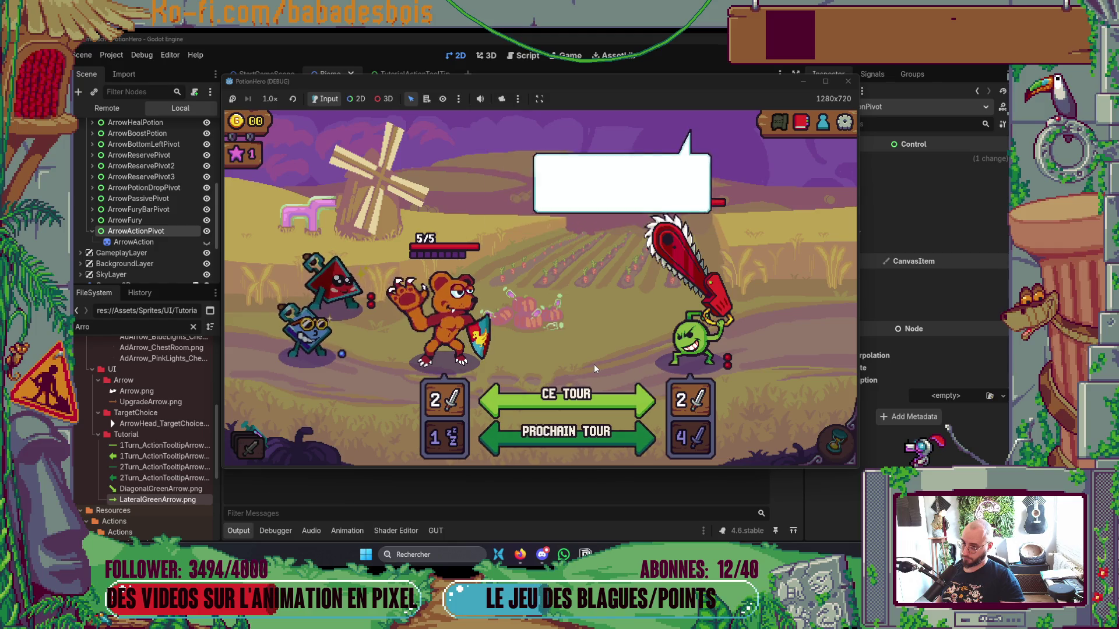
click(593, 364)
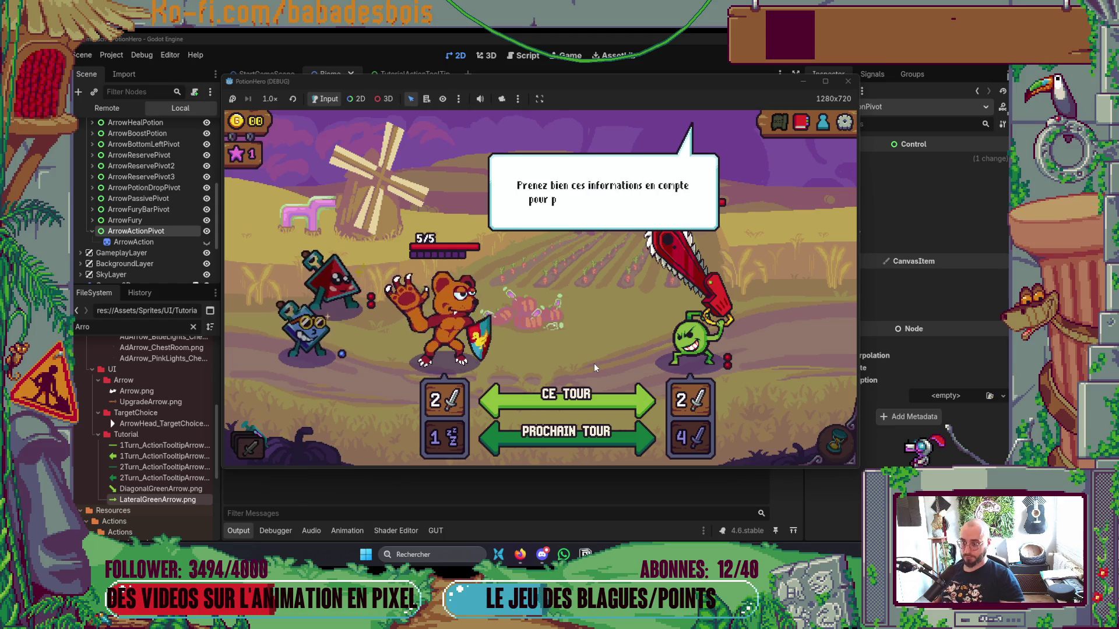
click(594, 363)
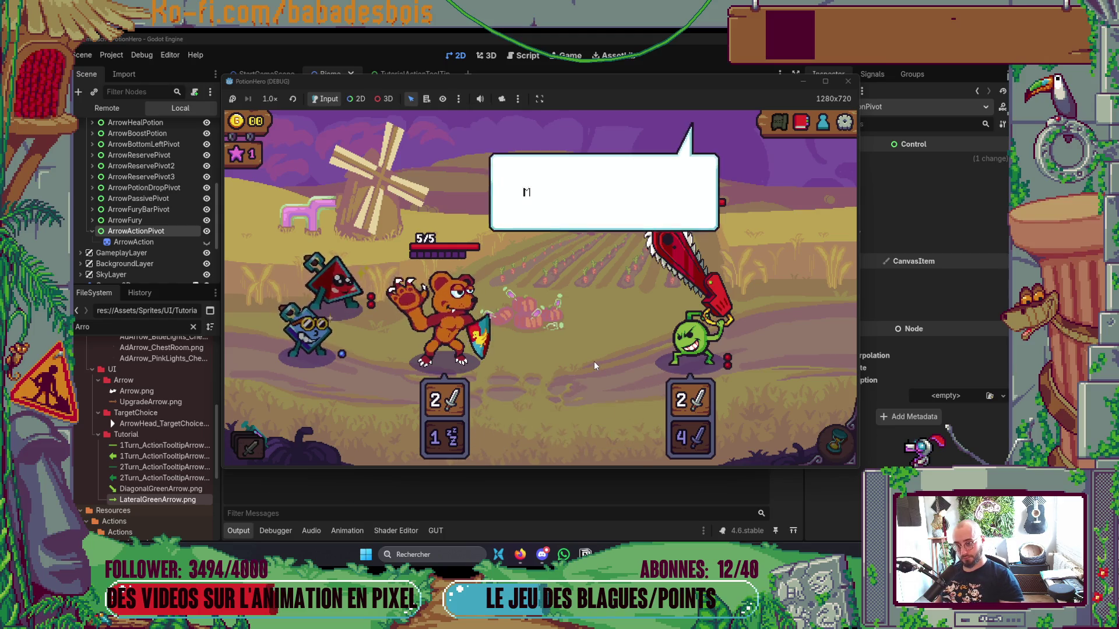
click(606, 359)
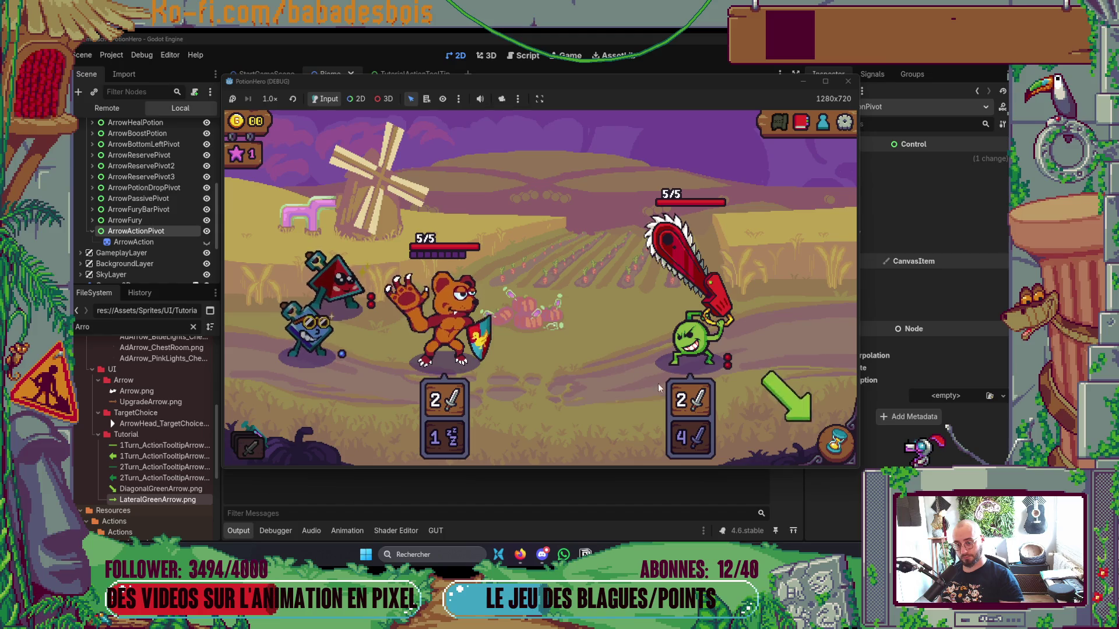
click(845, 445)
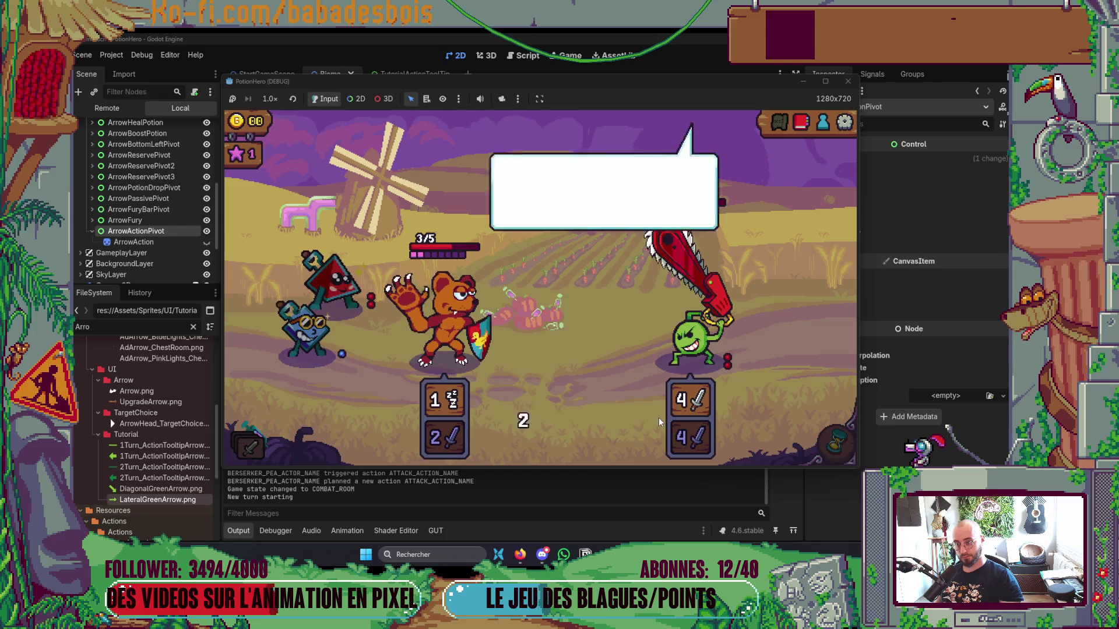
Dismiss the strong-attack warning bubbles and return to Neovim.
click(616, 386)
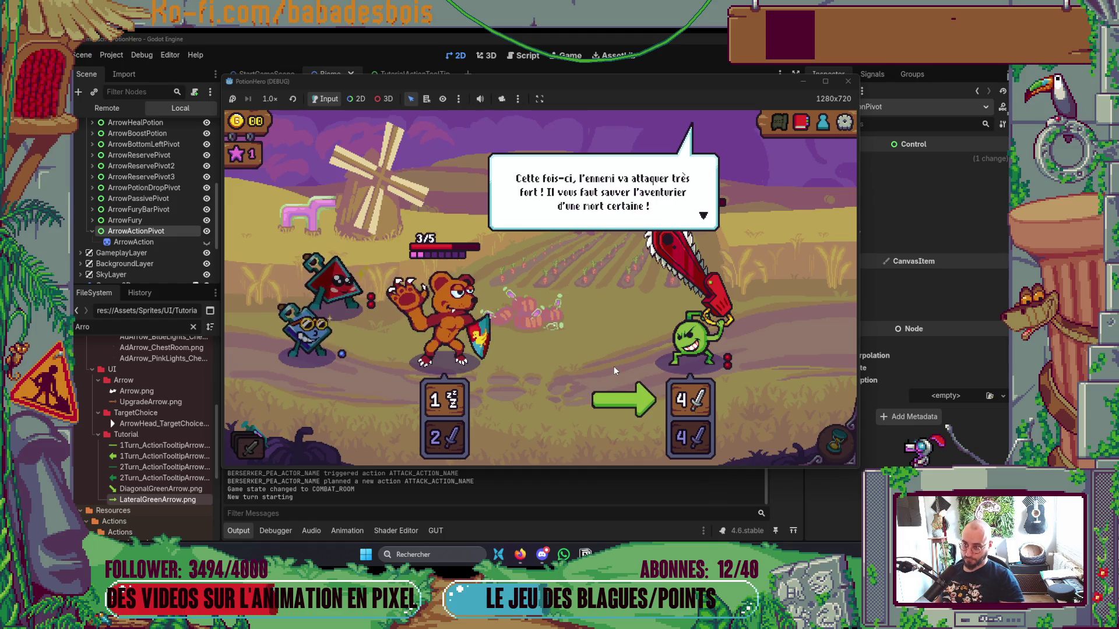
click(614, 366)
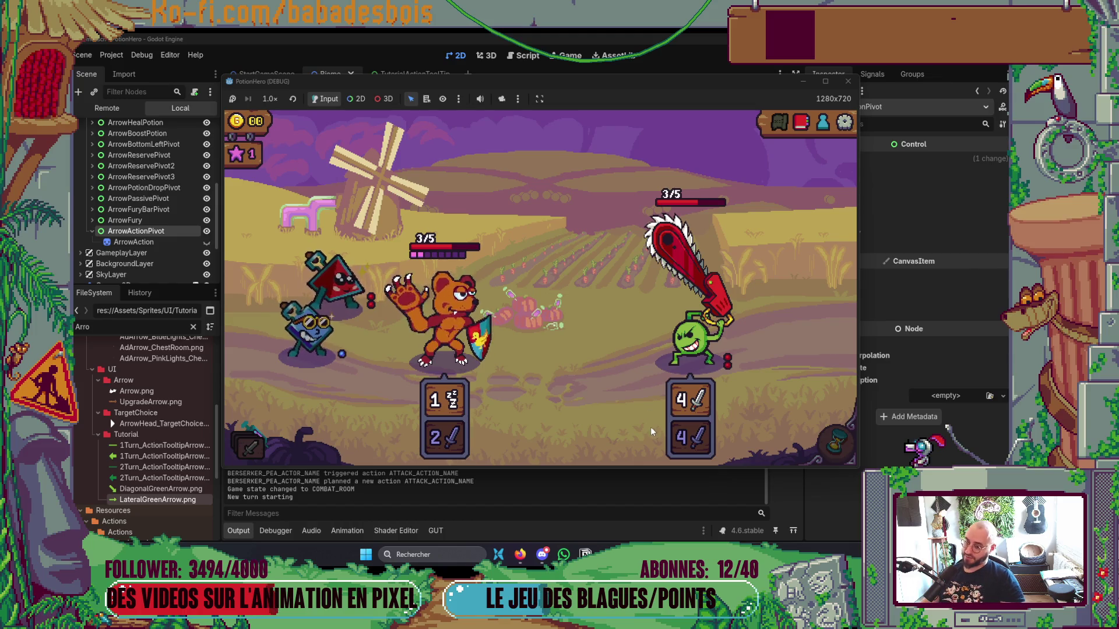
key(alt+Tab)
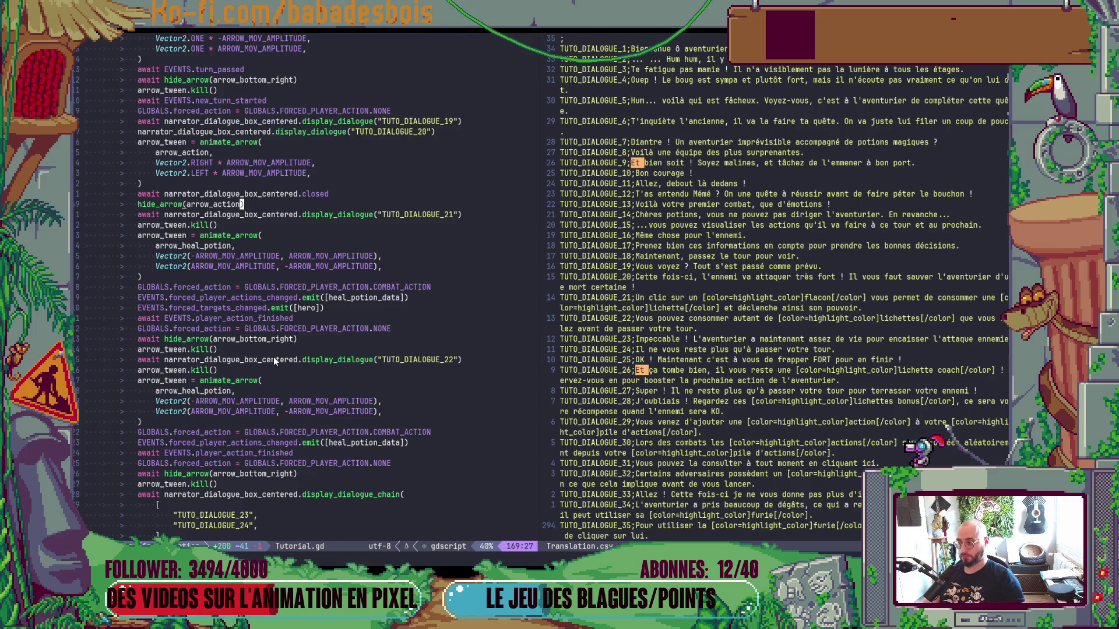
Search for 'dialoguebox' and open DialogueBox.gd in the right pane.
key(space)
text(f)
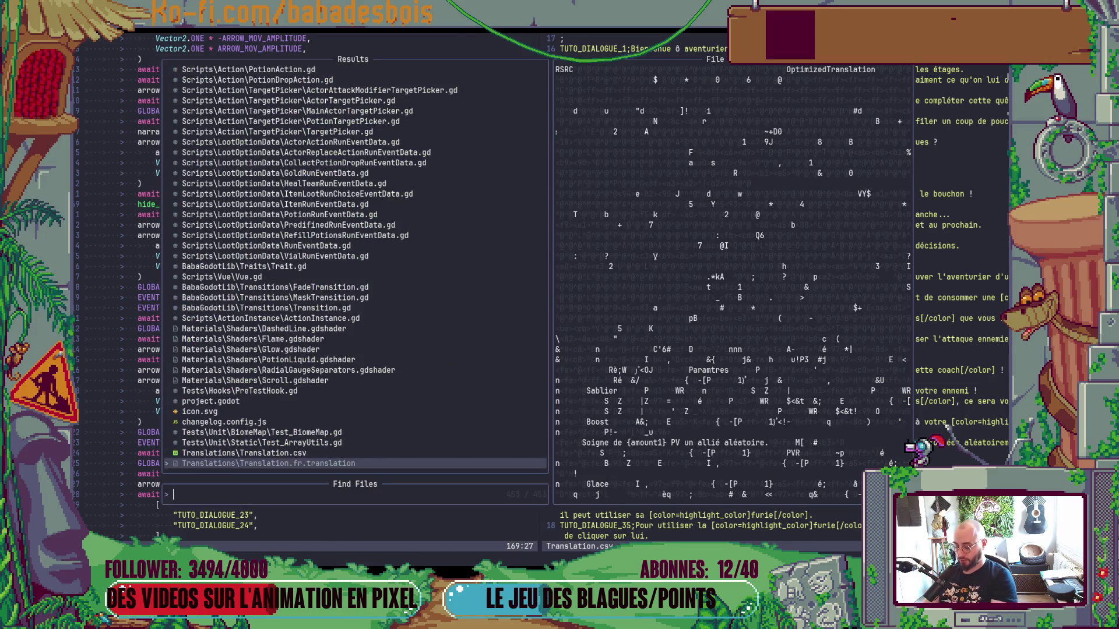
text(dialoguebox)
key(Return)
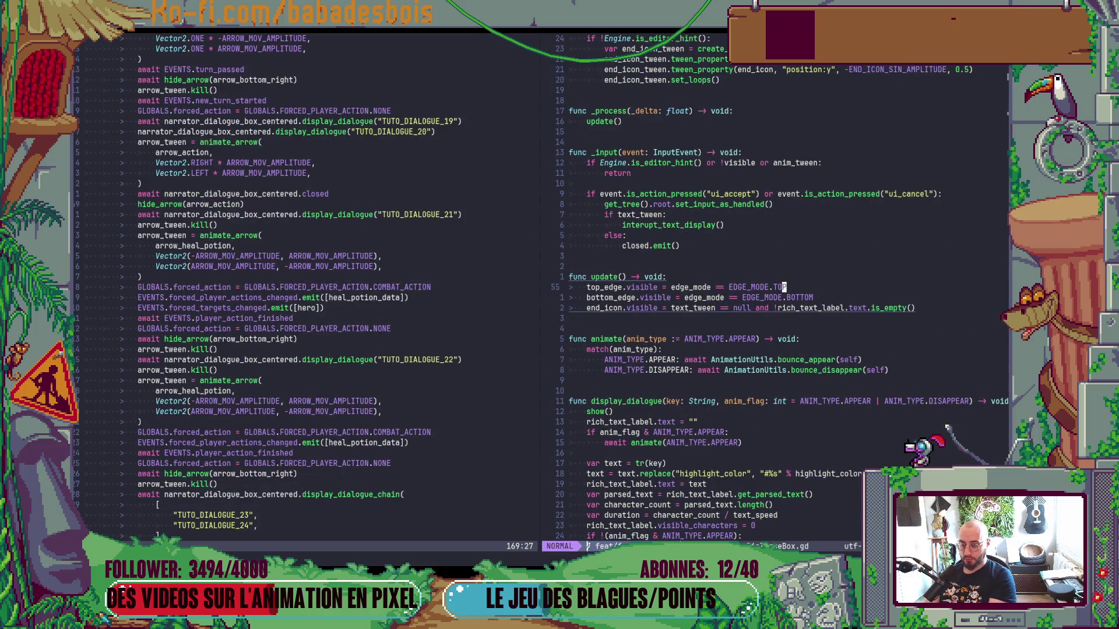
key(g)
key(g)
Move to the signal declarations and bring line 28 to the top of the view.
click(671, 287)
key(shift+c)
key(comma)
key(j)
key(j)
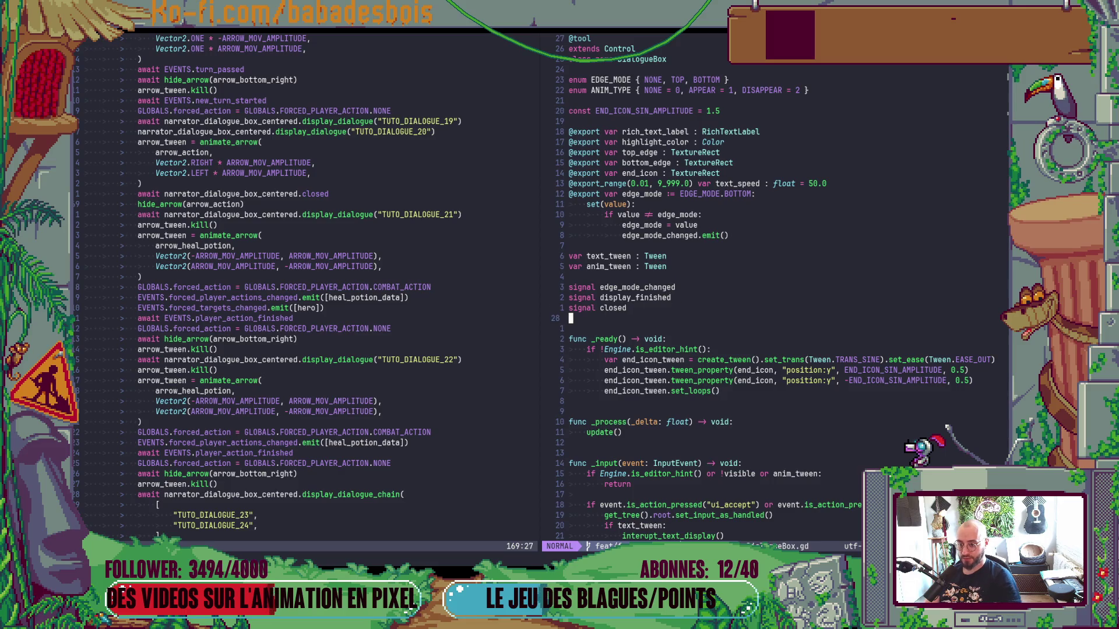
key(z)
key(t)
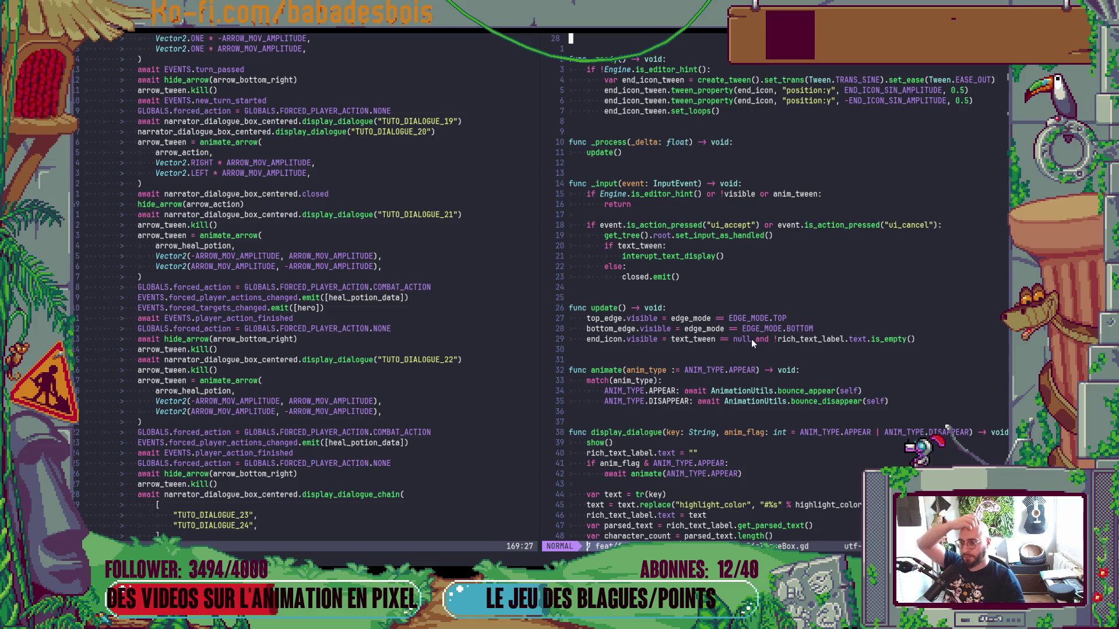
scroll(750, 338, down, 9)
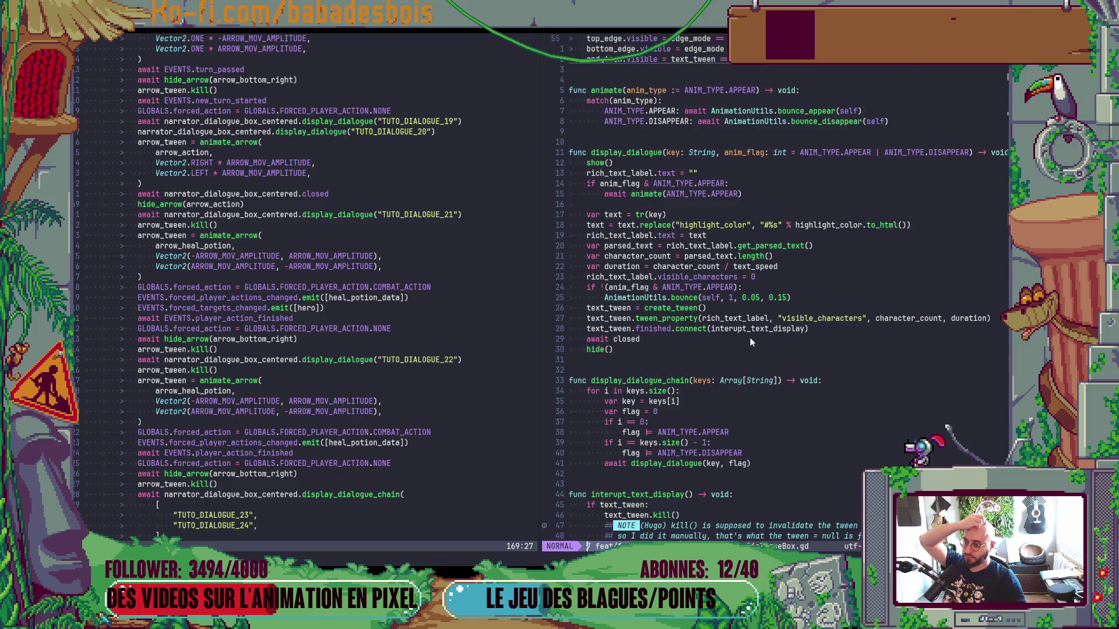
scroll(751, 342, down, 3)
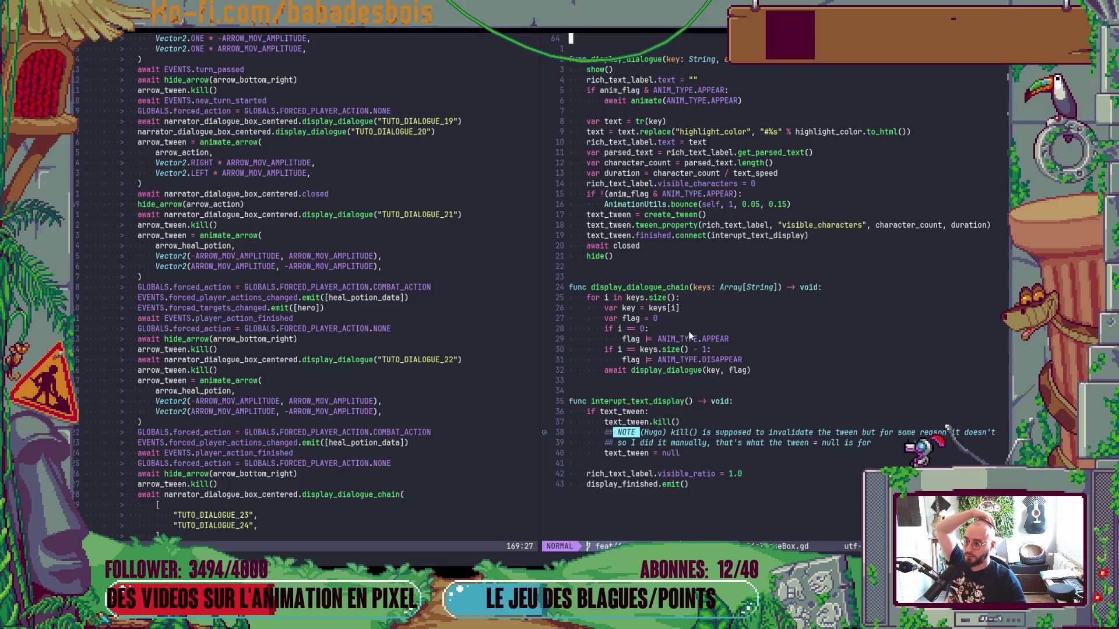
scroll(376, 355, up, 2)
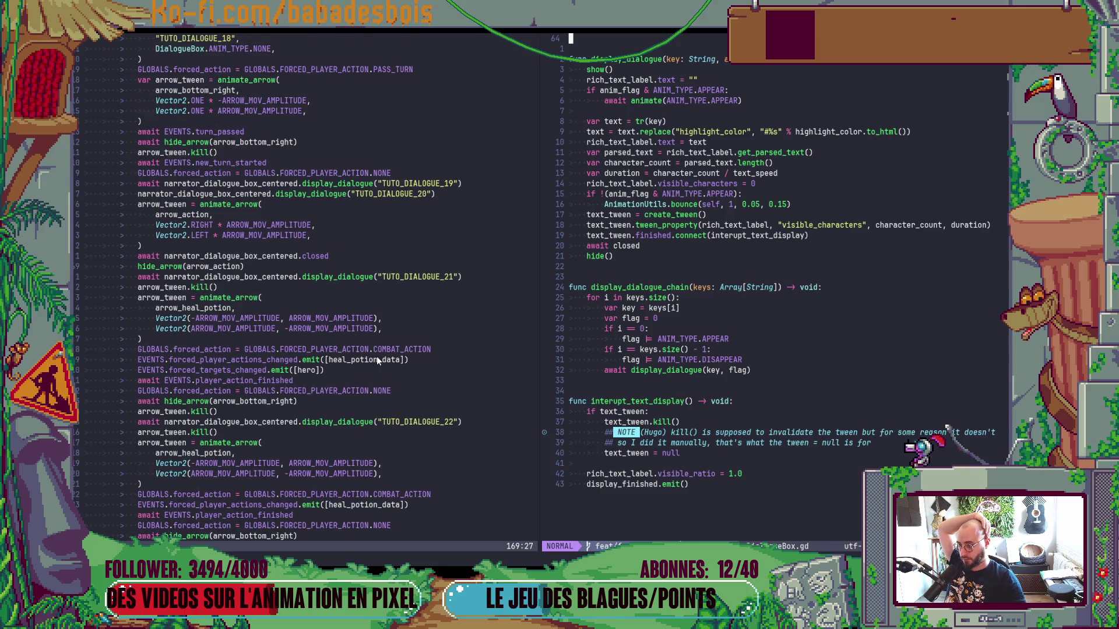
scroll(376, 356, up, 3)
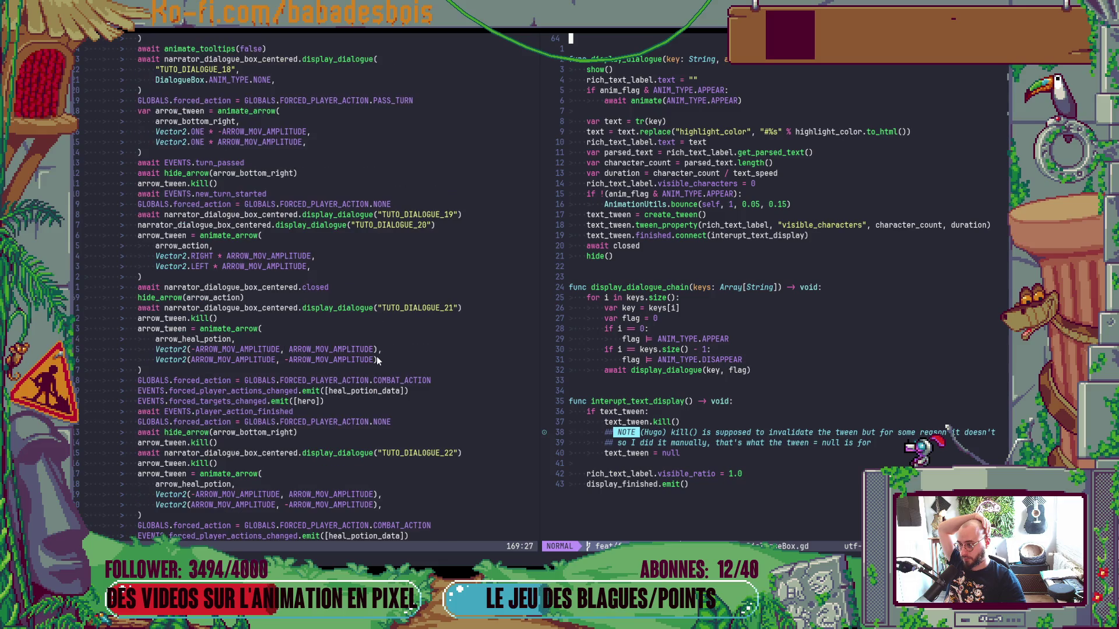
scroll(376, 356, down, 2)
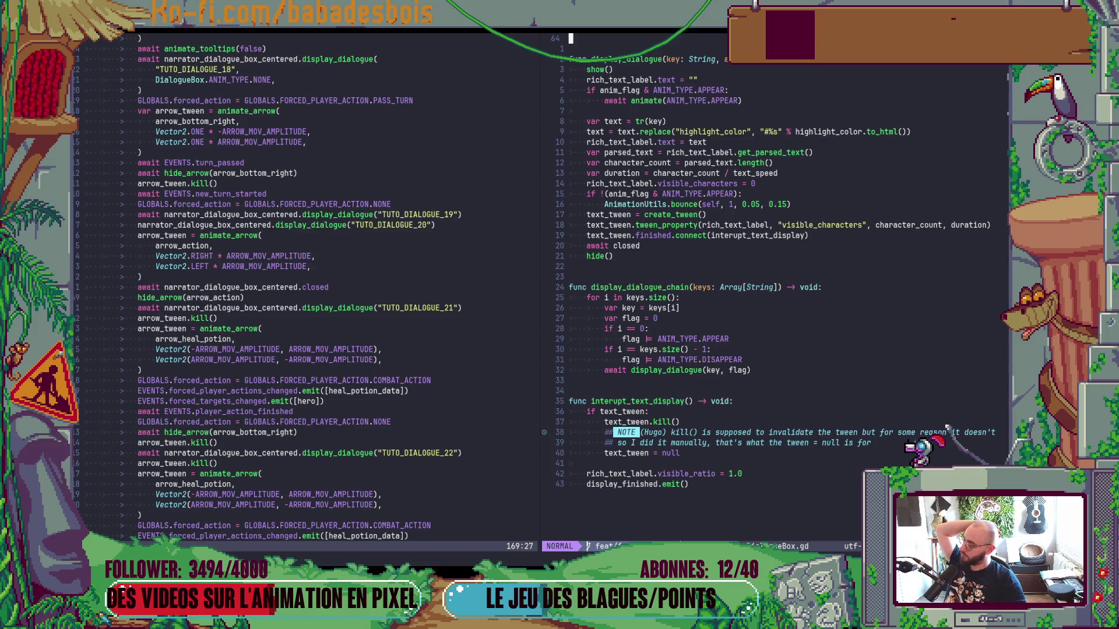
scroll(874, 321, up, 9)
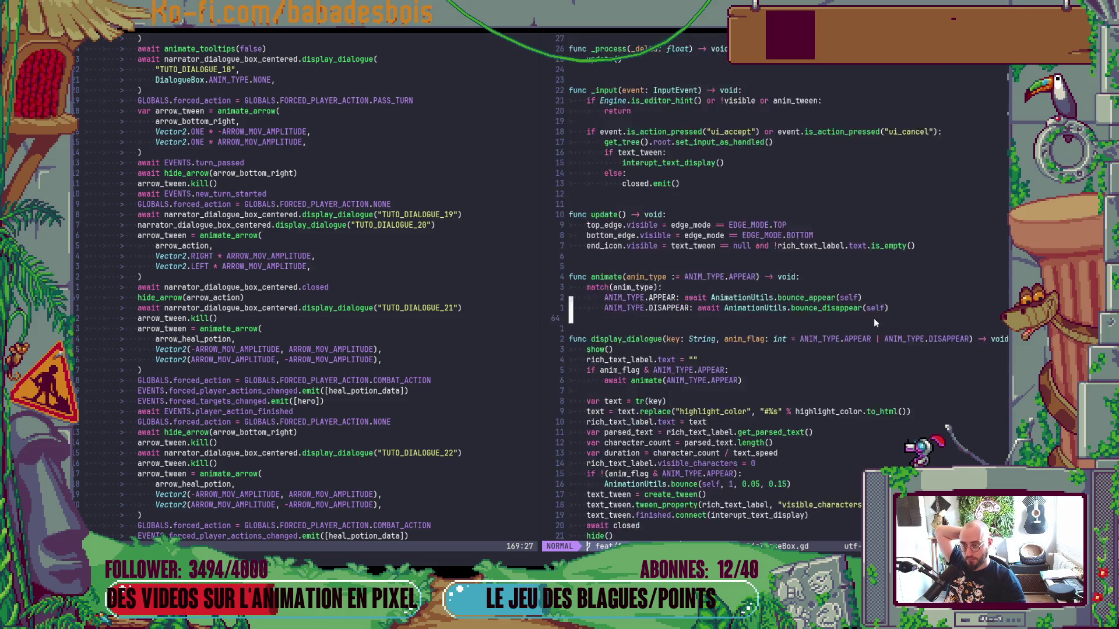
scroll(873, 318, up, 2)
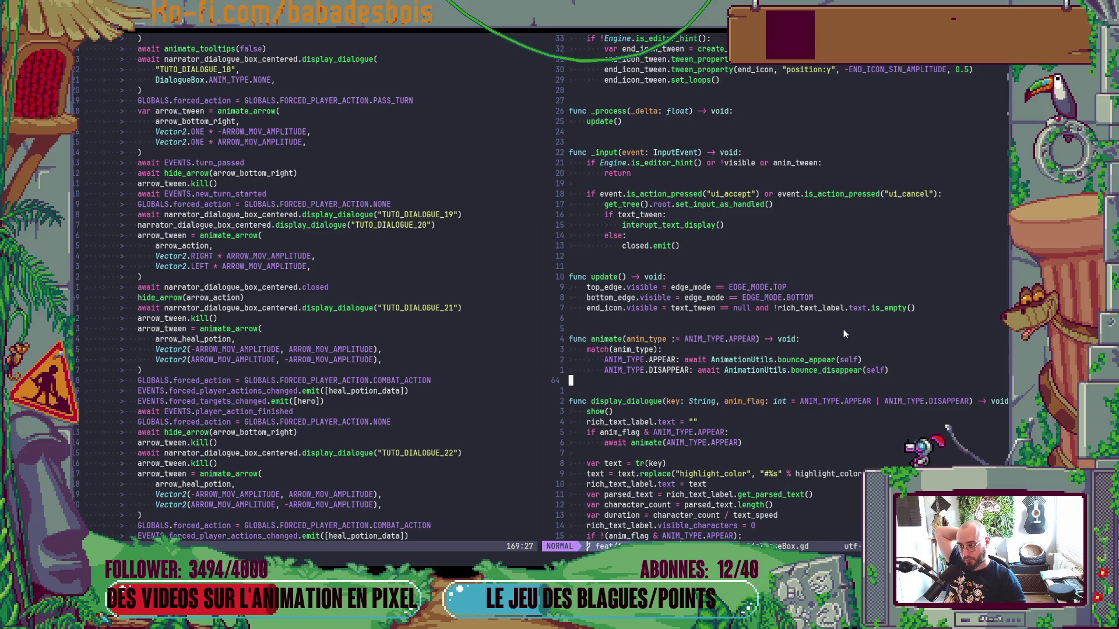
scroll(842, 331, up, 2)
scroll(836, 337, up, 3)
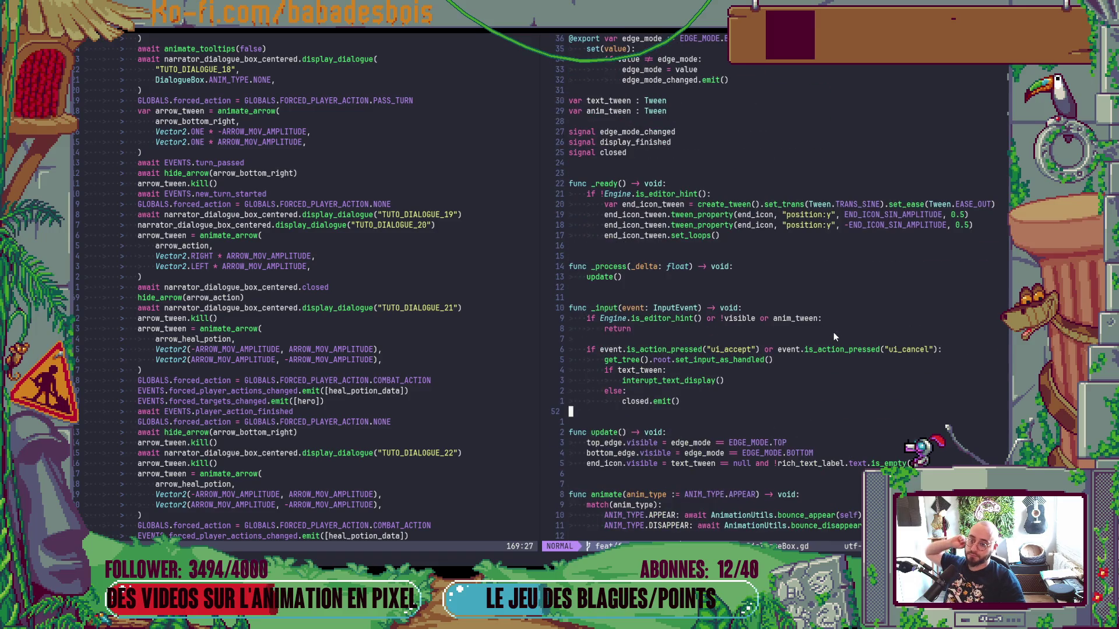
scroll(833, 337, down, 4)
scroll(829, 335, down, 3)
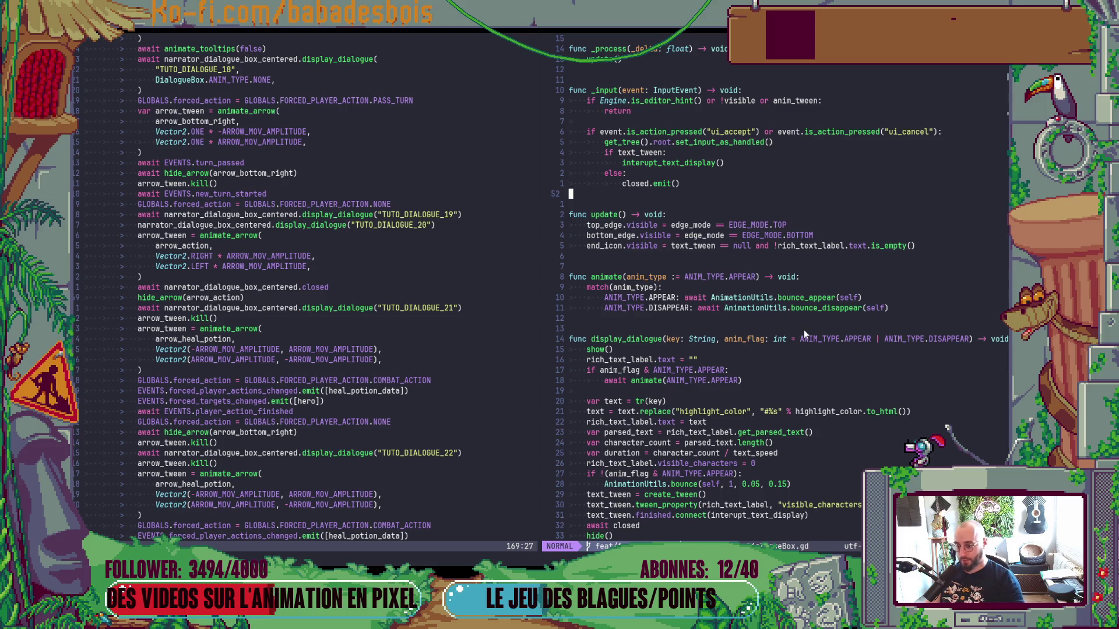
scroll(803, 330, down, 7)
scroll(846, 317, down, 4)
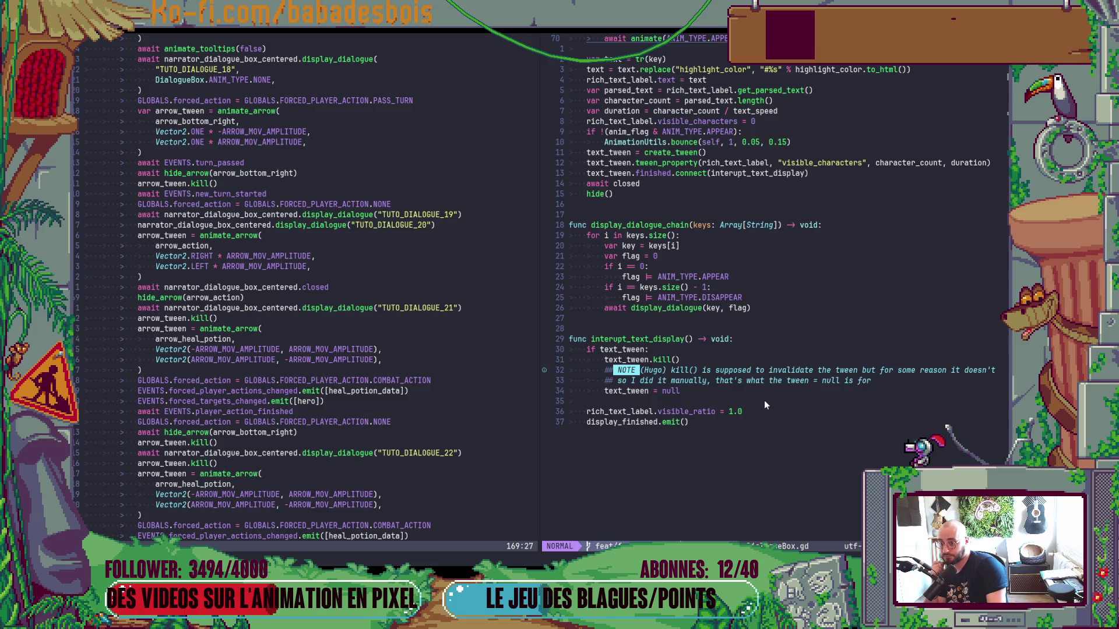
Add a print("closed") line directly below closed.emit() in _input.
scroll(764, 400, up, 10)
scroll(761, 397, up, 1)
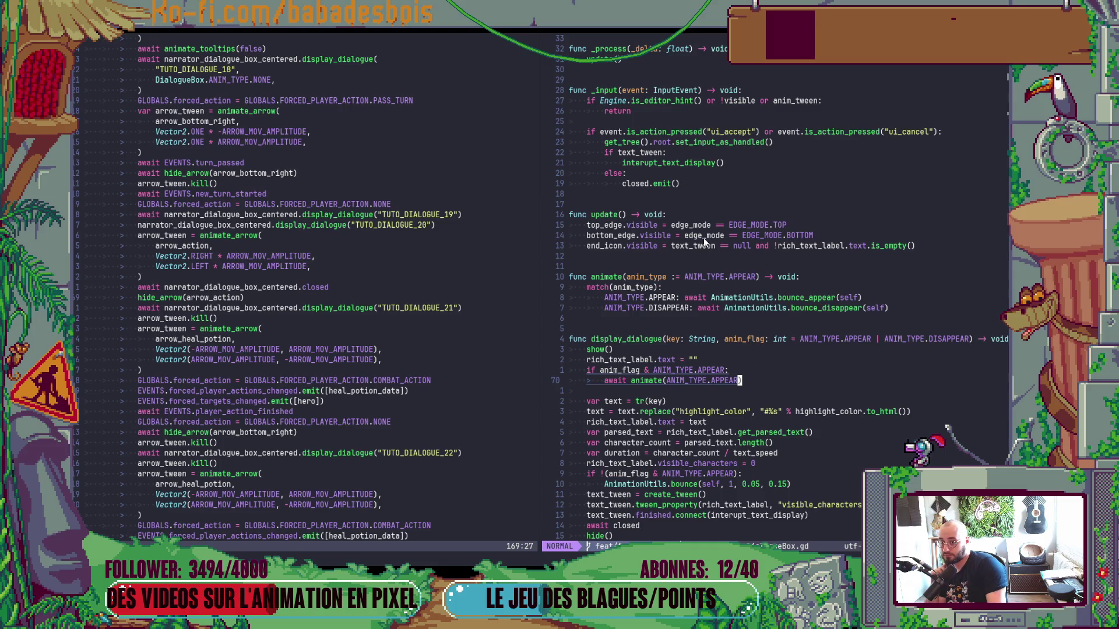
scroll(690, 280, down, 2)
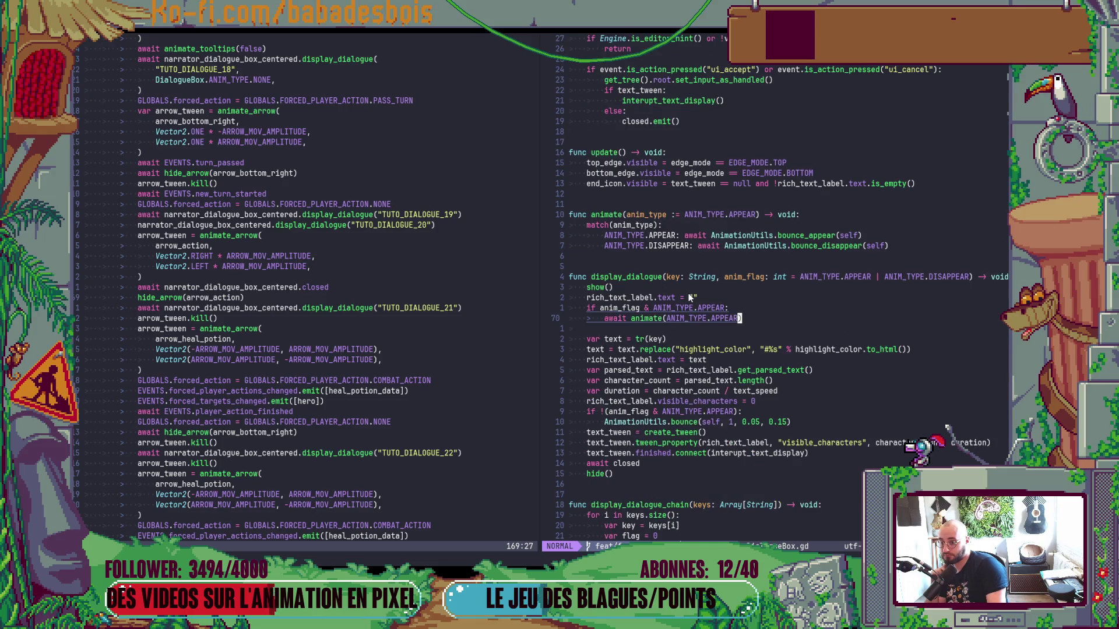
scroll(687, 300, down, 1)
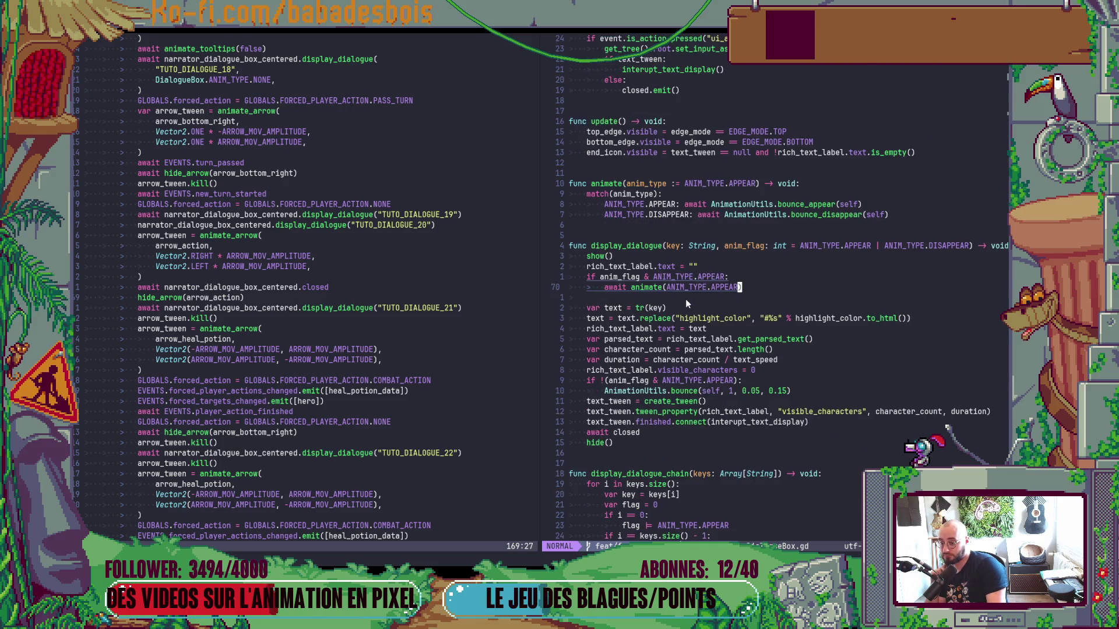
scroll(685, 299, down, 2)
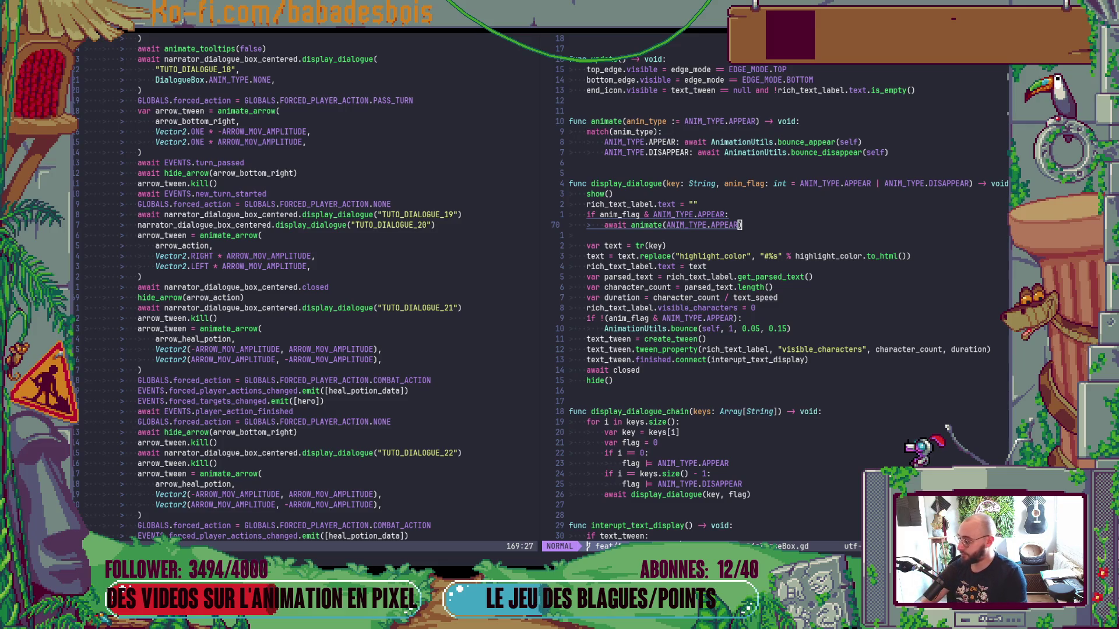
scroll(671, 403, up, 9)
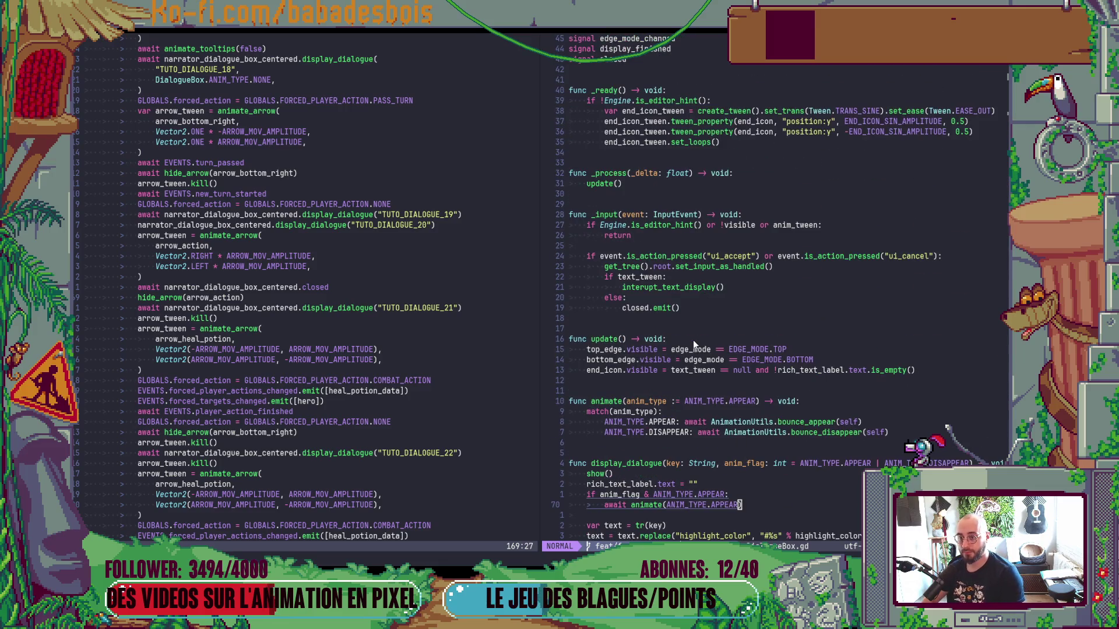
click(690, 307)
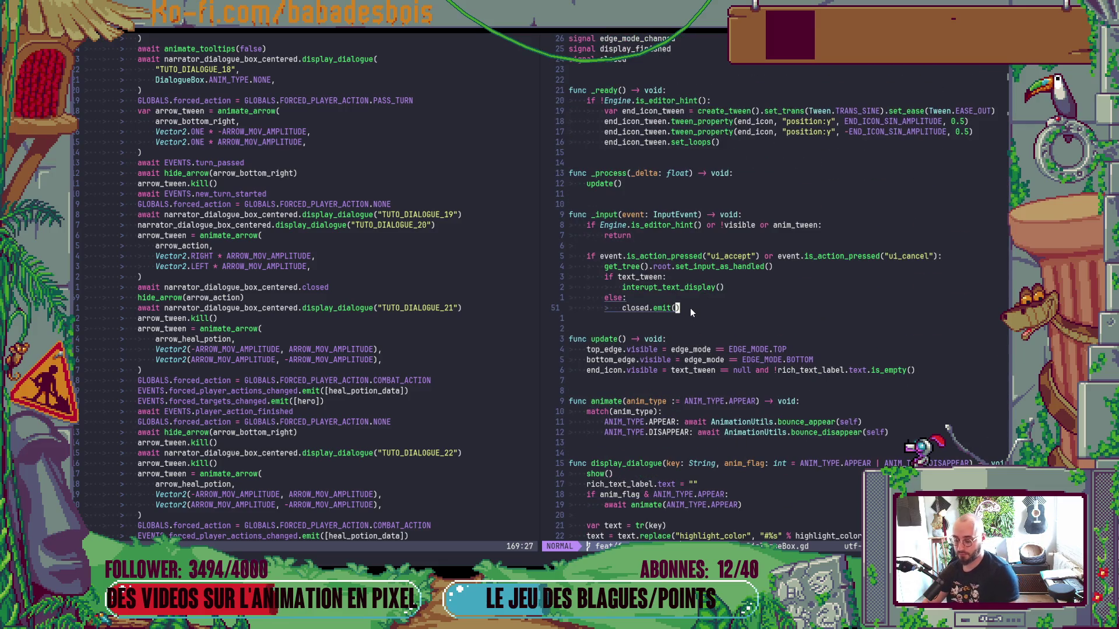
text(oprint)
text(("clo)
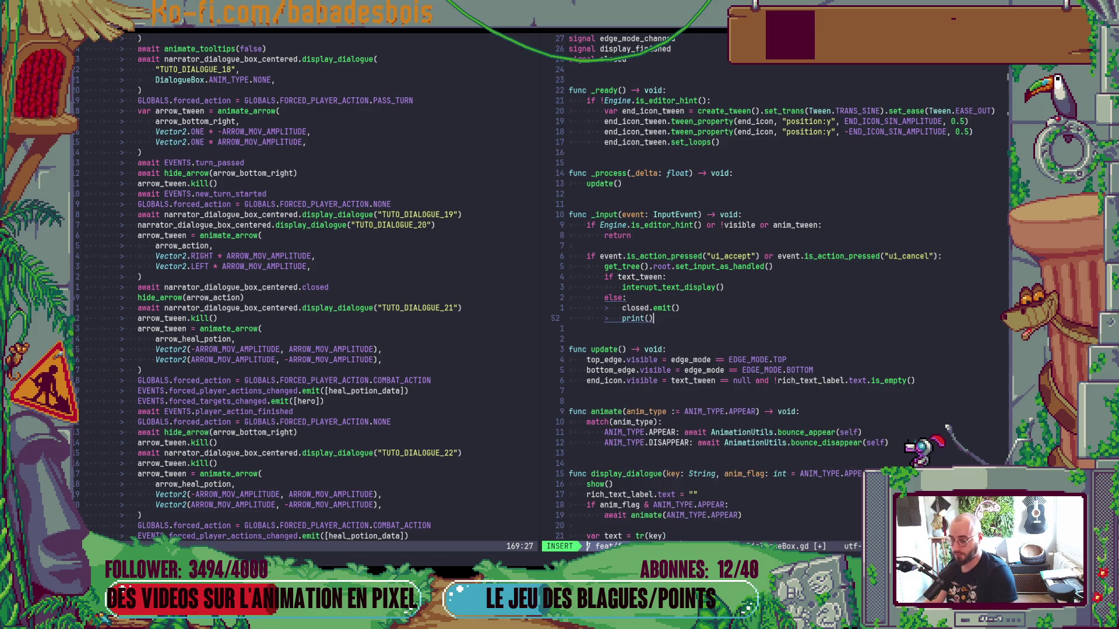
text(sed)
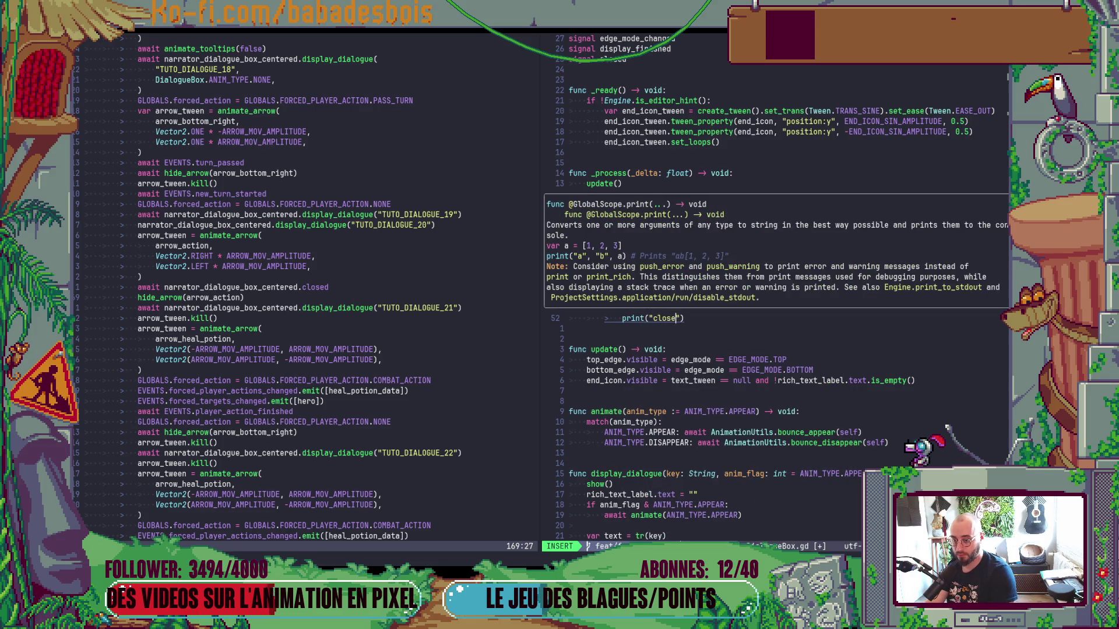
key(Escape)
Save DialogueBox.gd with :w and bring the game window forward.
text(:w)
key(Return)
key(alt+Tab)
key(alt+Tab)
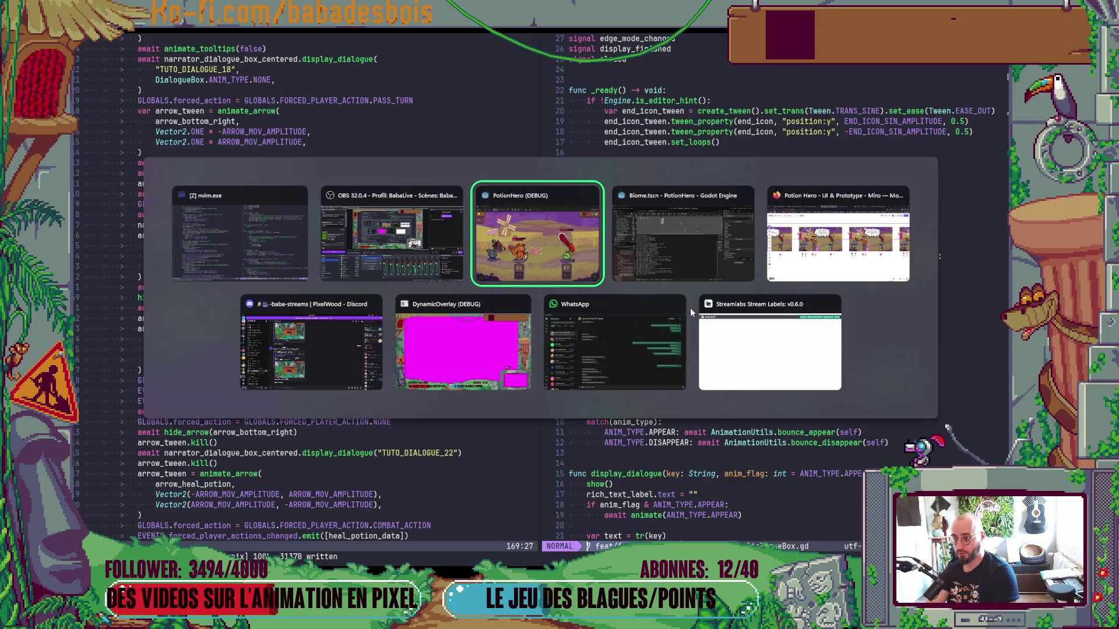
key(alt+Tab)
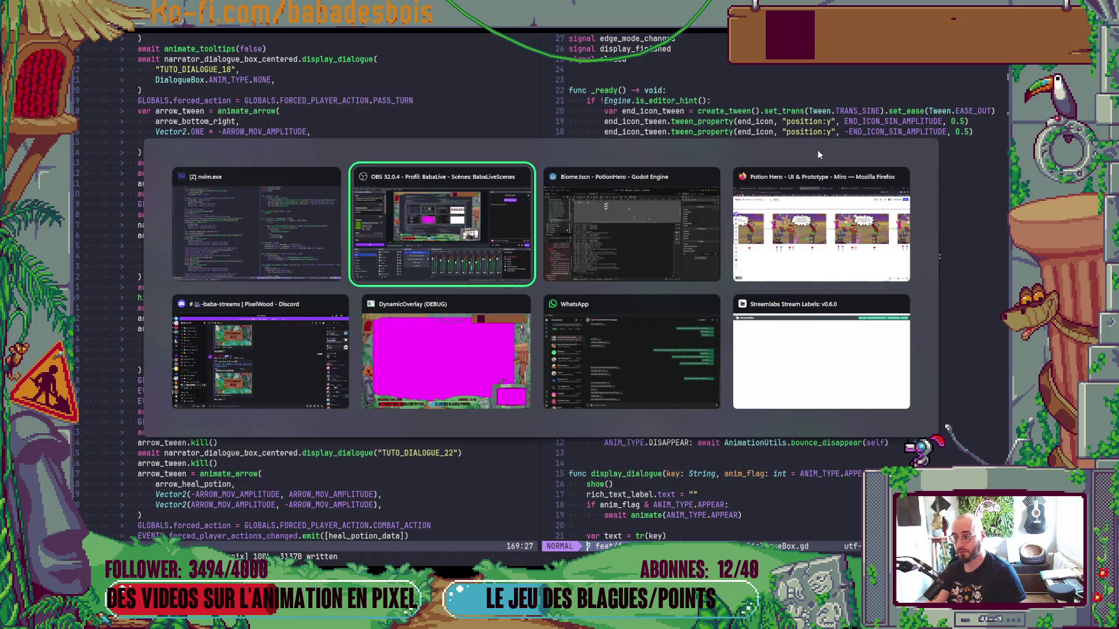
Relaunch the game, move its window aside to reveal the output log, and start the intro dialogue.
key(F5)
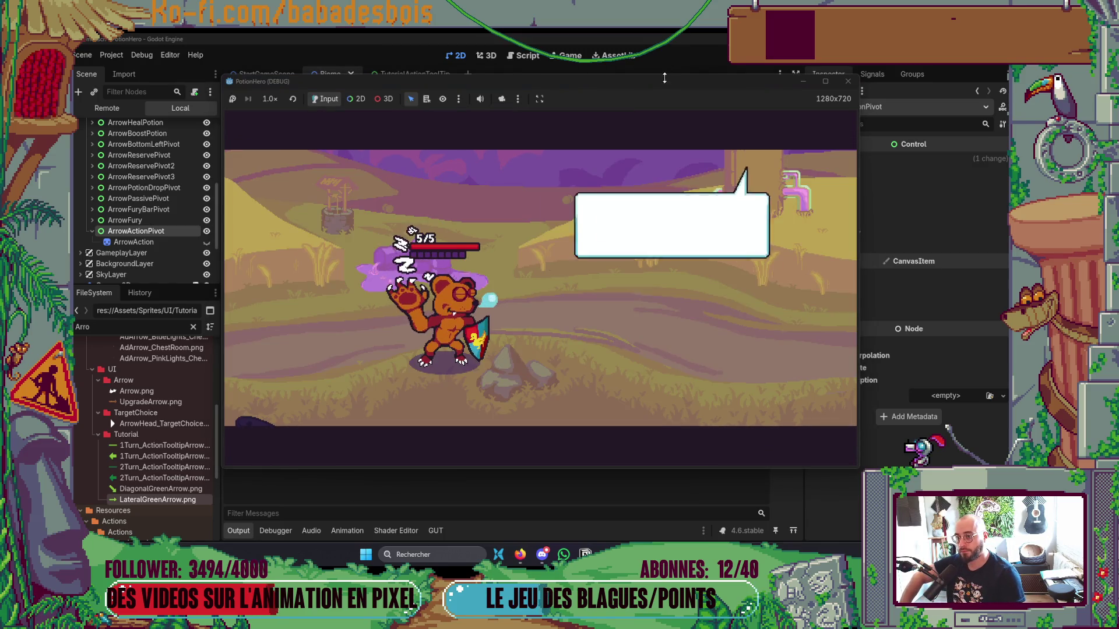
drag(641, 82, 837, 64)
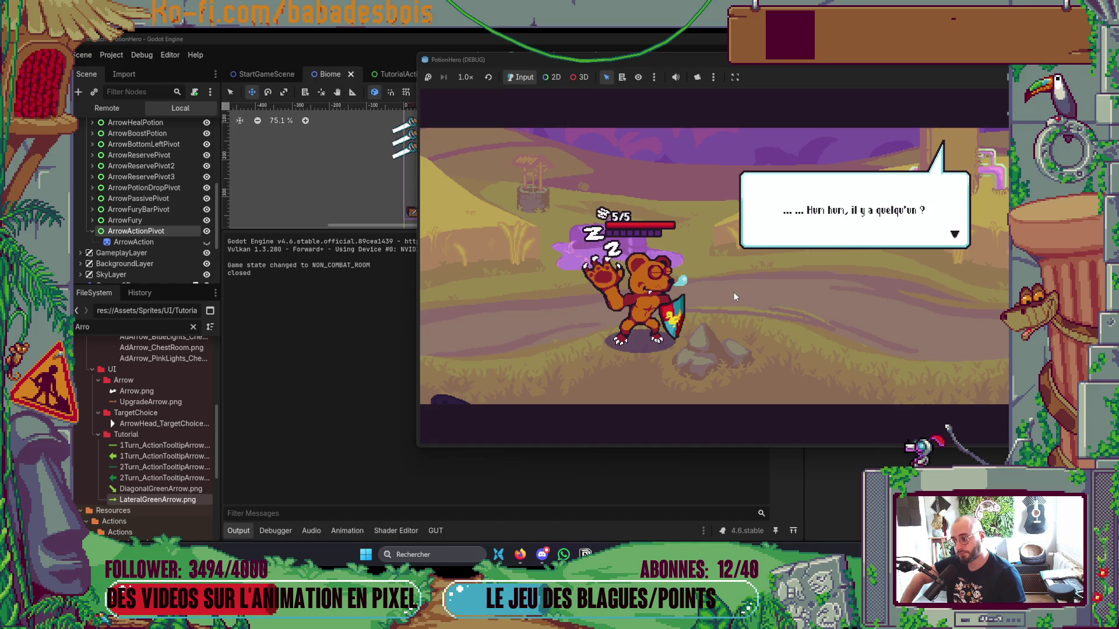
click(733, 296)
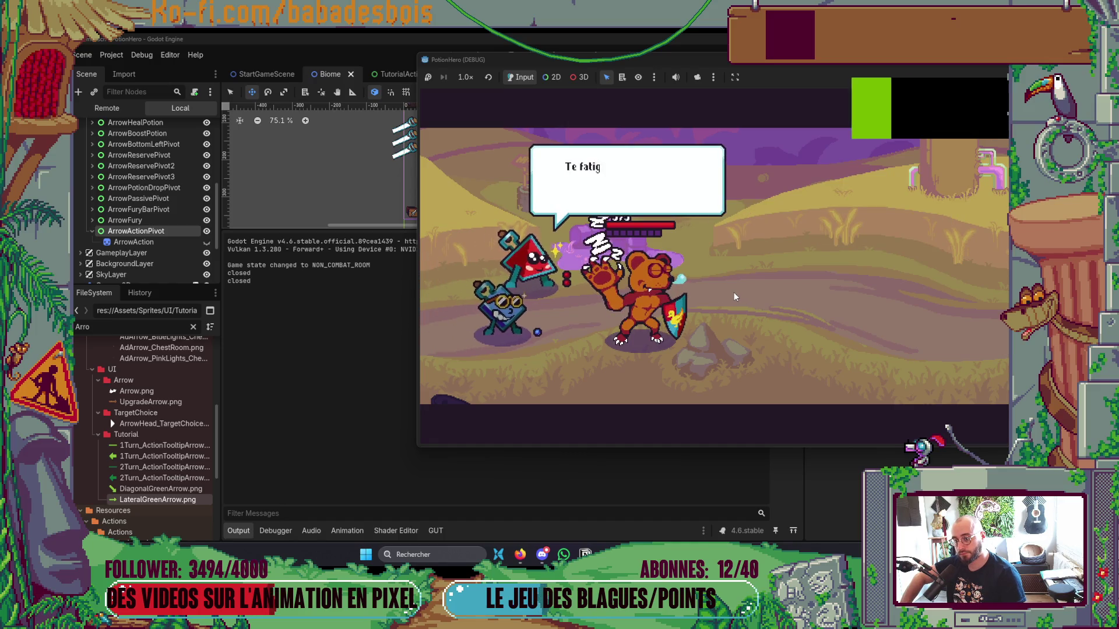
click(733, 293)
click(733, 292)
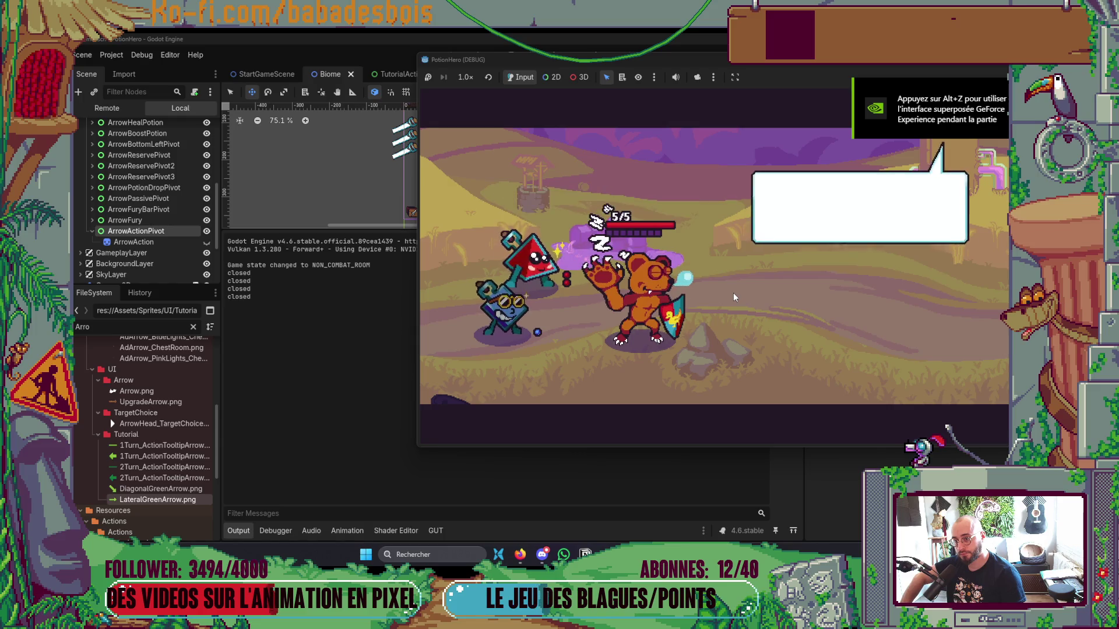
click(733, 293)
Finish the remaining intro lines, each logging 'closed', and open the Ferme malfamée biome map.
click(732, 293)
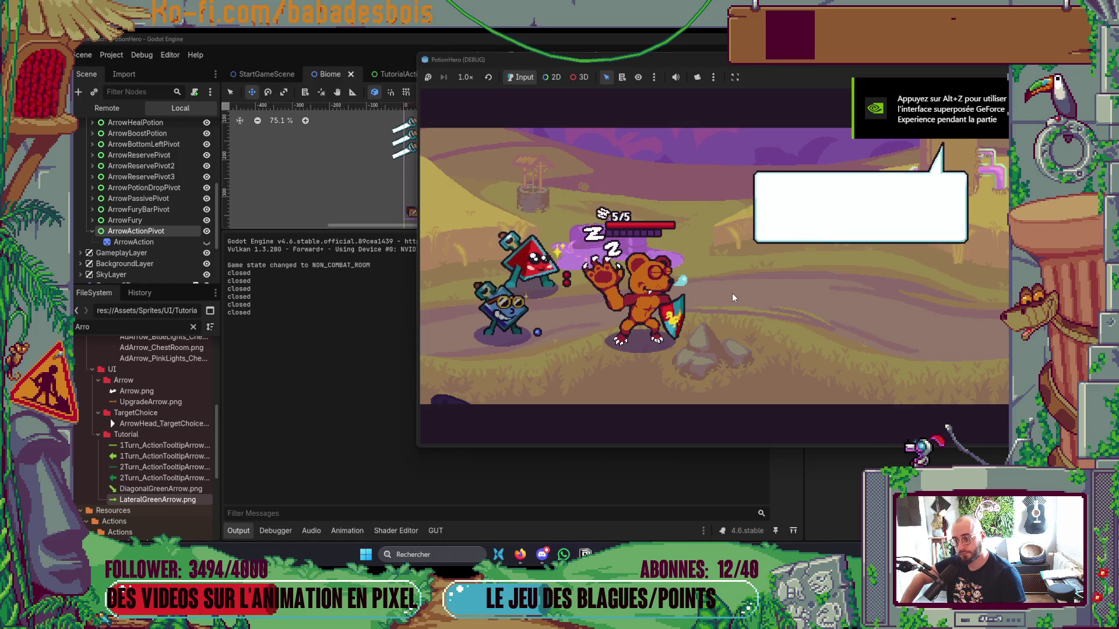
click(732, 292)
click(732, 295)
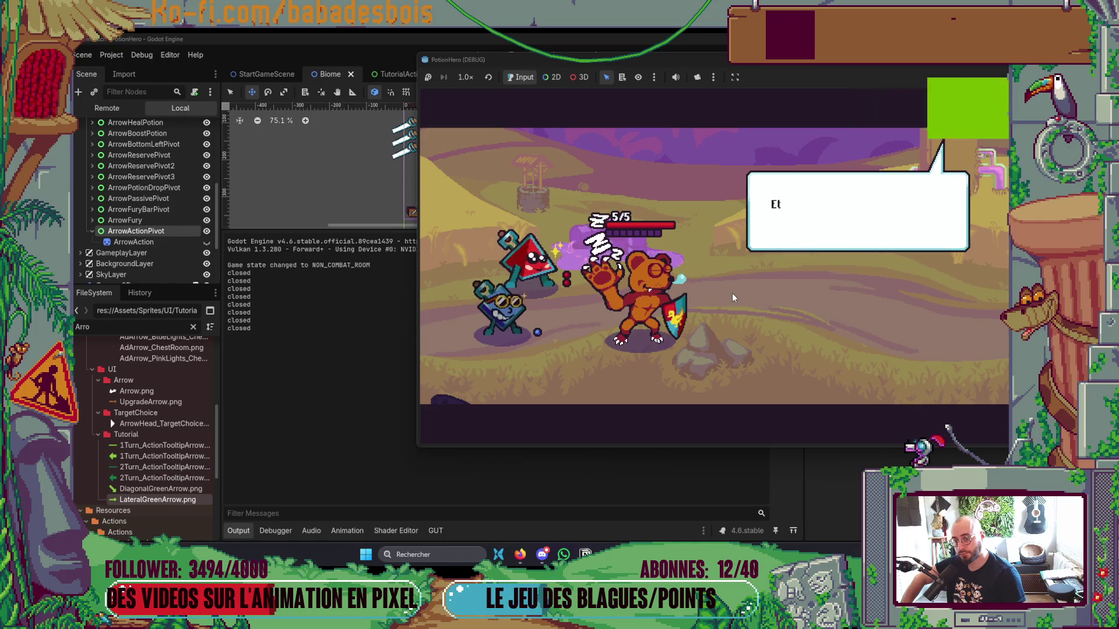
click(731, 294)
click(731, 297)
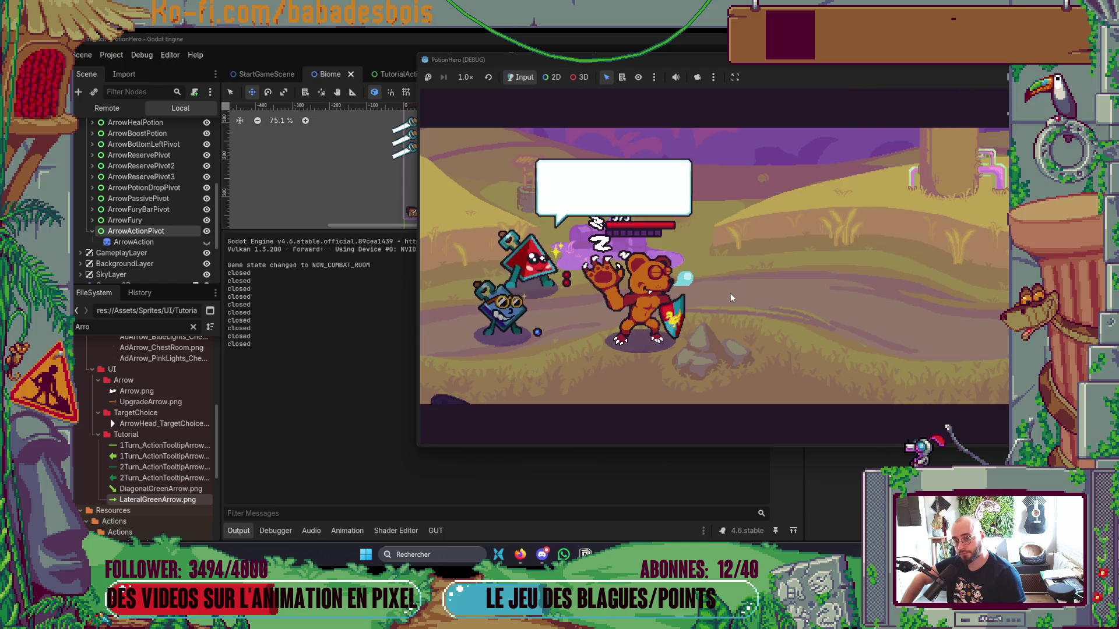
drag(803, 64, 756, 64)
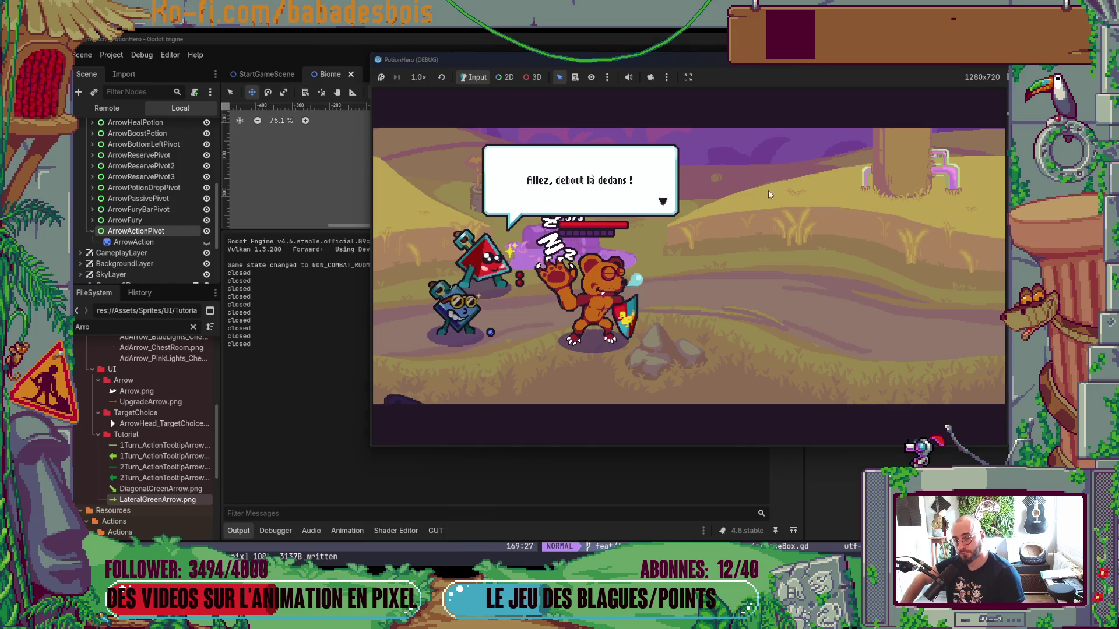
click(769, 212)
click(769, 212)
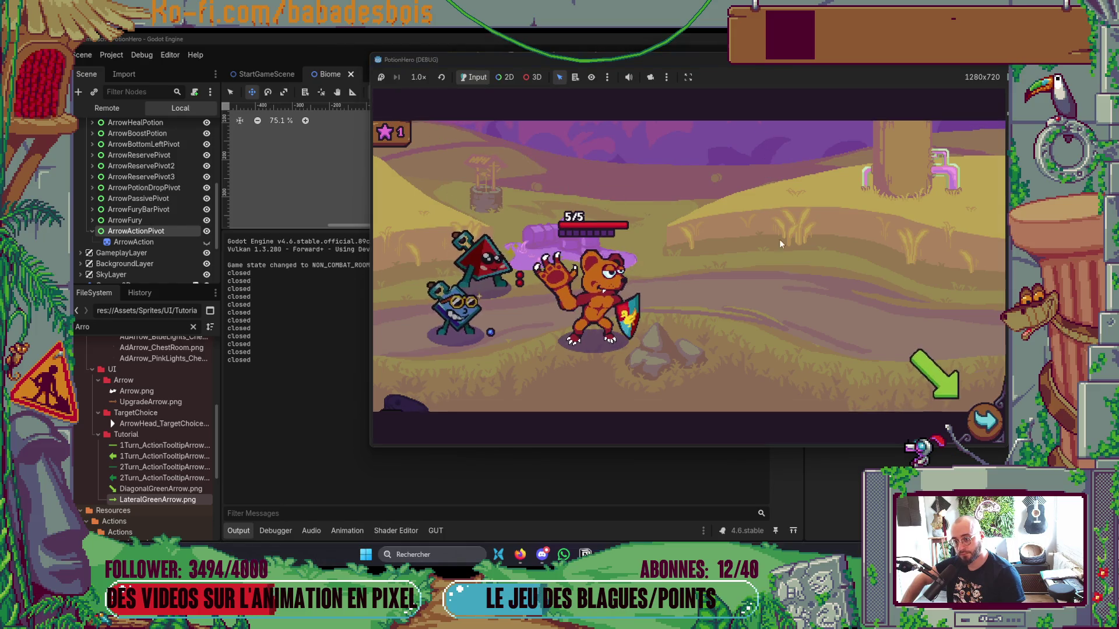
click(981, 419)
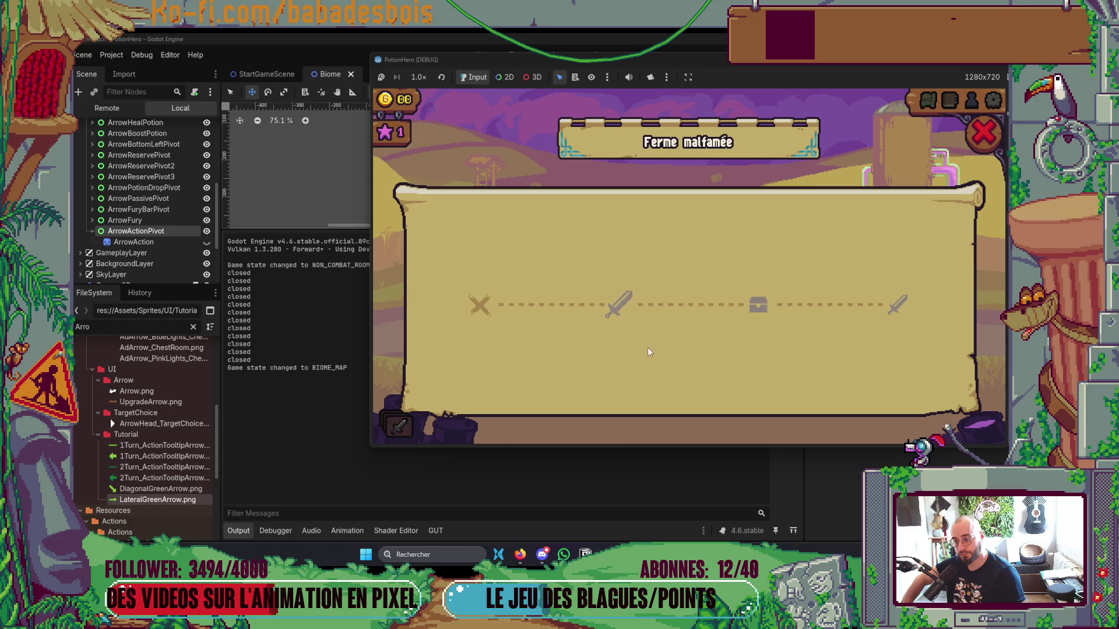
Enter the first combat room and read through the combat tutorial dialogue.
click(618, 306)
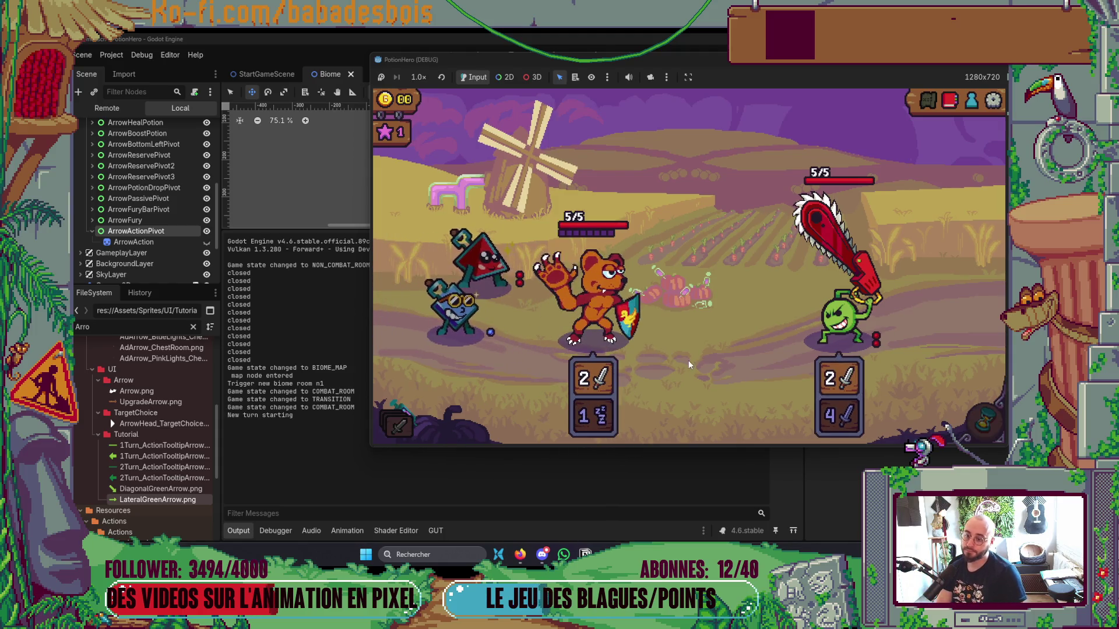
click(722, 362)
click(722, 362)
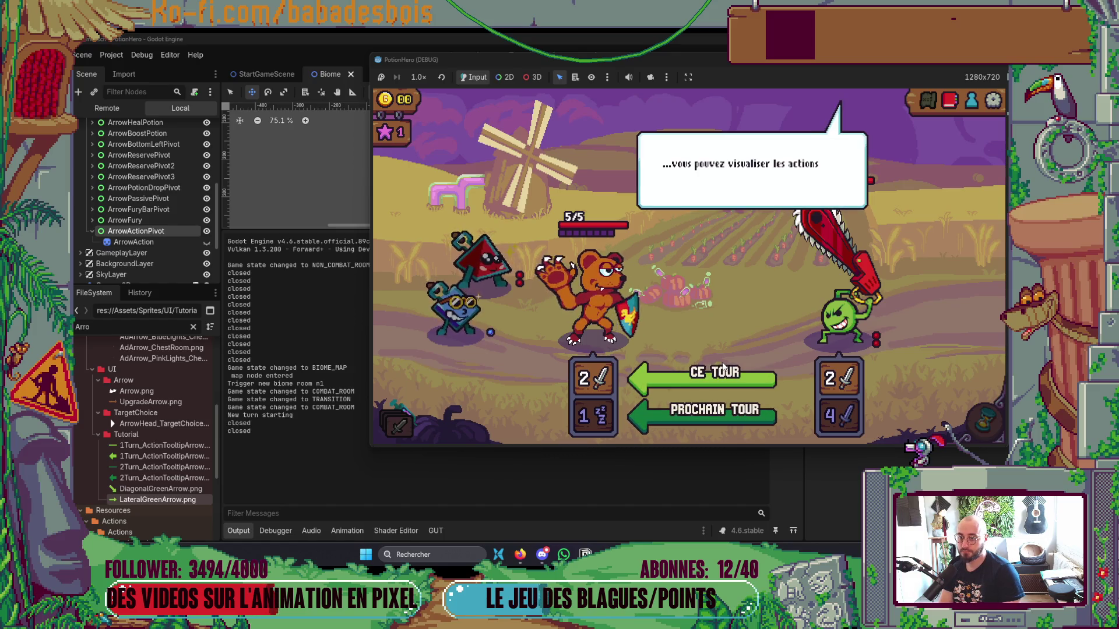
click(723, 365)
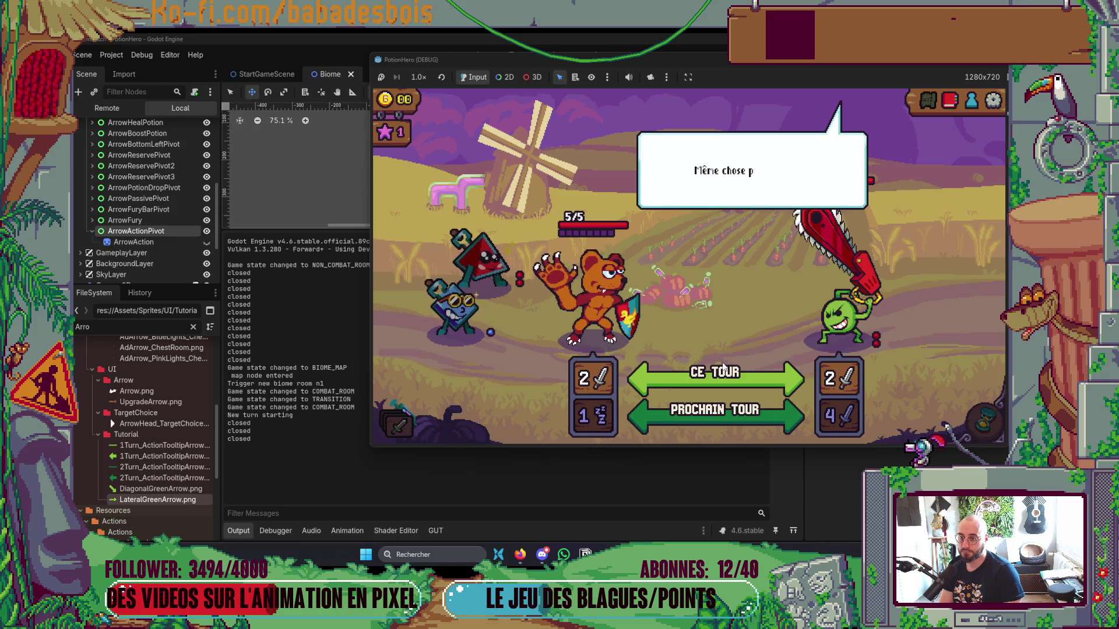
click(723, 366)
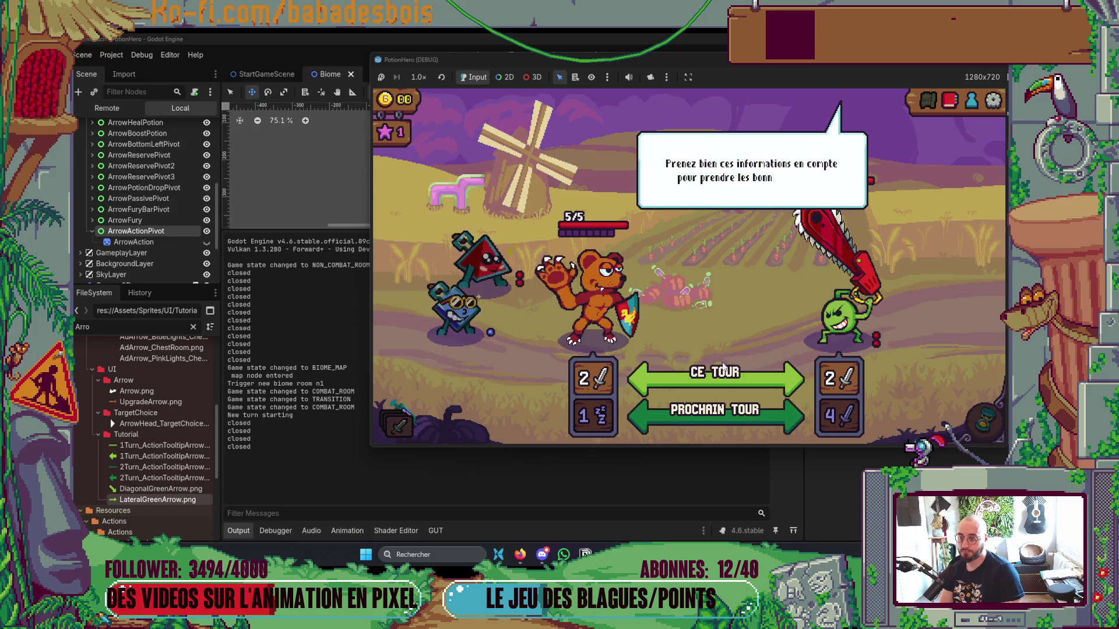
click(721, 365)
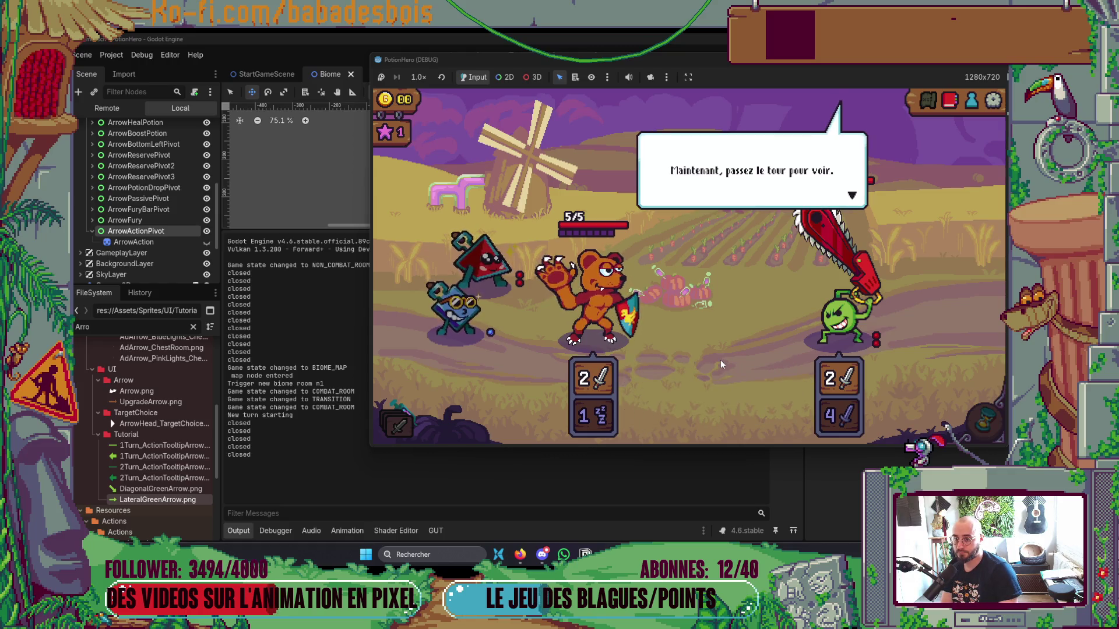
click(720, 359)
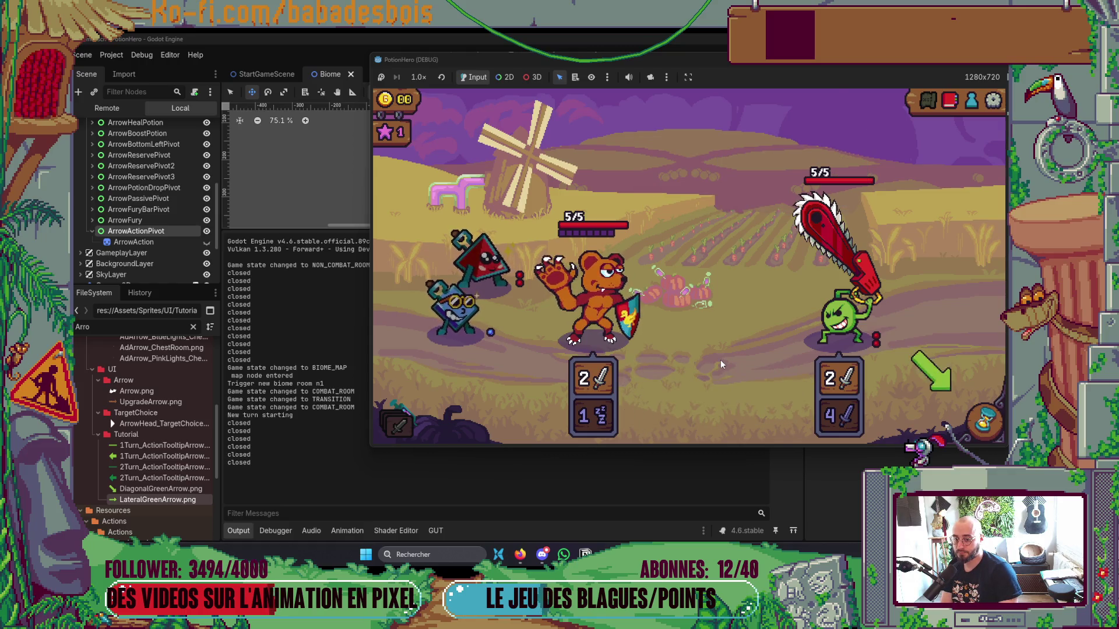
Pass the turn, dismiss the strong-attack warning, and stop the game with F8.
click(984, 421)
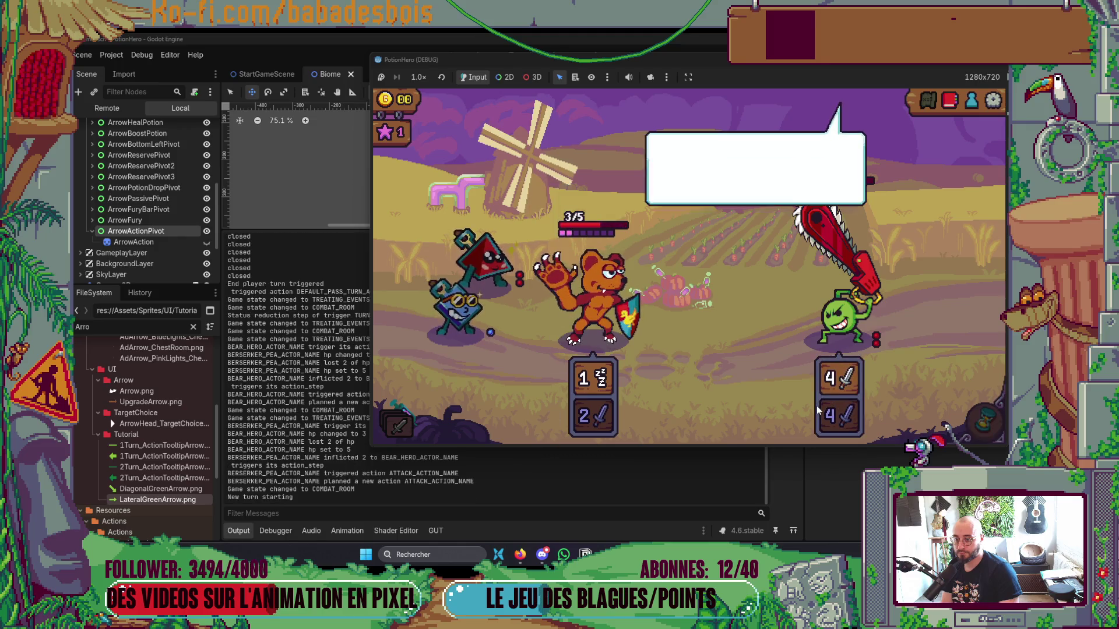
click(747, 325)
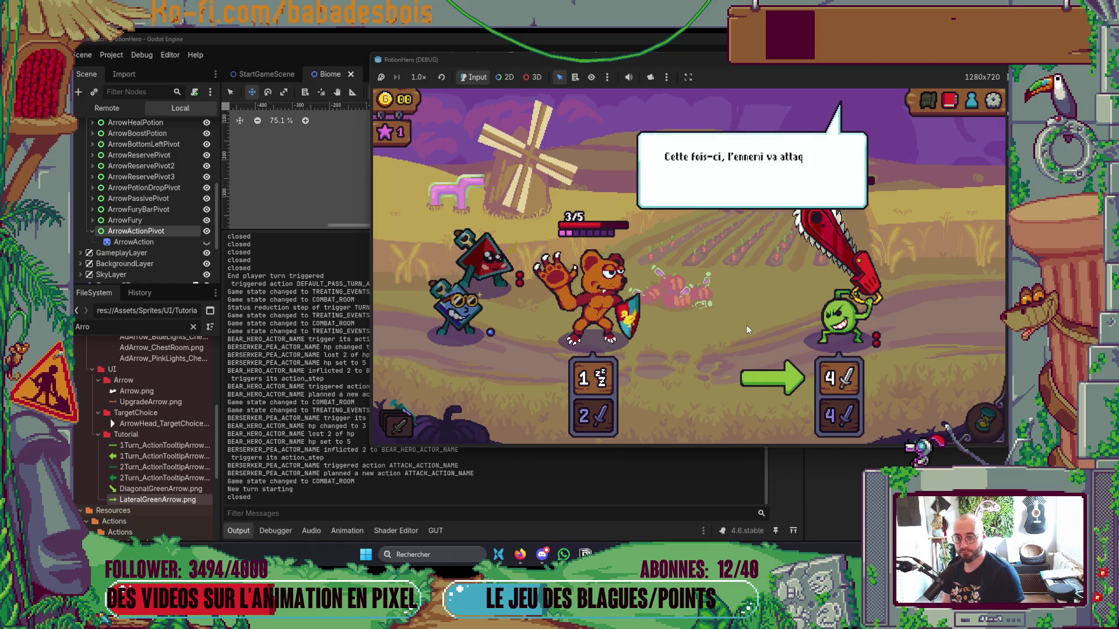
mouse_move(830, 390)
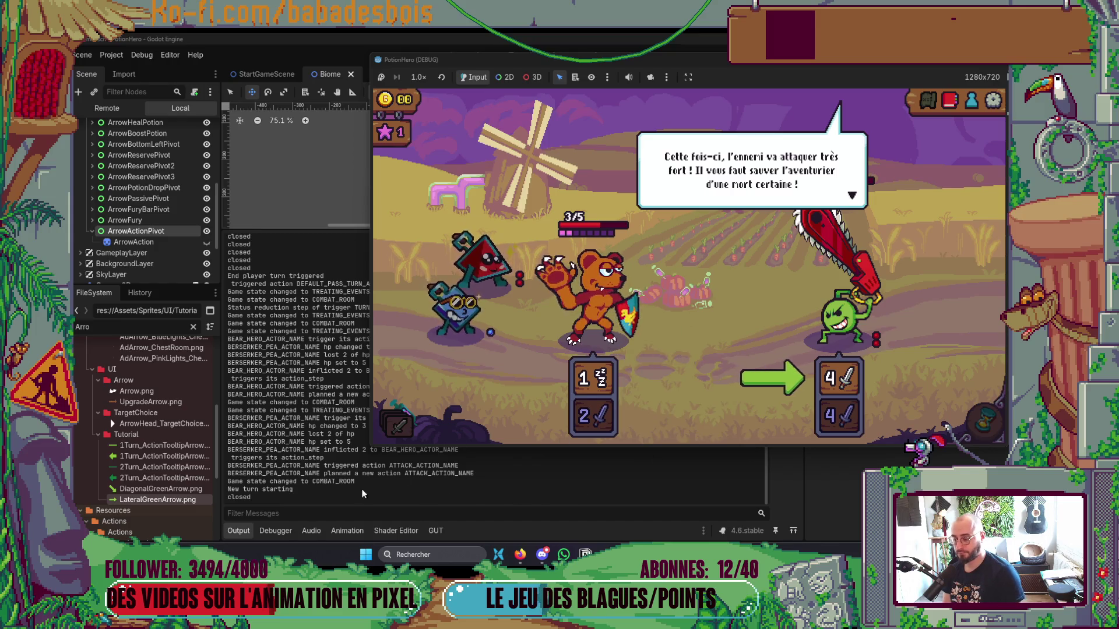
click(666, 335)
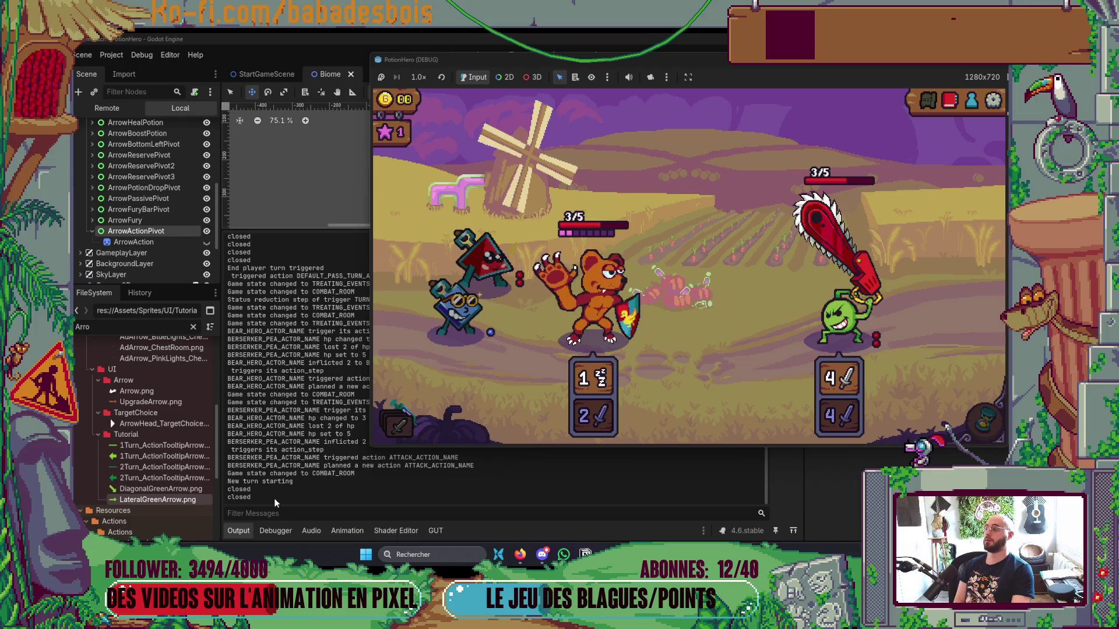
key(F8)
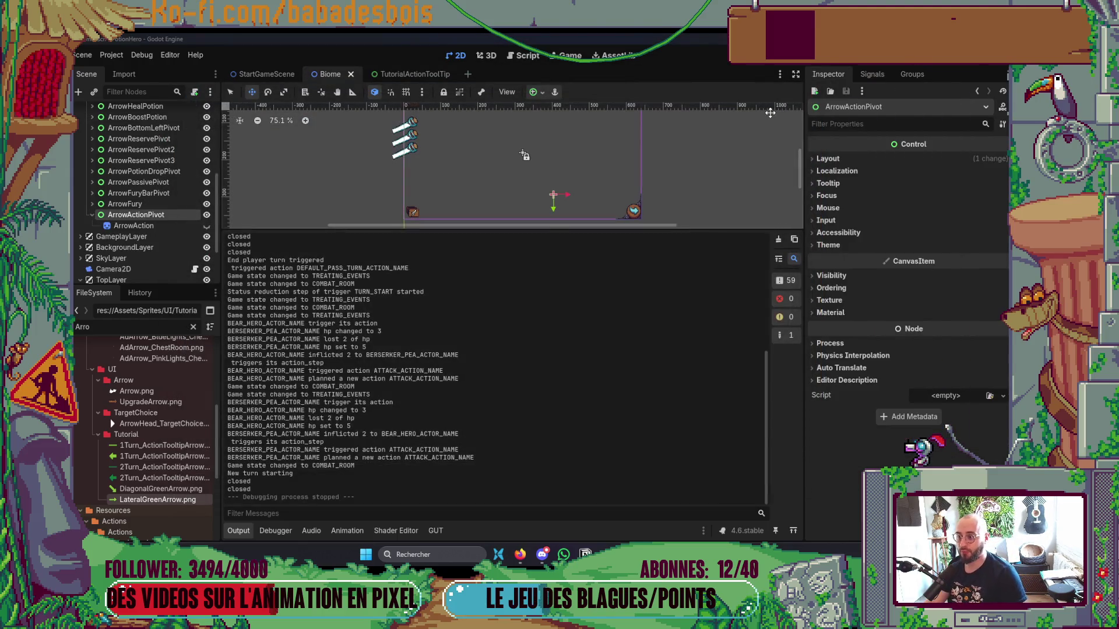
In DialogueBox.gd, delete the print("closed") line after closed.emit() with dd.
key(alt+Tab)
key(k)
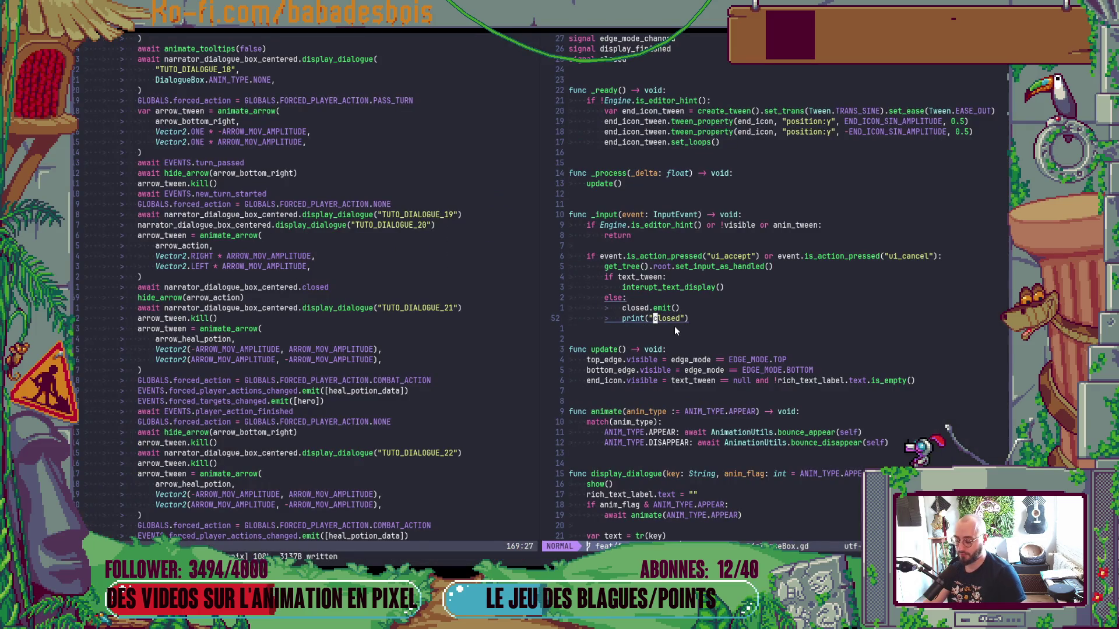
key(d)
key(d)
Look over DialogueBox.gd, then put the caret on the closed wait in Tutorial.gd.
scroll(174, 344, down, 4)
scroll(175, 344, down, 8)
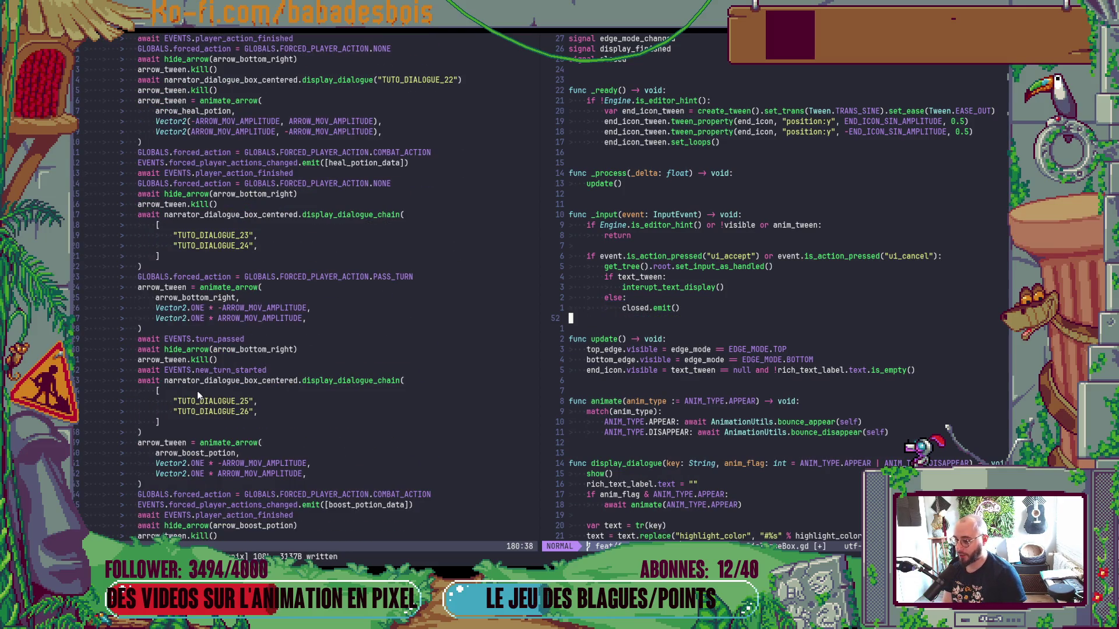
scroll(197, 390, down, 2)
scroll(198, 392, up, 5)
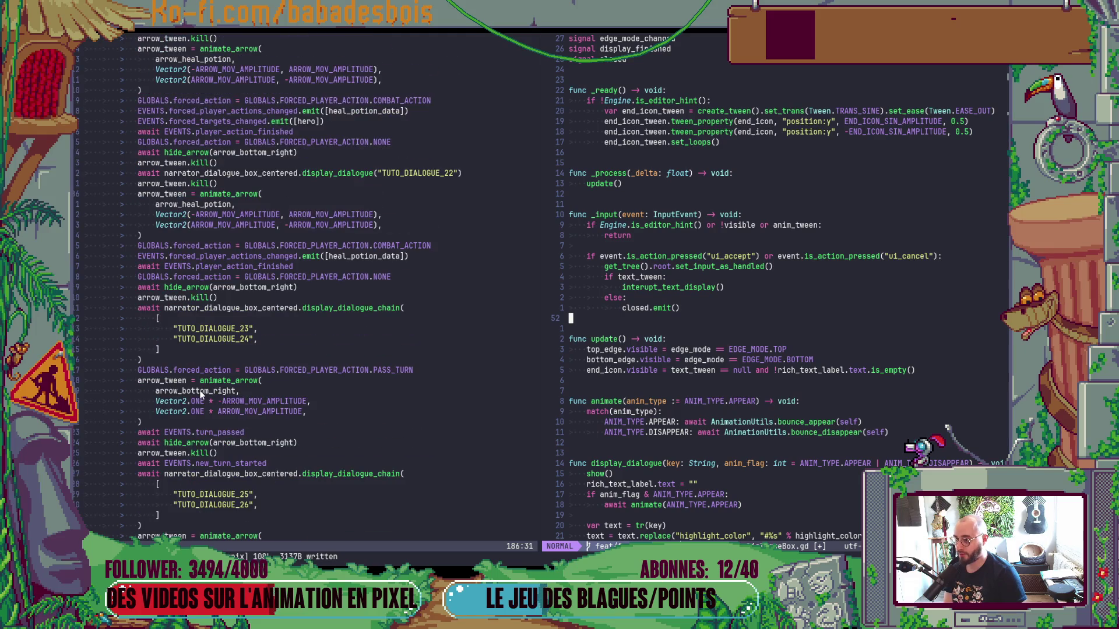
scroll(199, 391, up, 3)
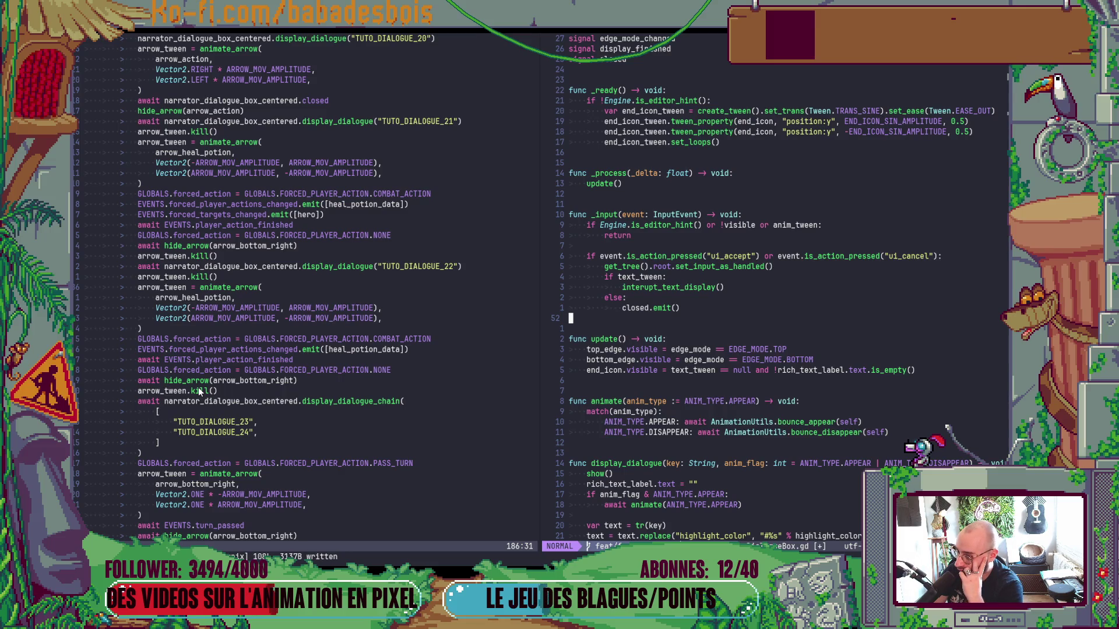
scroll(233, 281, up, 6)
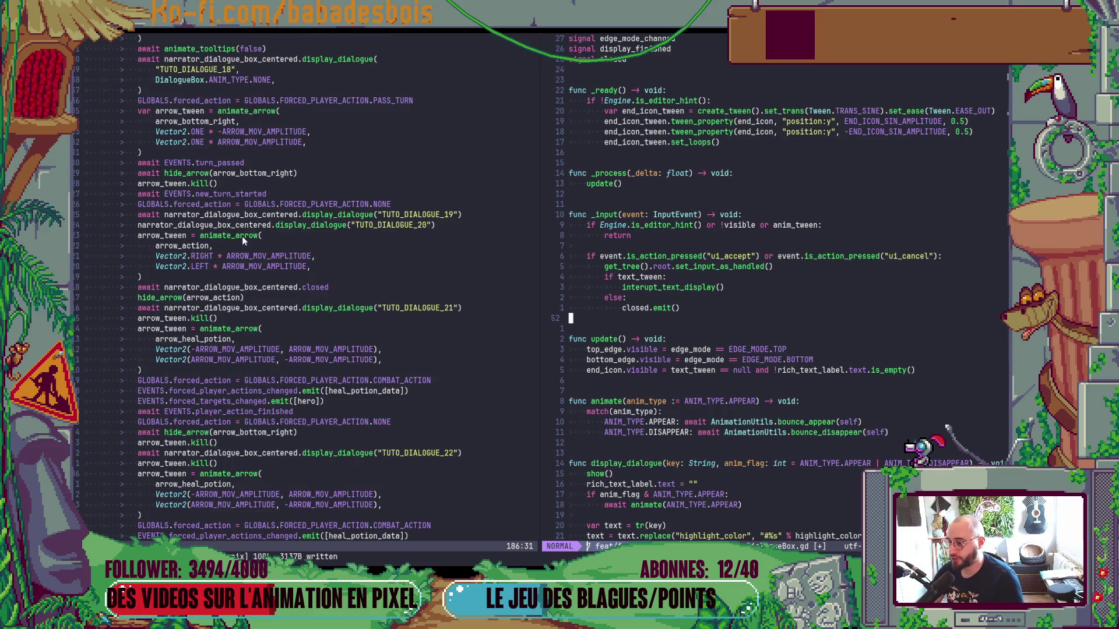
click(280, 288)
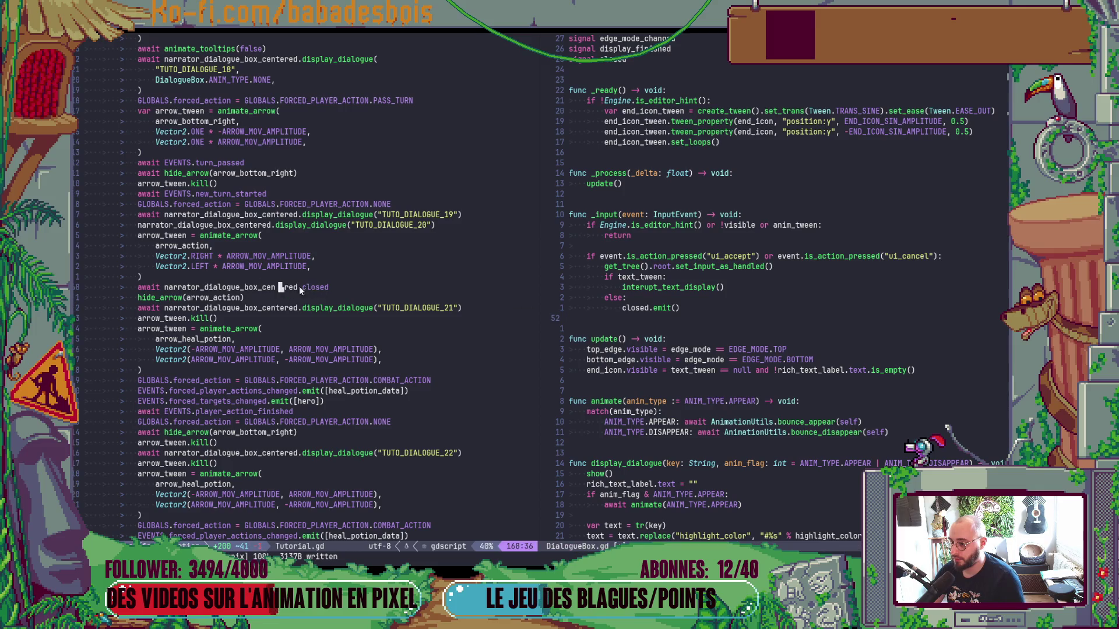
drag(248, 298, 143, 298)
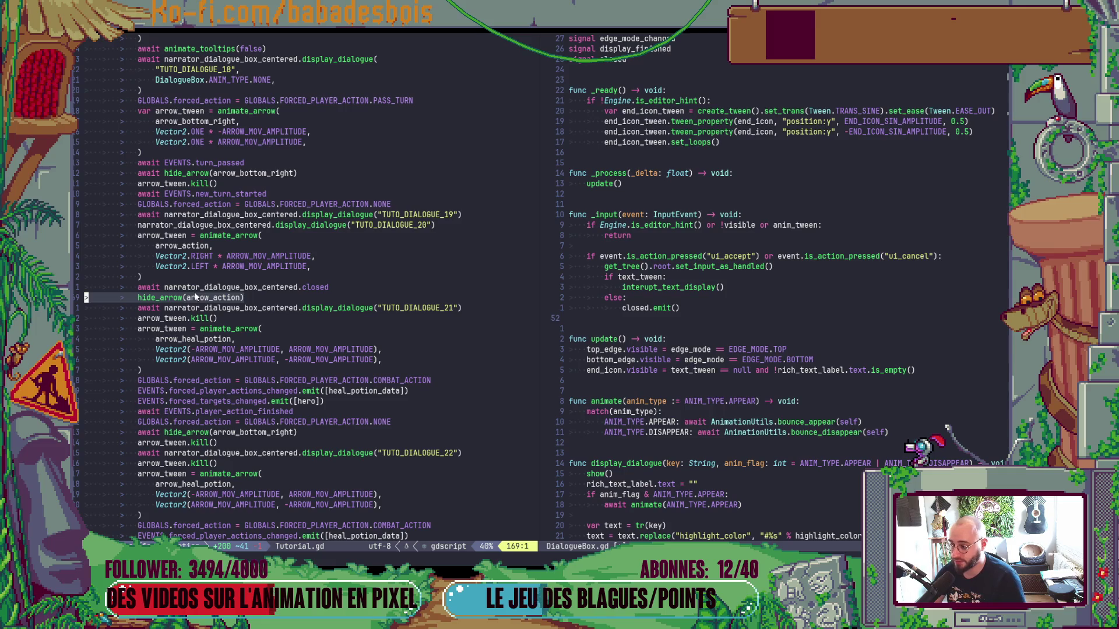
double_click(317, 309)
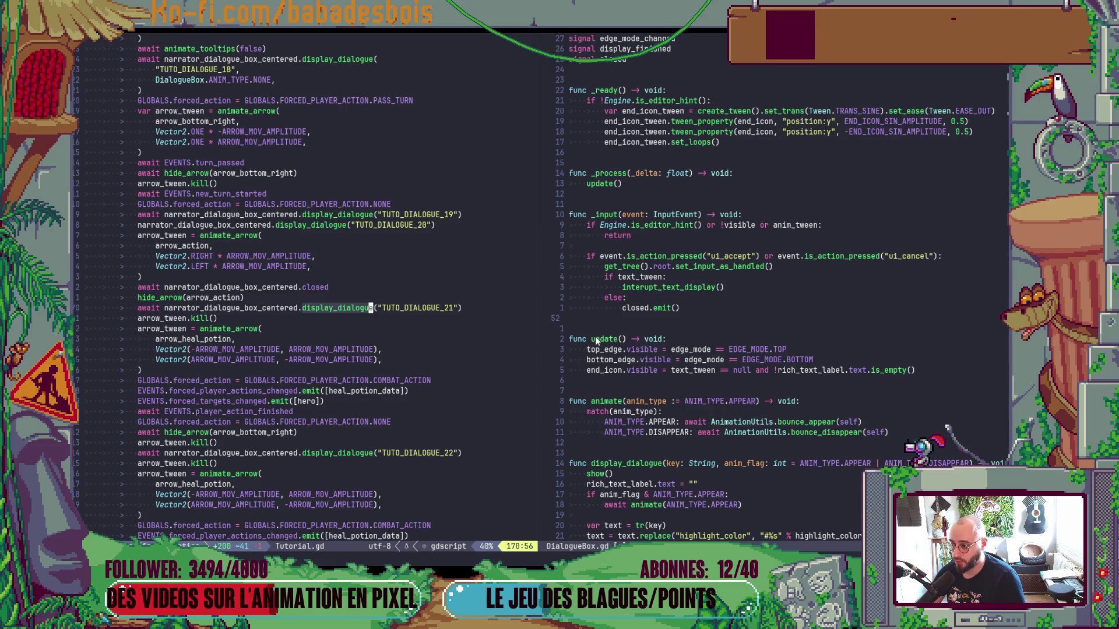
click(703, 308)
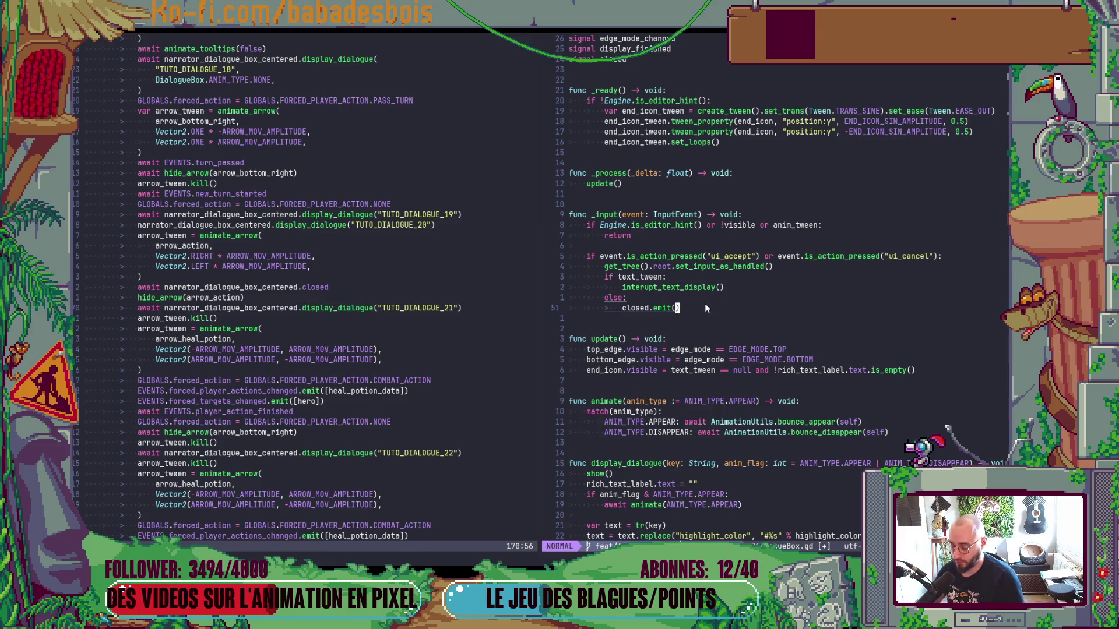
key(u)
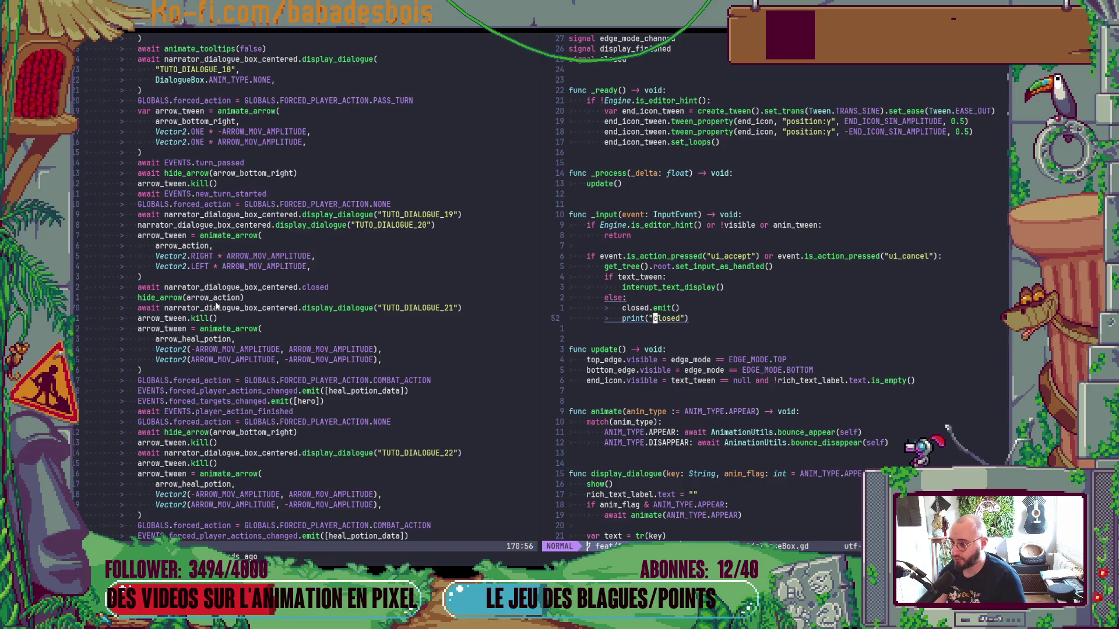
click(185, 297)
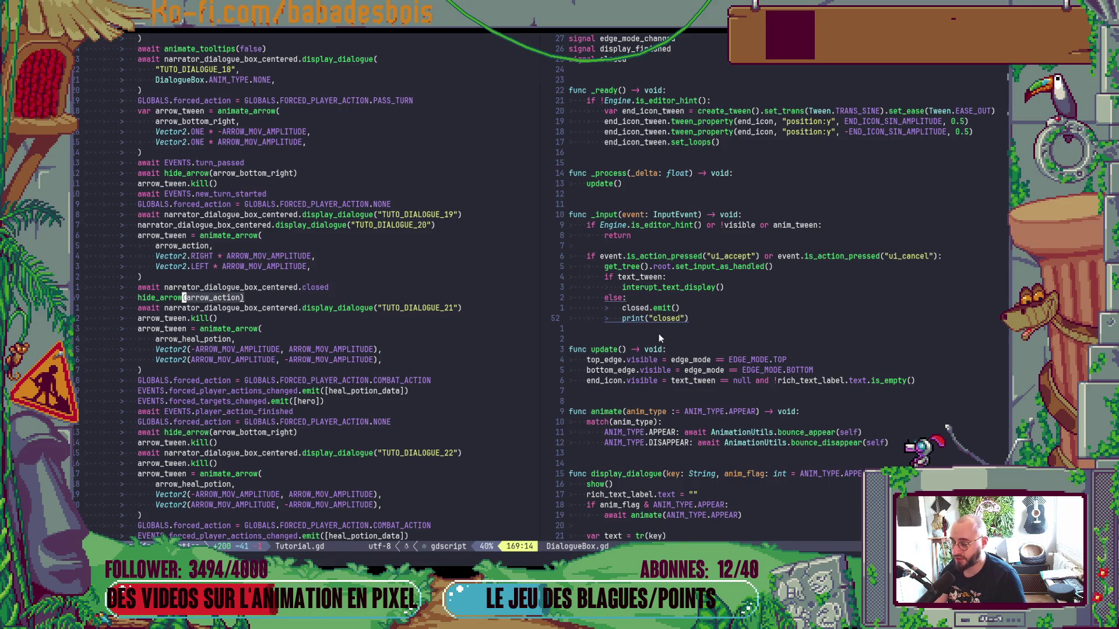
click(704, 320)
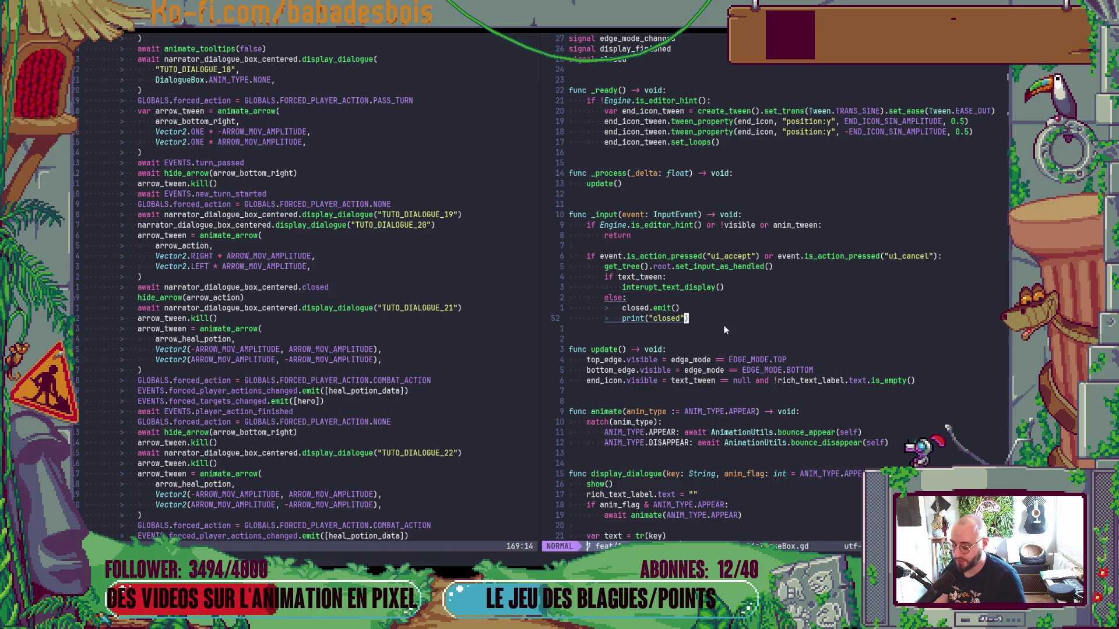
key(d)
key(d)
scroll(728, 329, down, 3)
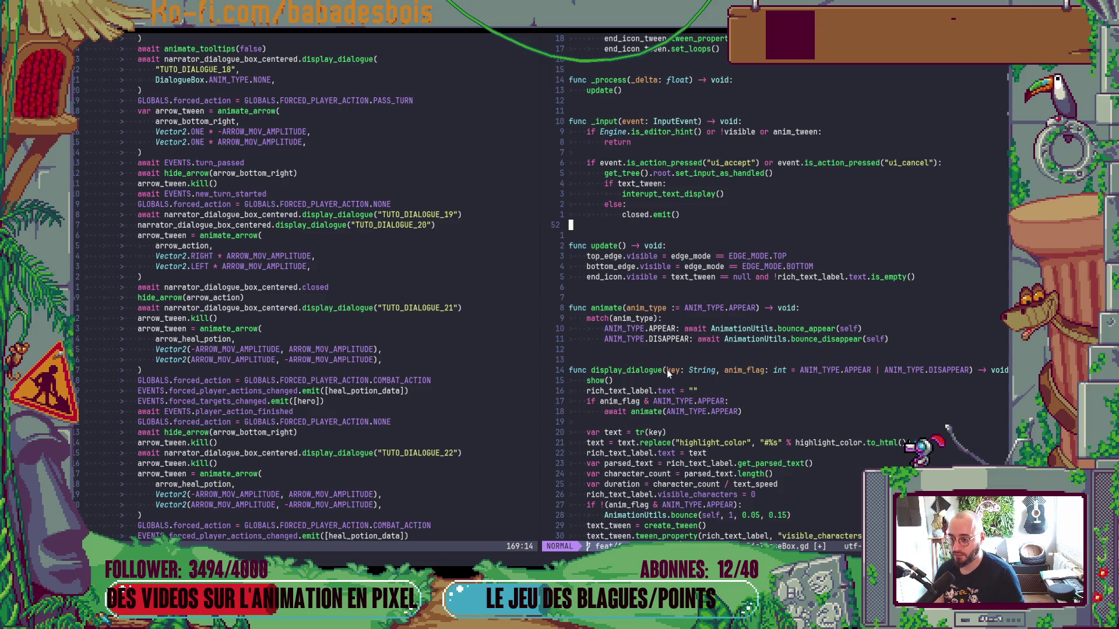
click(663, 390)
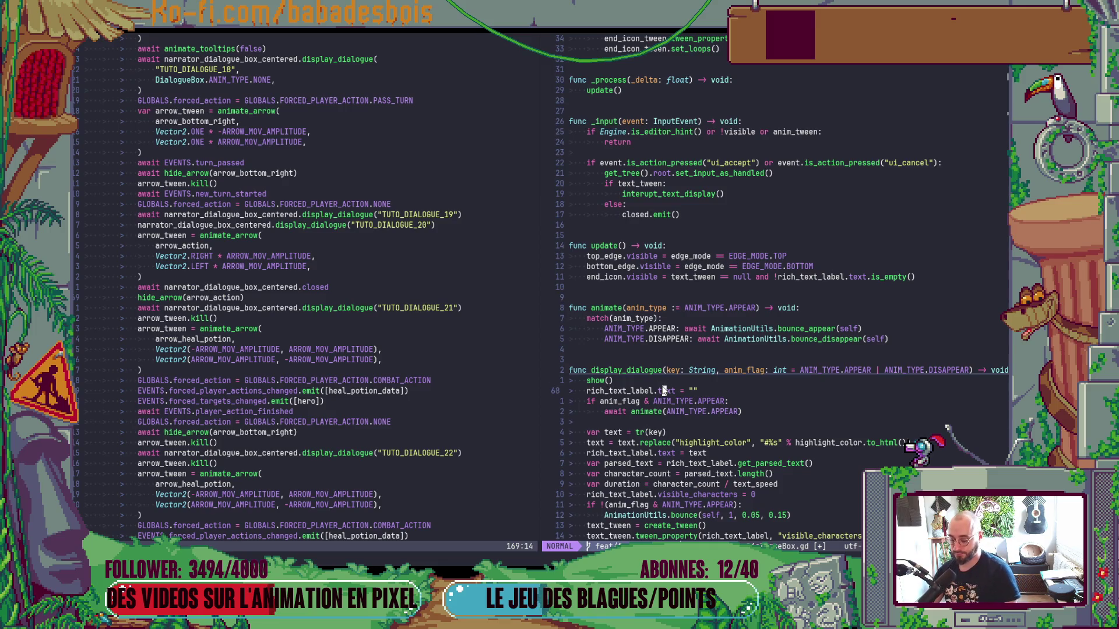
Insert print("display dialogue: " + tr(key)) after show() in display_dialogue.
key(c)
key(c)
text(pr)
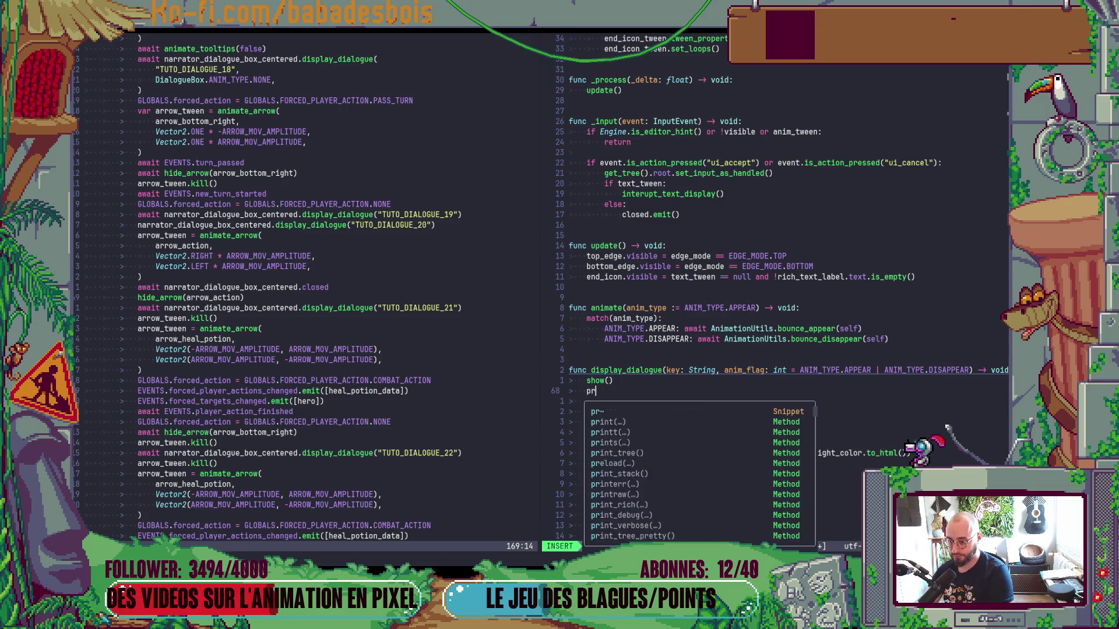
text(int()
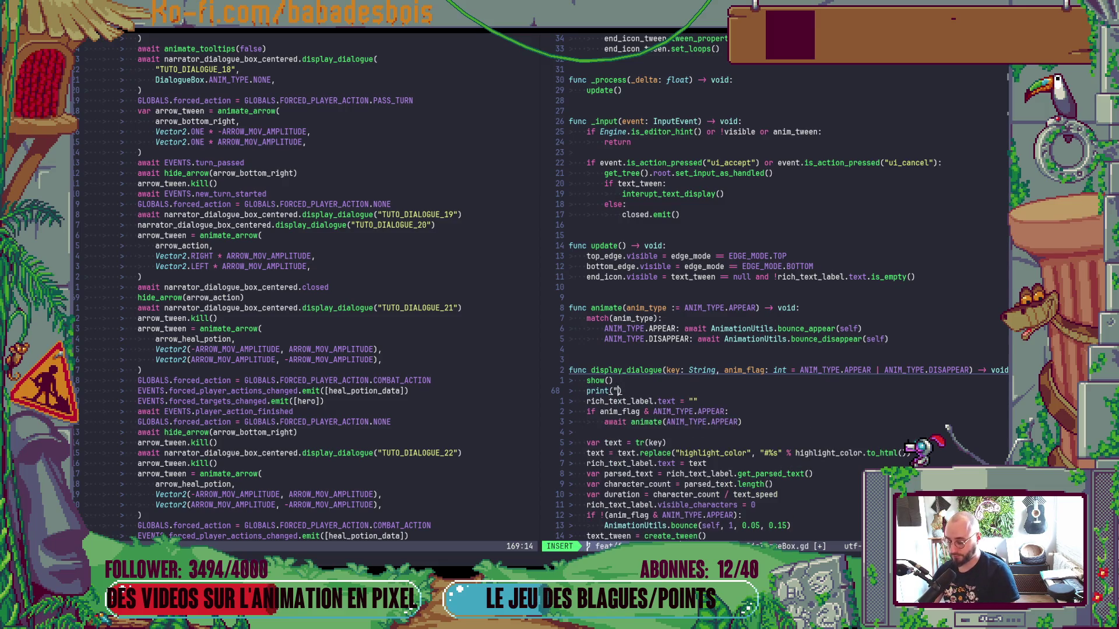
text(2display)
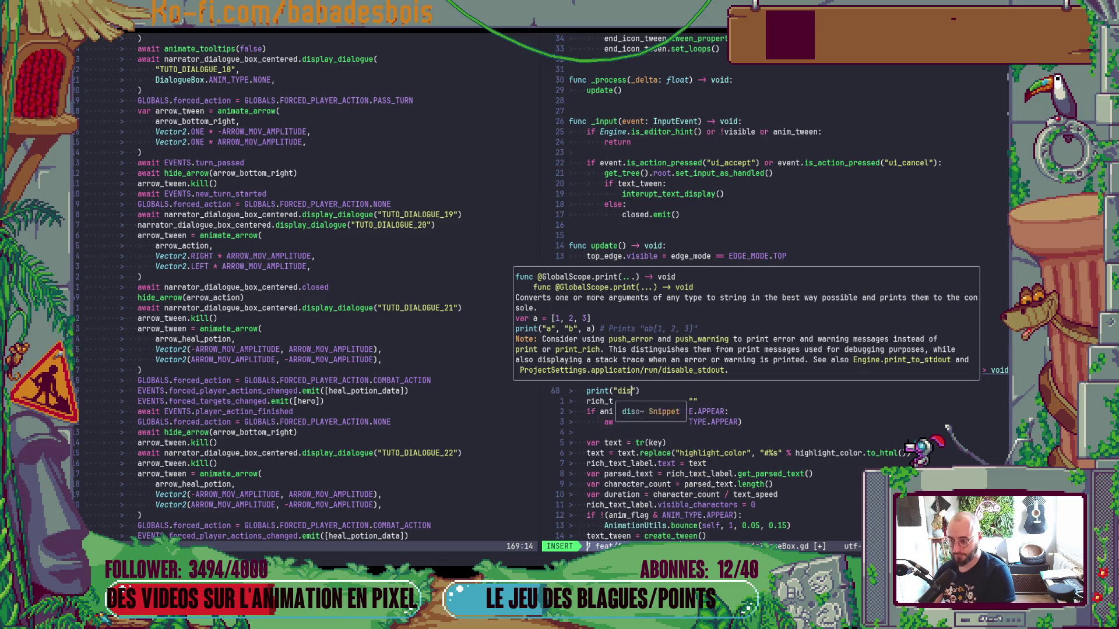
text(dialogue)
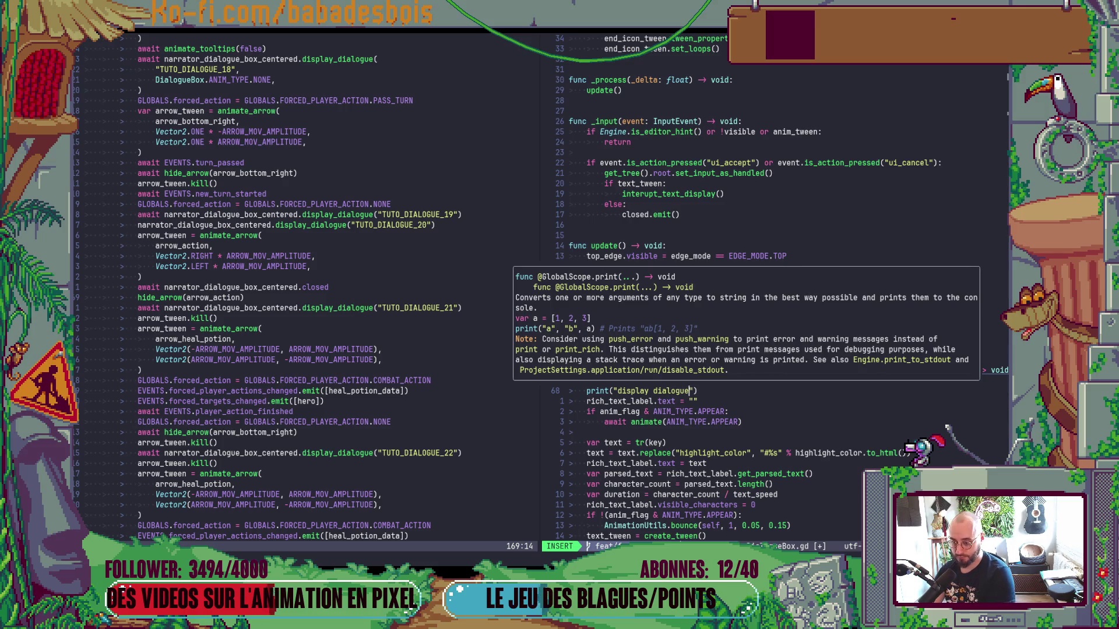
key(Escape)
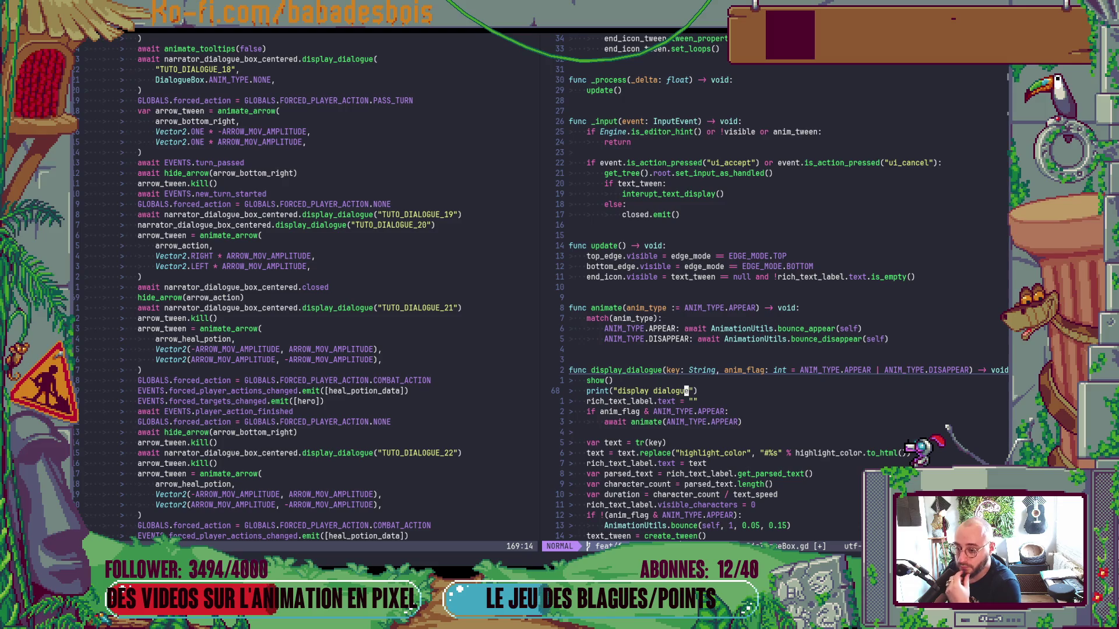
key(a)
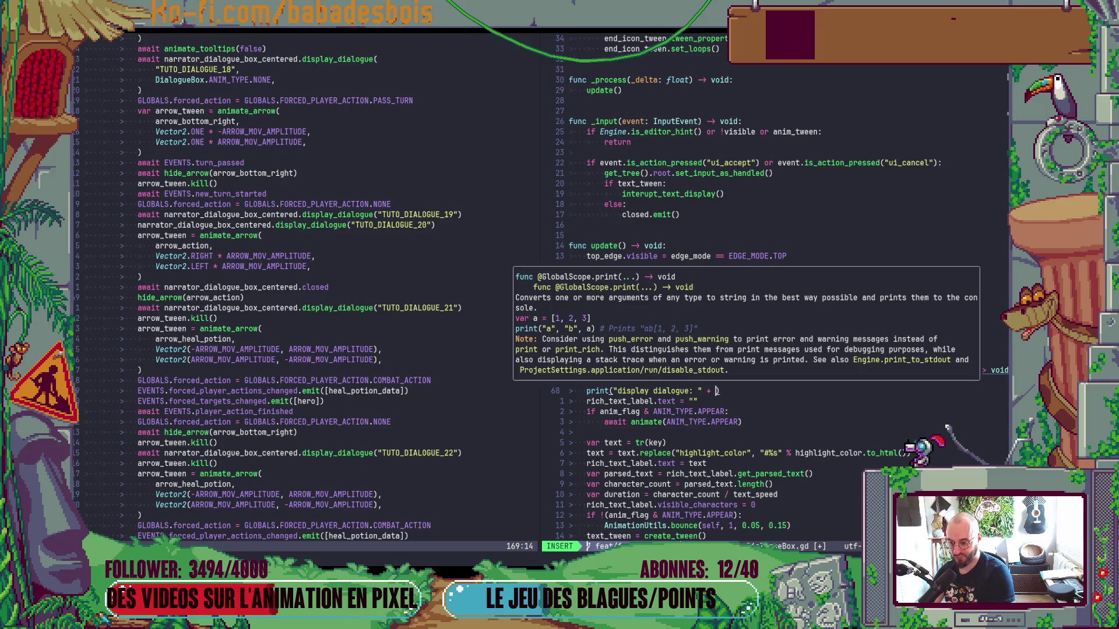
text(tr)
text((te)
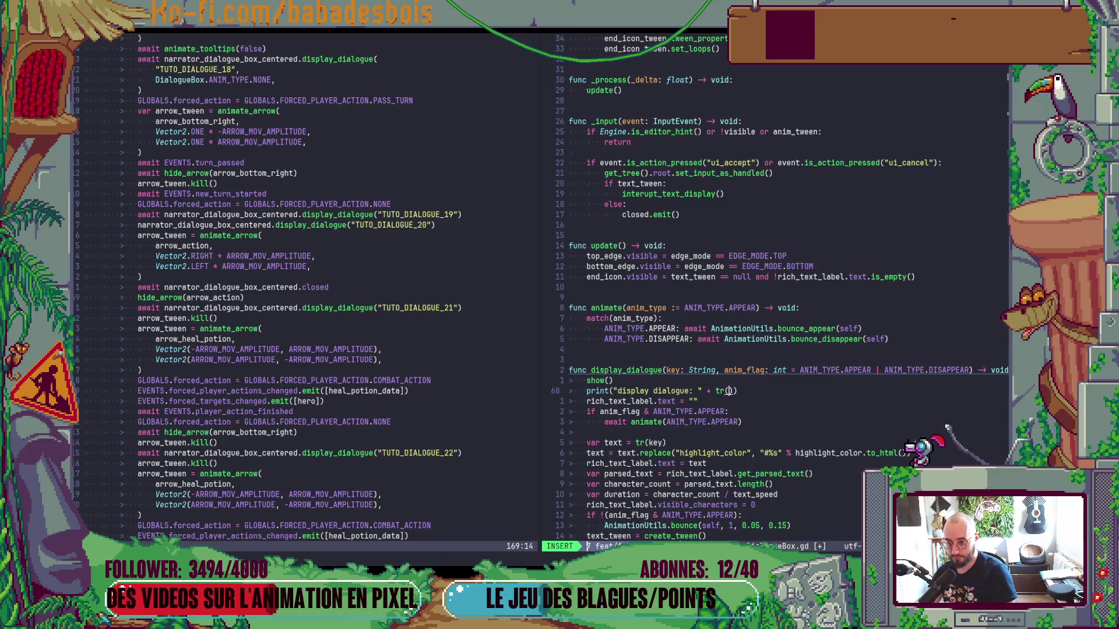
text(xt)
key(Escape)
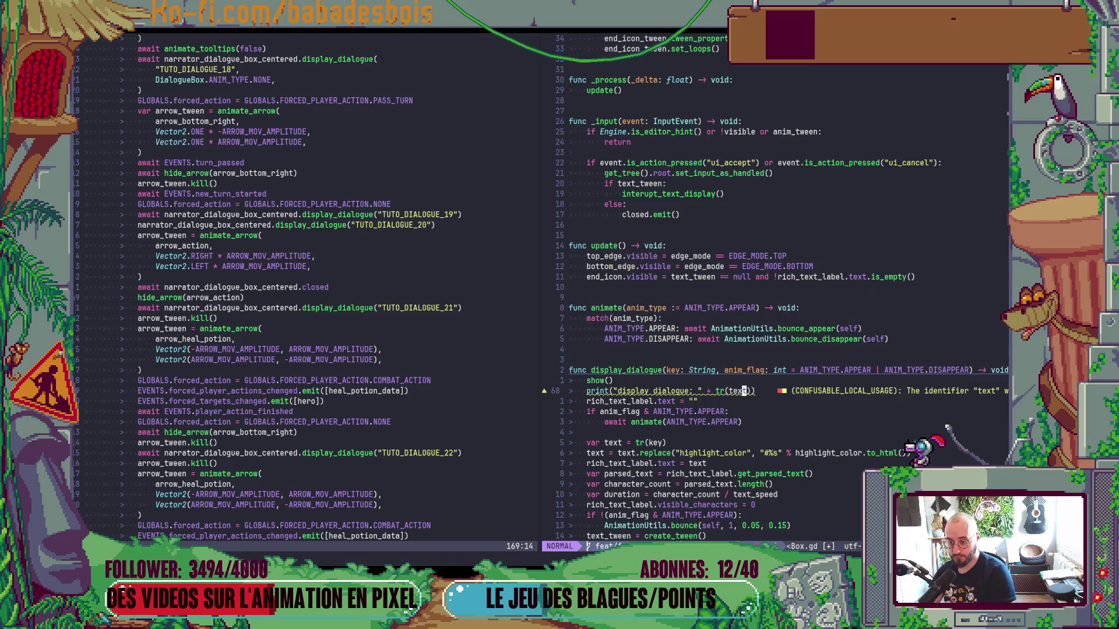
text(ciw)
text(key)
key(Escape)
Save DialogueBox.gd with :w and return to the Godot editor.
text(:w)
key(Return)
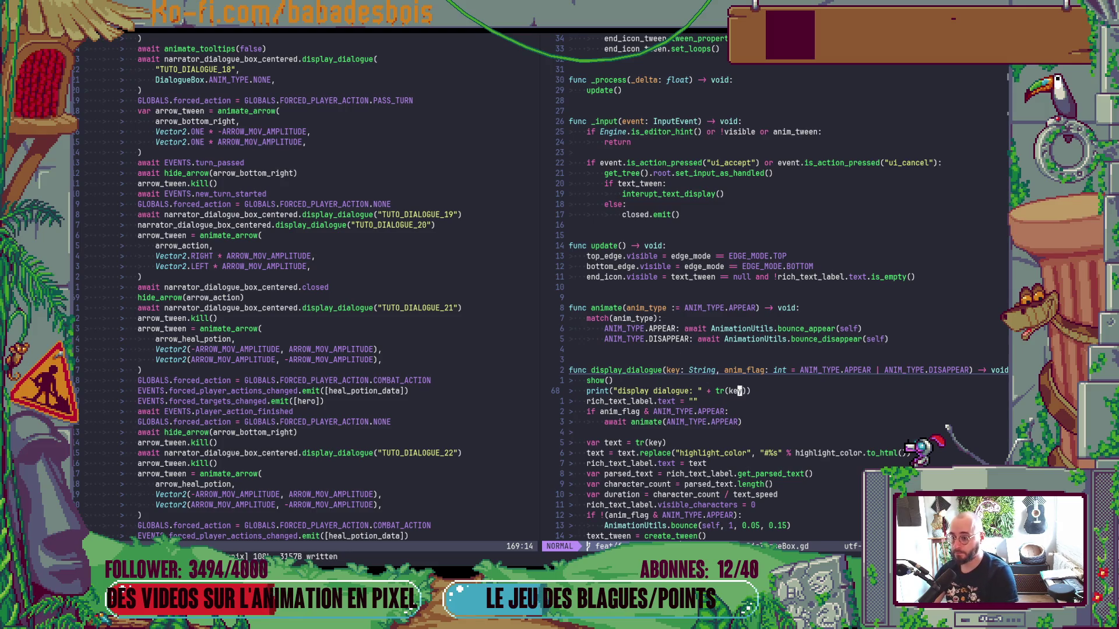
key(alt+Tab)
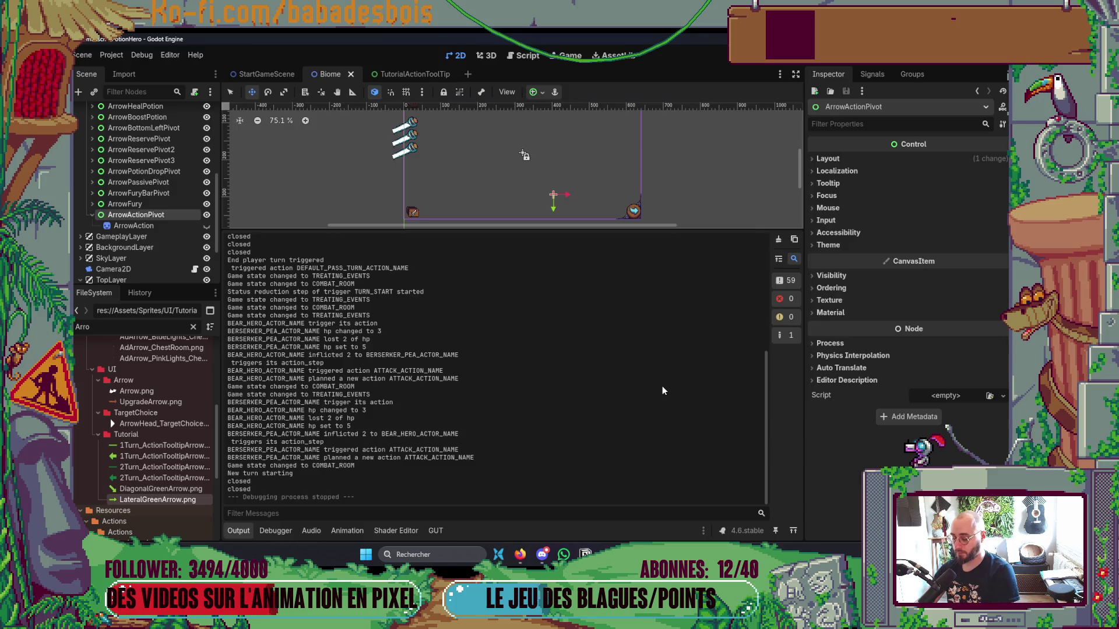
Rerun the game, move its window right, and enter the sword combat node on the map.
key(F5)
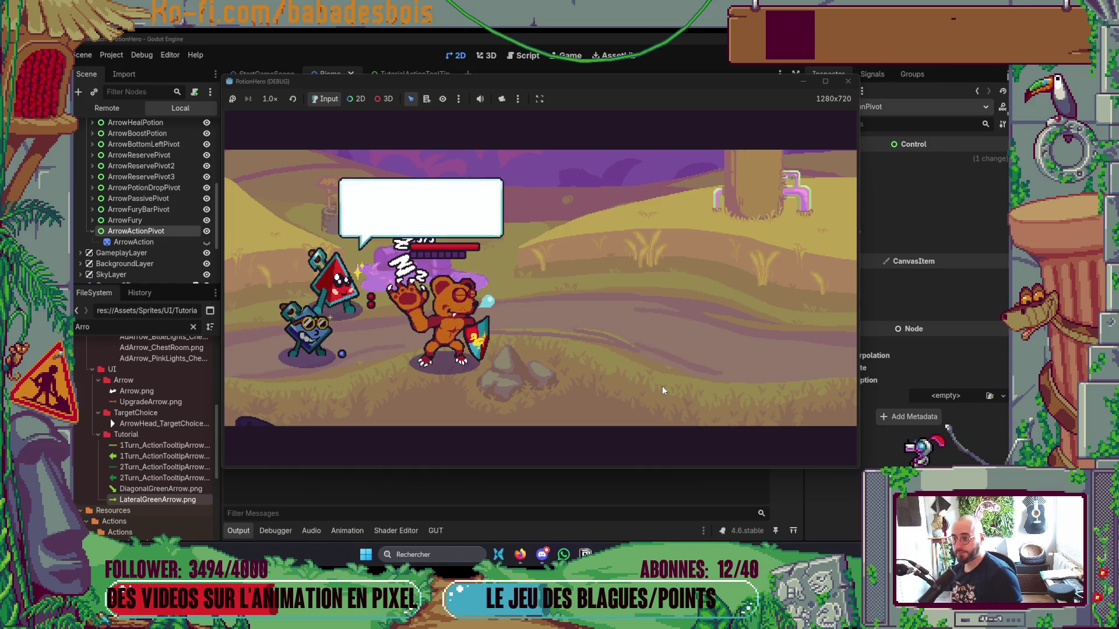
drag(710, 85, 867, 81)
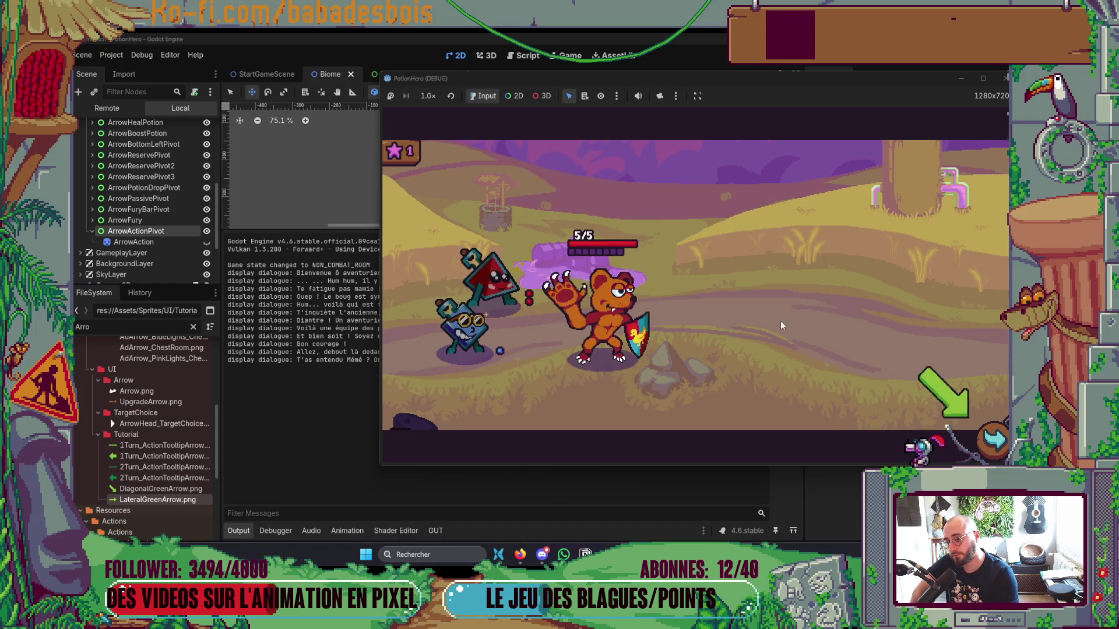
click(993, 441)
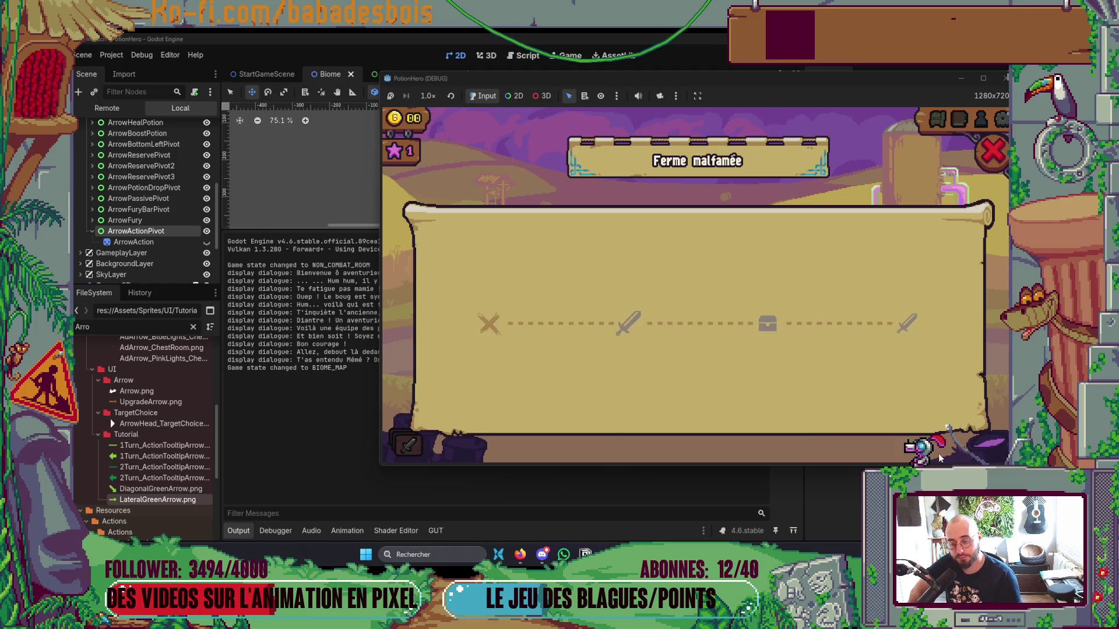
click(627, 322)
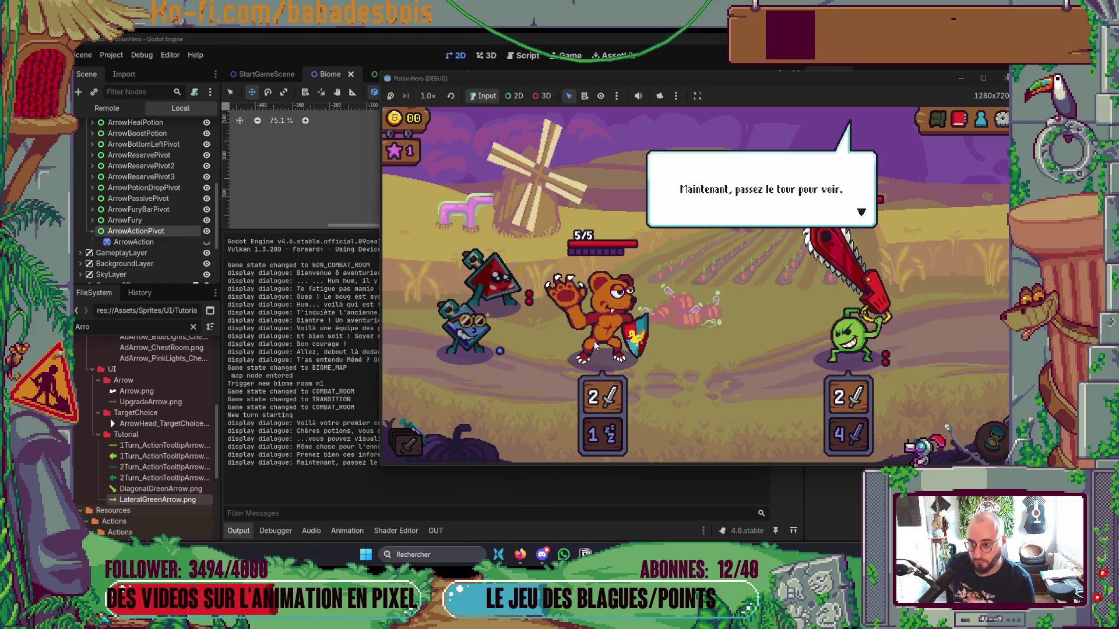
Pass the turn, dismiss the enemy attack warning, and go back to Neovim.
click(595, 346)
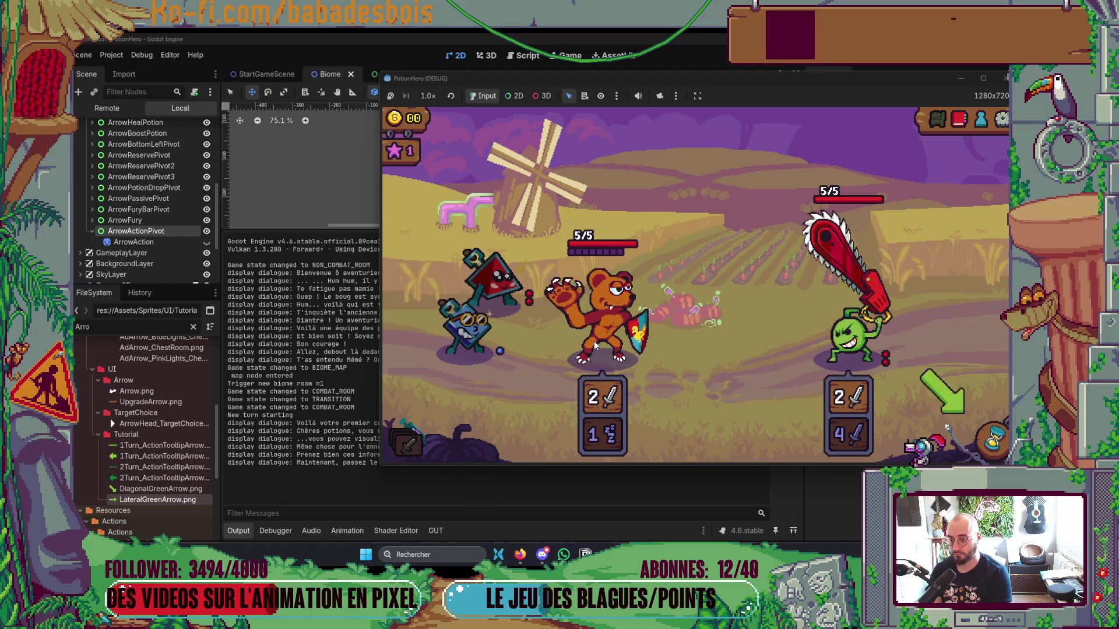
click(994, 447)
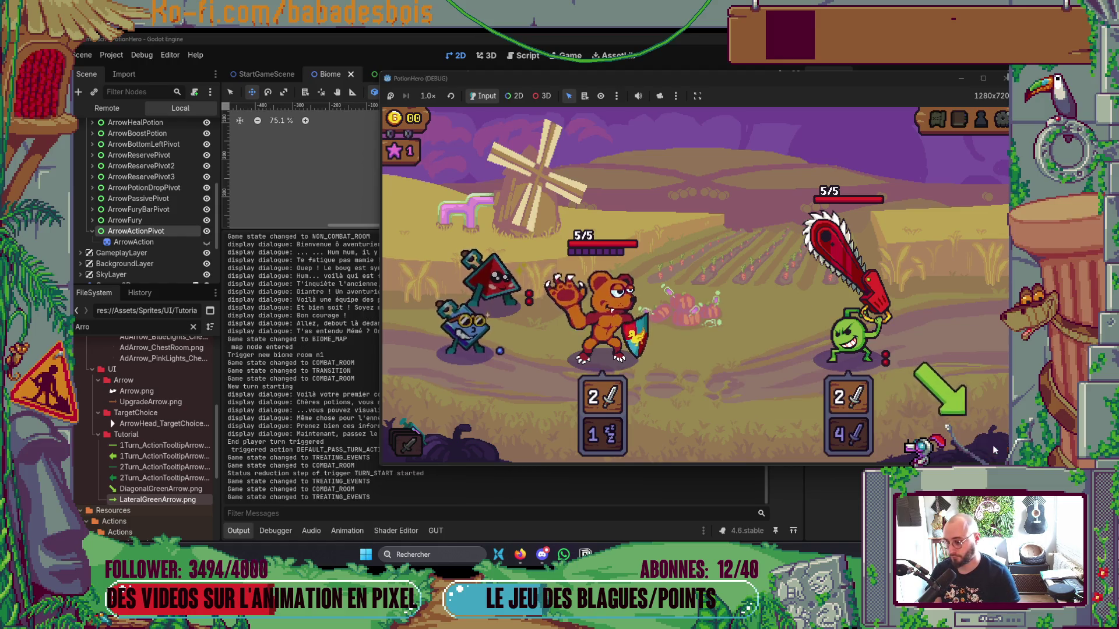
click(837, 406)
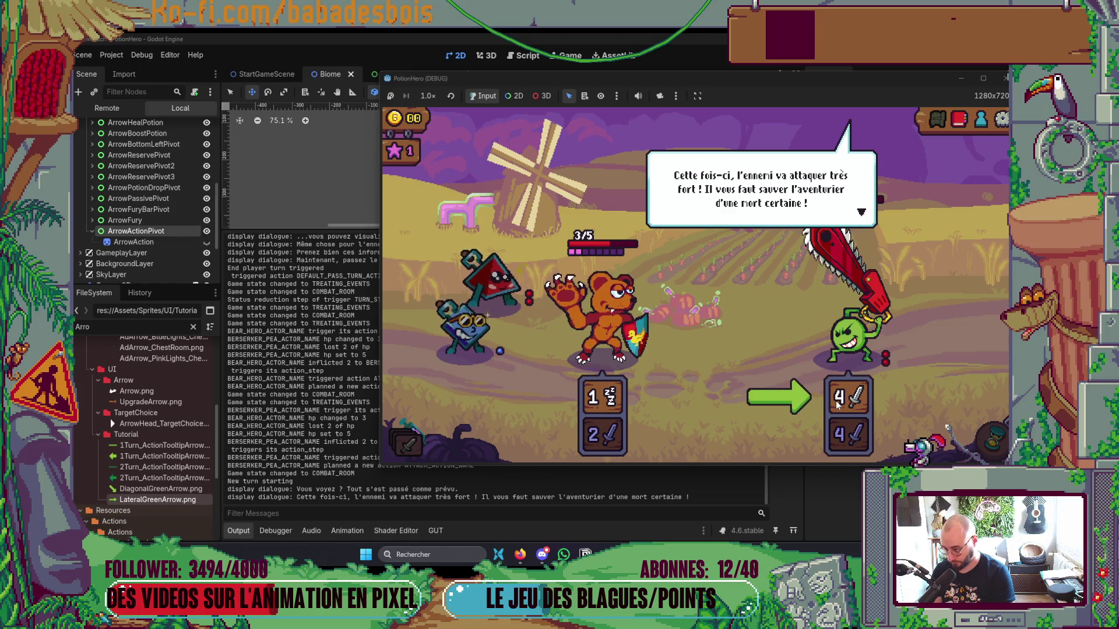
click(837, 406)
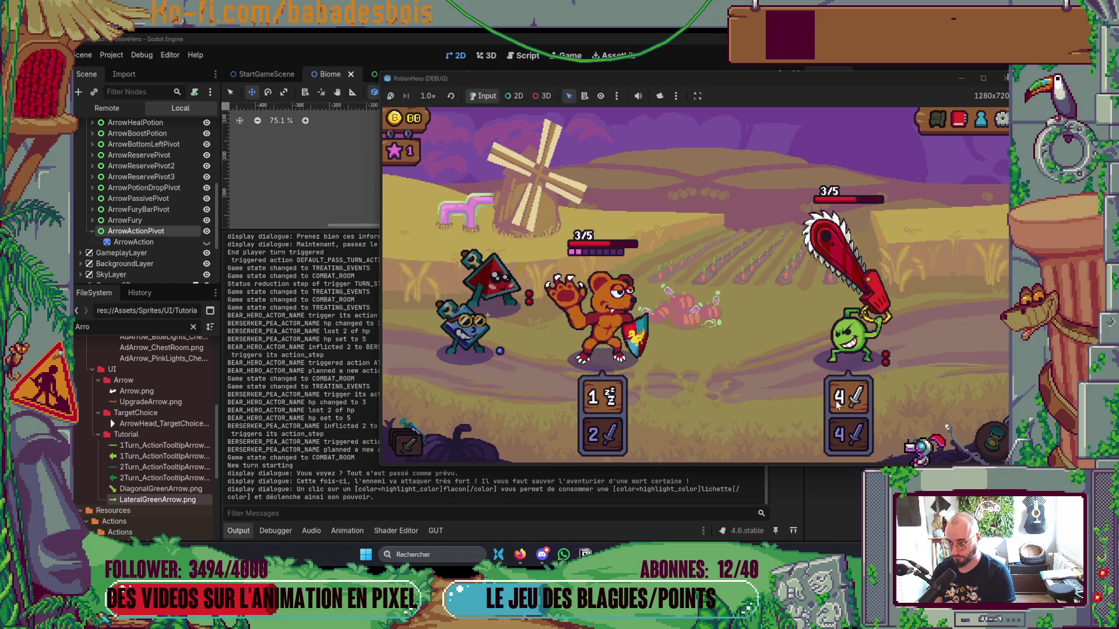
mouse_move(524, 289)
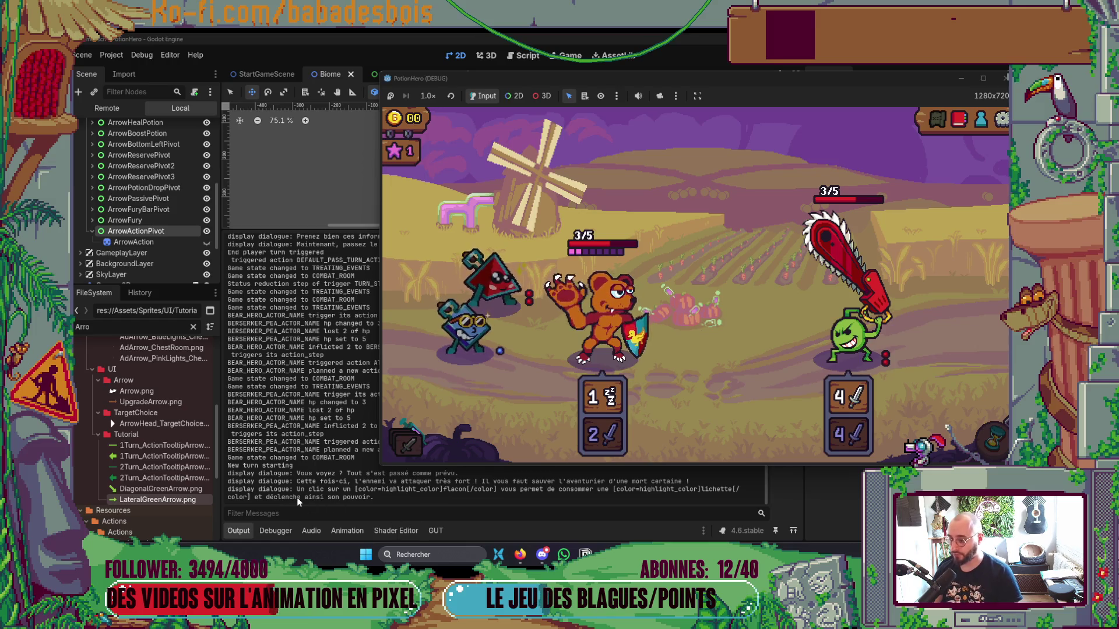
key(alt+Tab)
scroll(635, 371, down, 3)
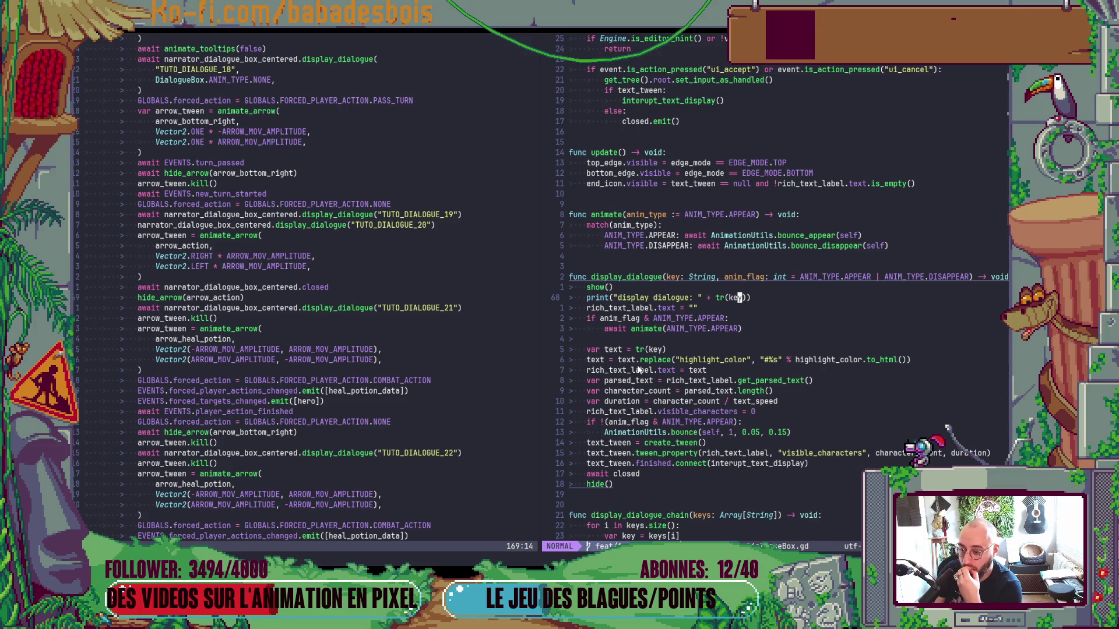
scroll(822, 278, down, 10)
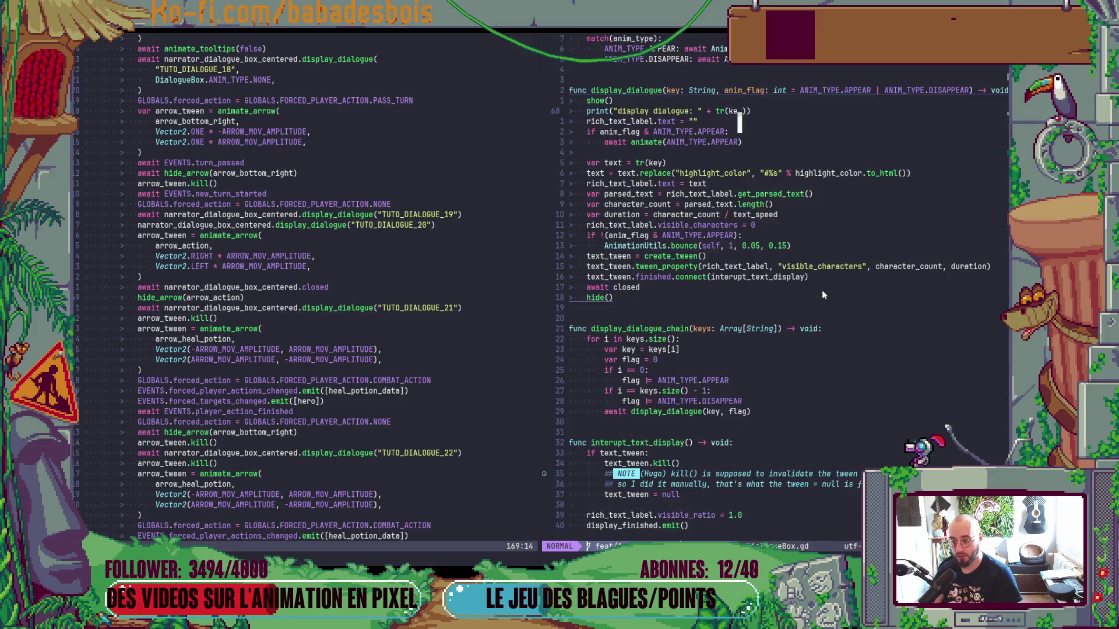
scroll(824, 296, up, 6)
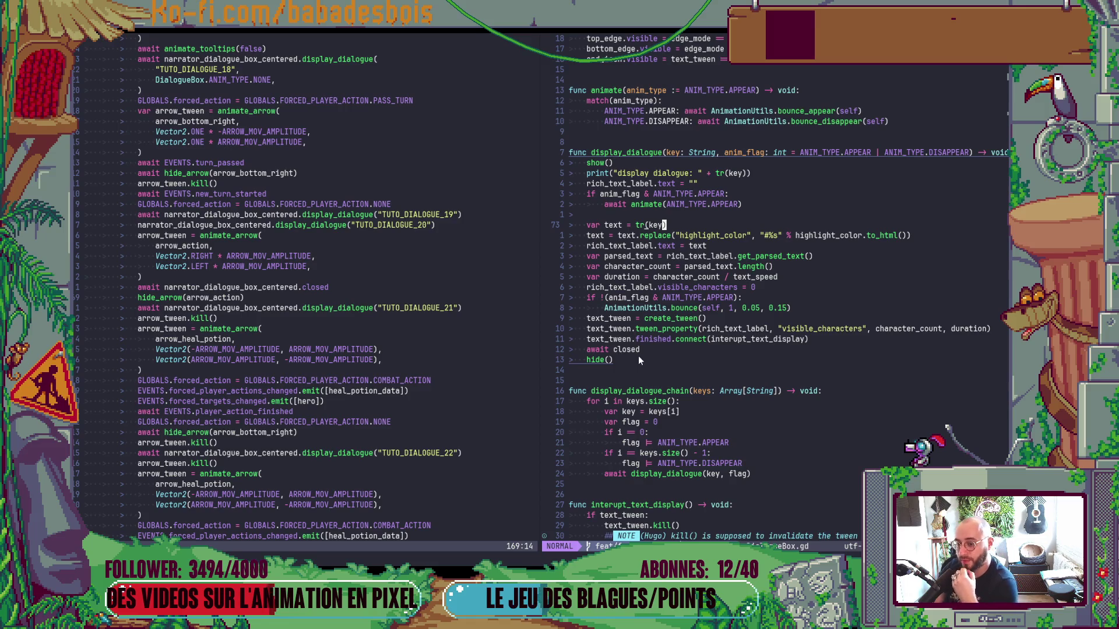
click(635, 352)
click(614, 360)
drag(618, 163, 623, 225)
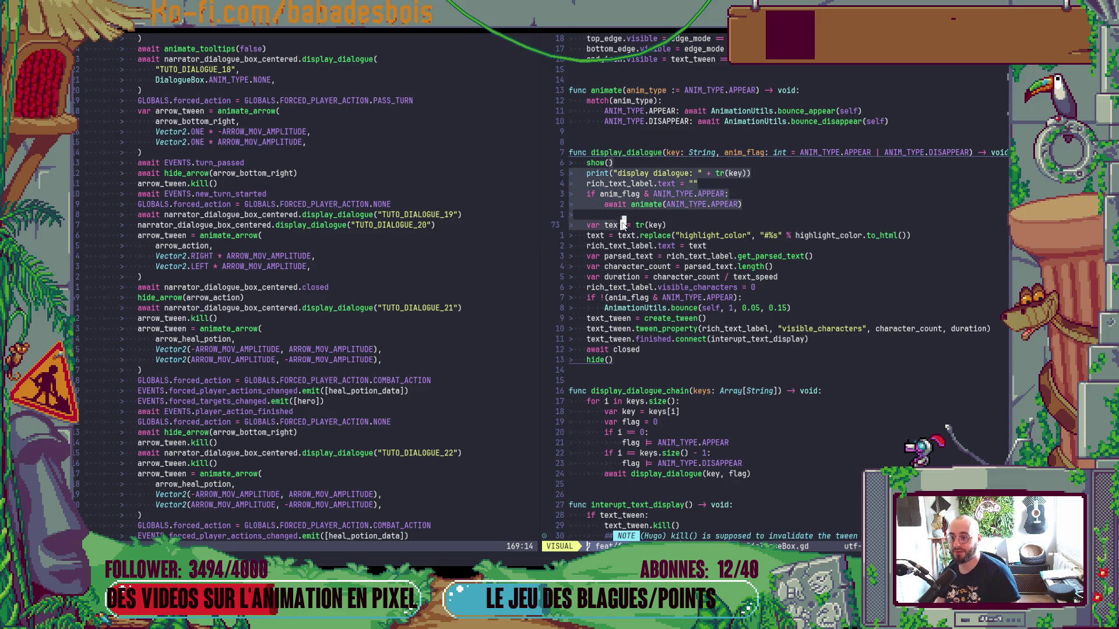
click(673, 328)
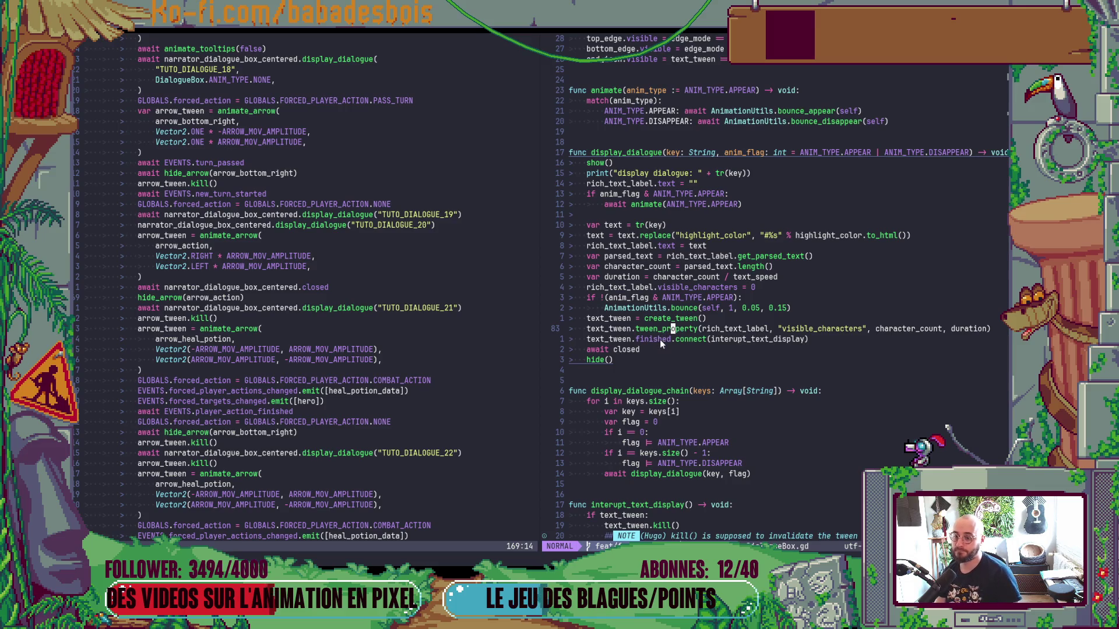
scroll(659, 339, up, 8)
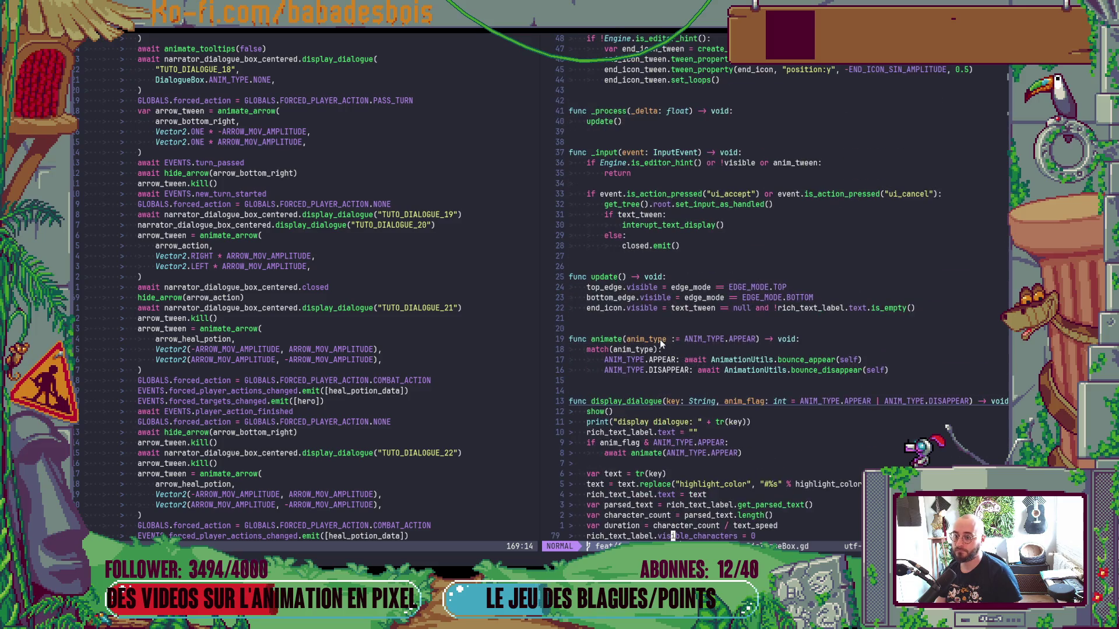
scroll(661, 344, up, 5)
click(640, 153)
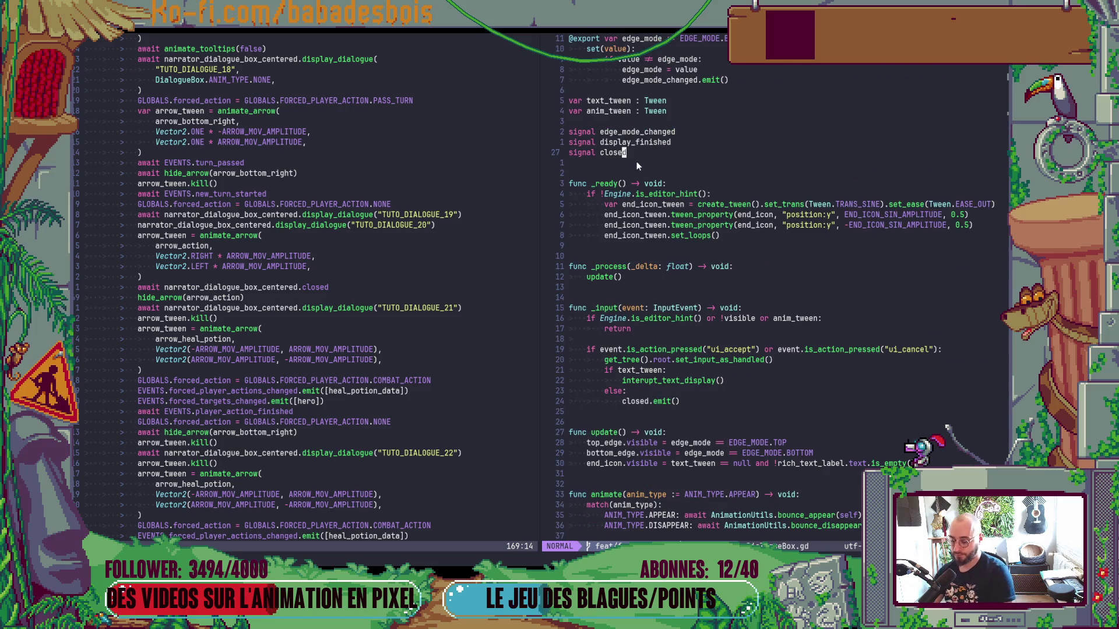
Declare 'signal pre_closed' and emit pre_closed in _input's else branch.
text(Osignal )
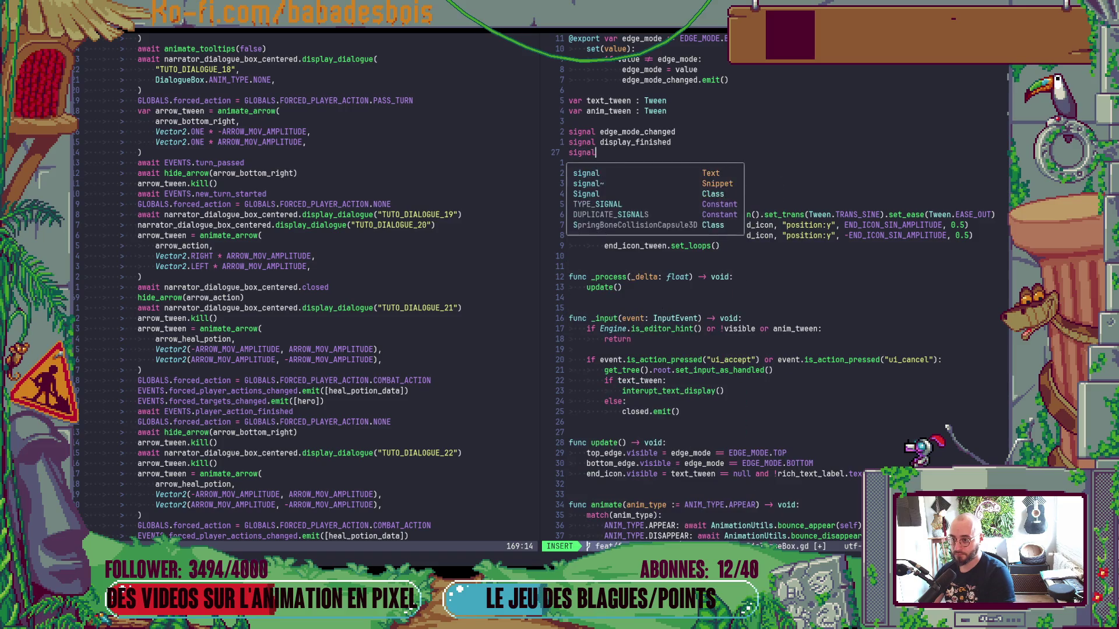
text(pre_close)
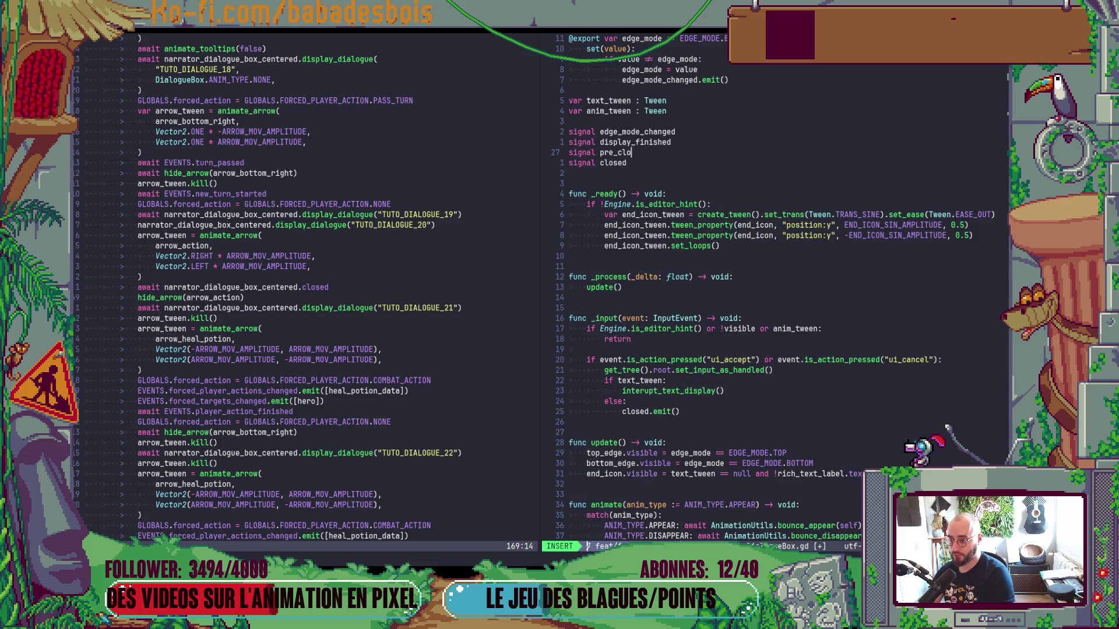
key(Escape)
text(as)
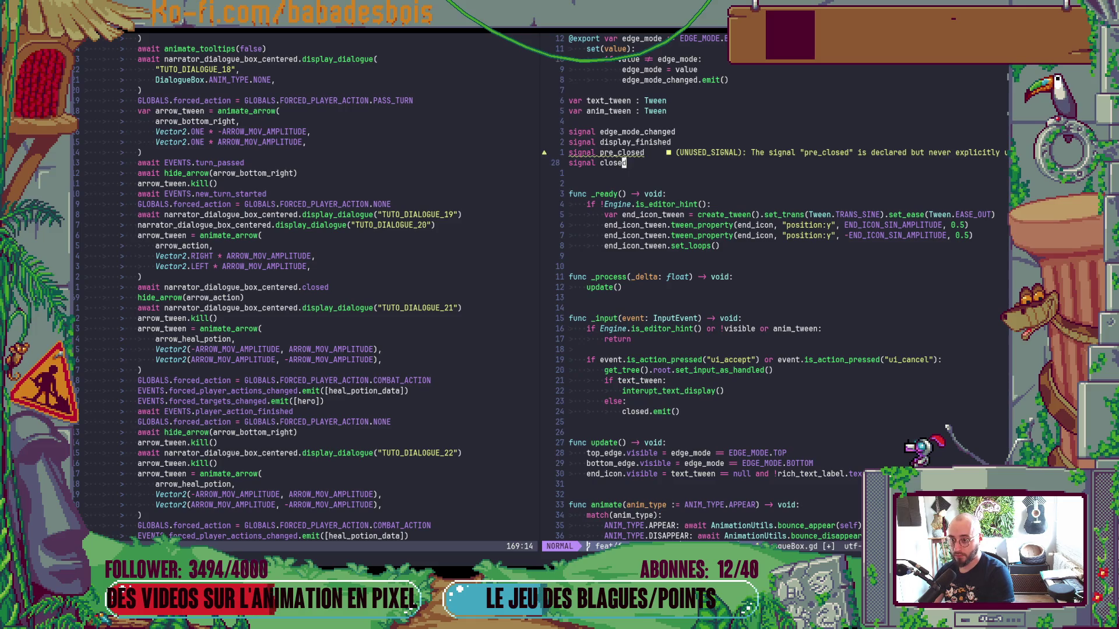
key(j)
key(j)
key(j)
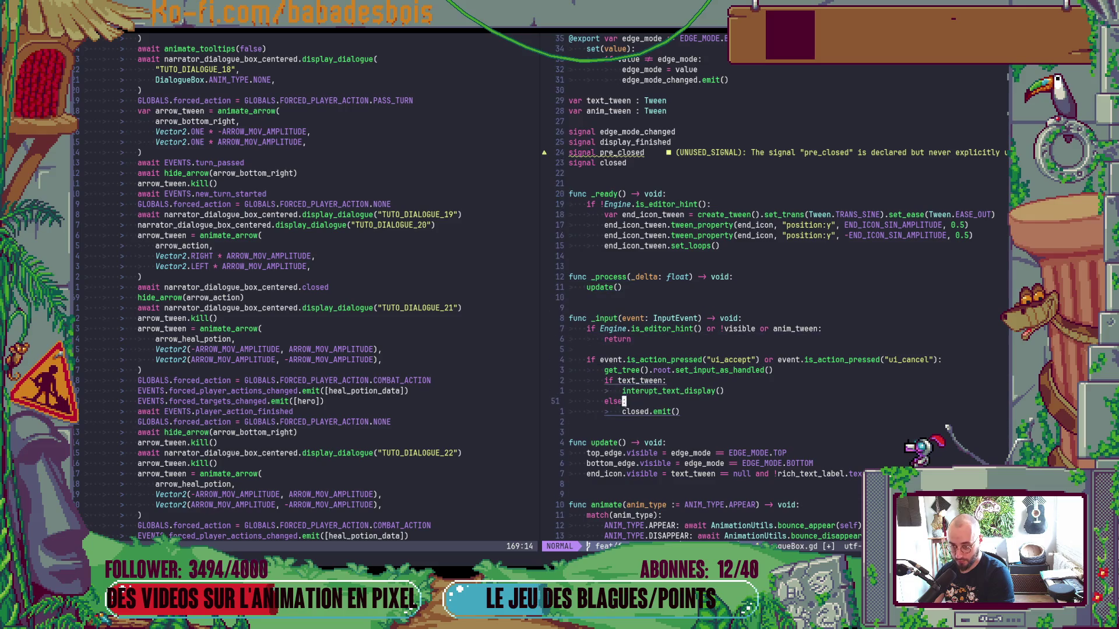
text(opre)
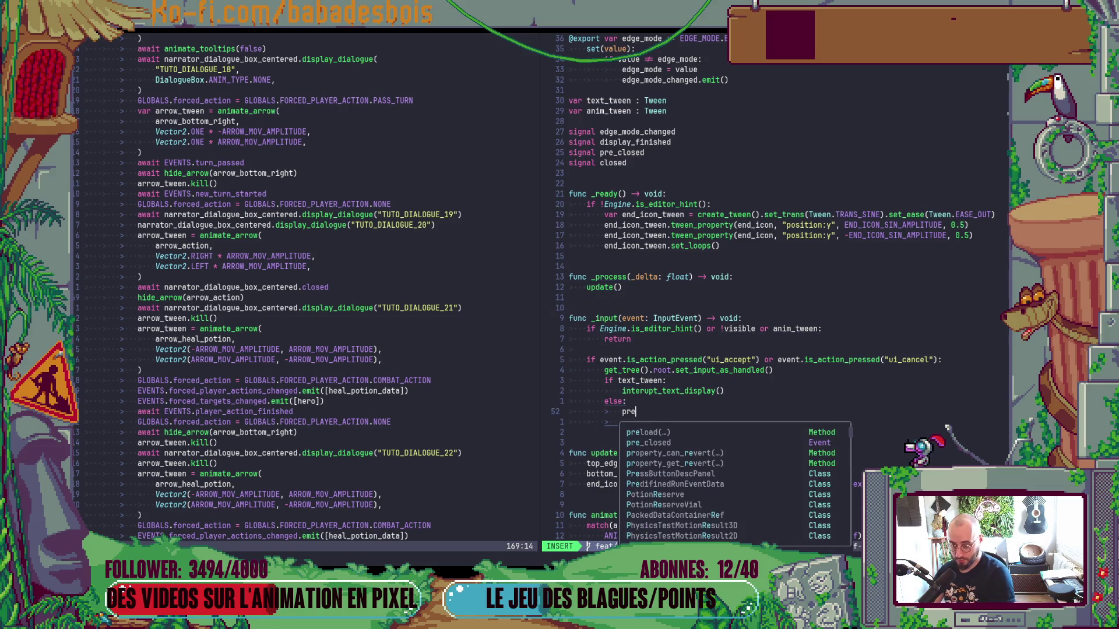
text(_closed.emit)
key(Escape)
Change display_dialogue's 'await closed' to 'await pre_closed'.
scroll(642, 383, down, 14)
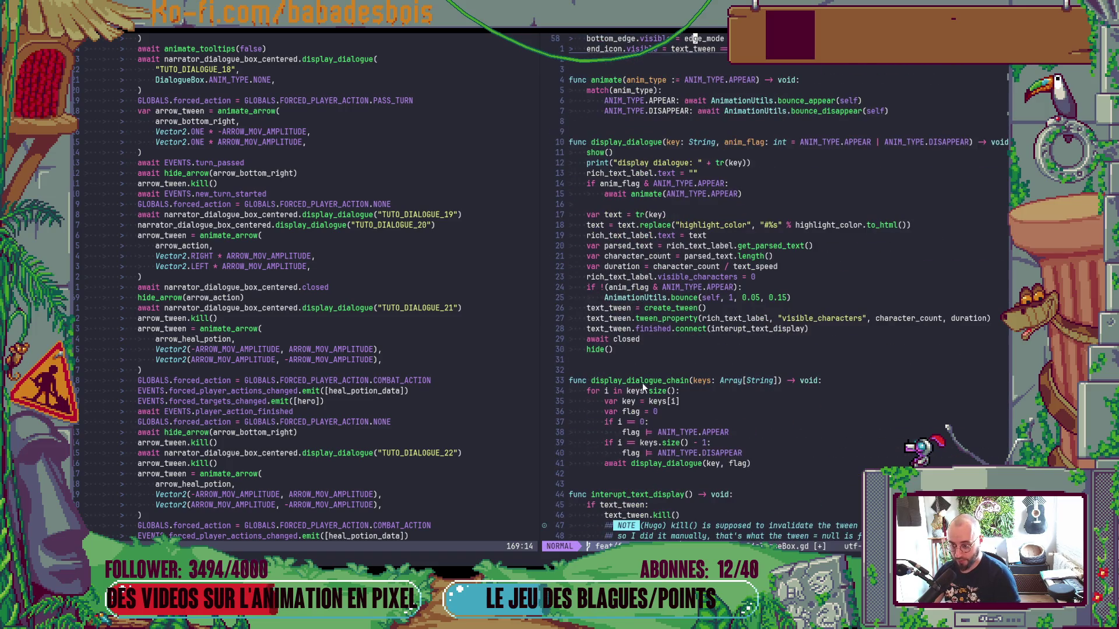
click(617, 339)
text(i)
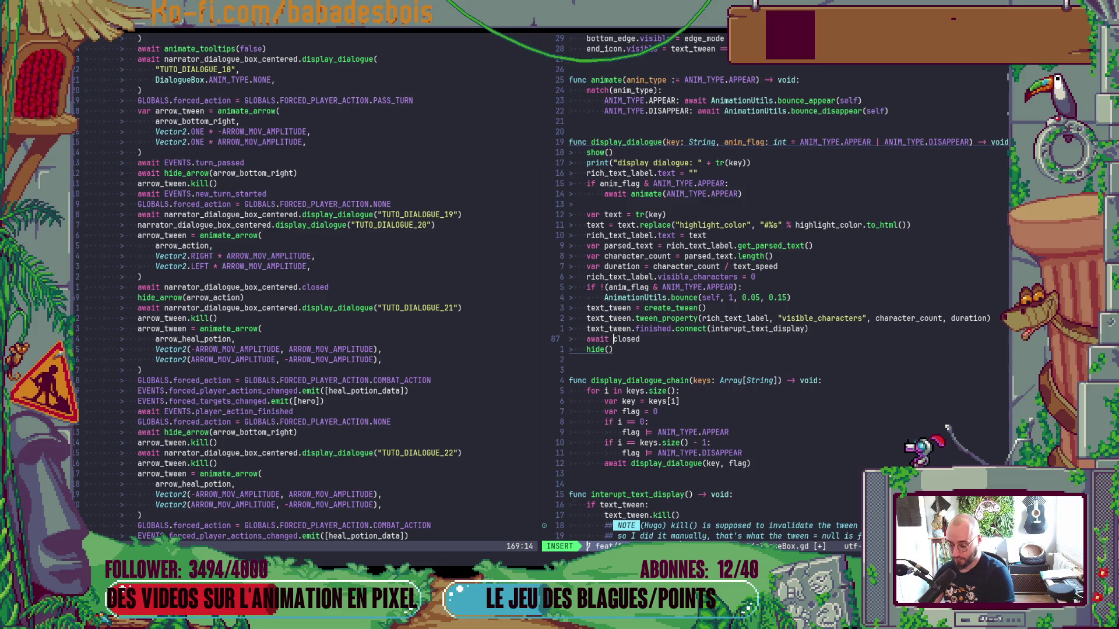
text(pre)
key(Escape)
Save DialogueBox.gd with :w and relaunch the game from Godot with F5.
text(:w)
key(Return)
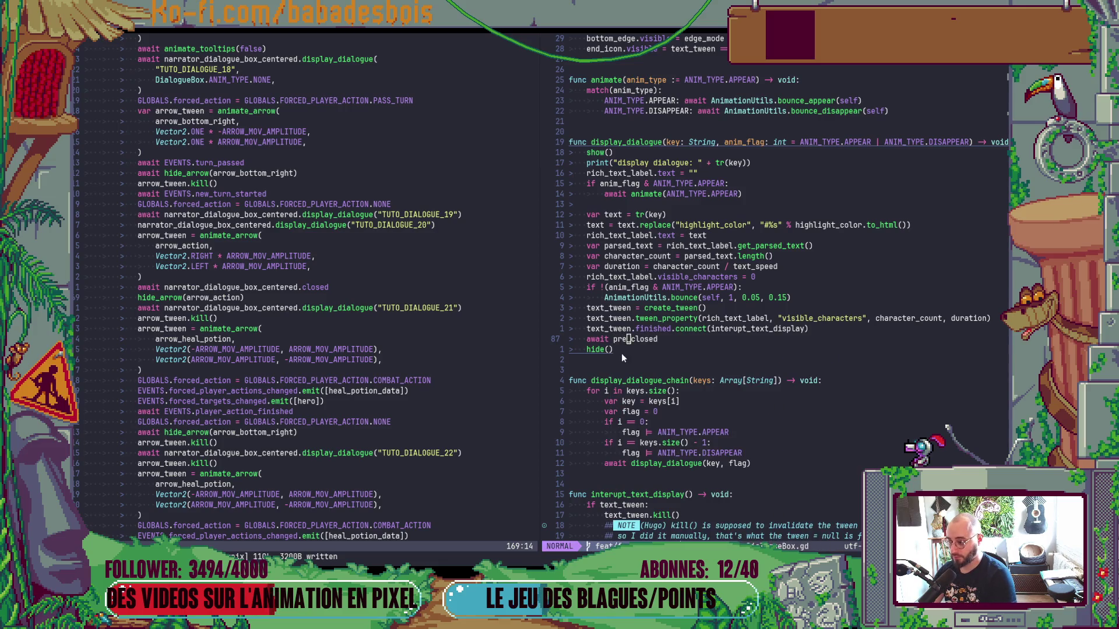
key(F5)
click(1006, 77)
click(544, 239)
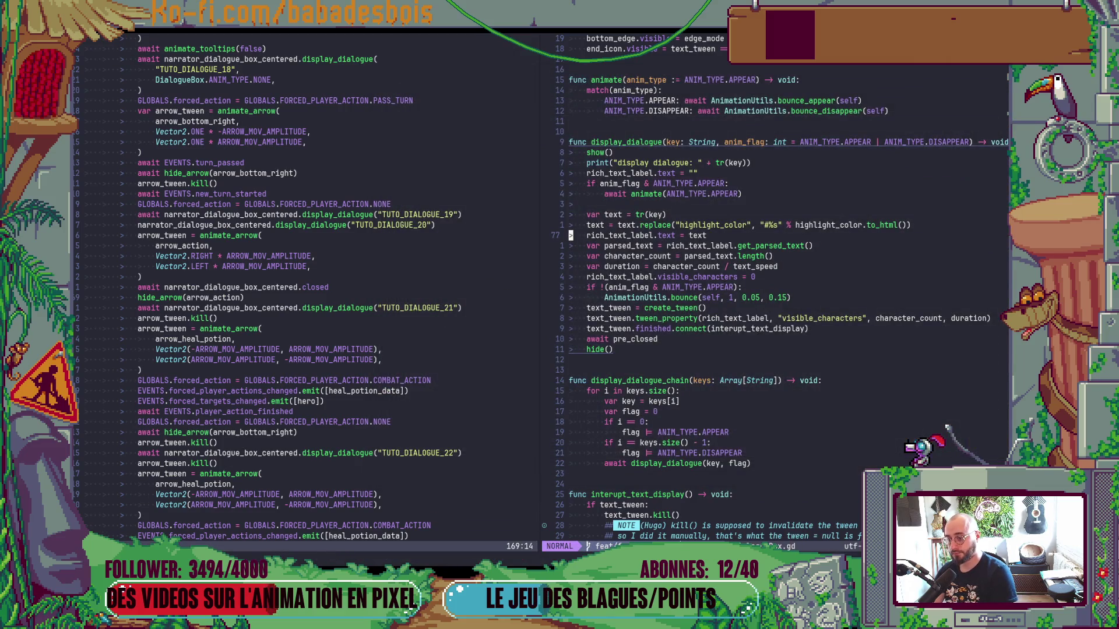
key(alt+Tab)
key(F5)
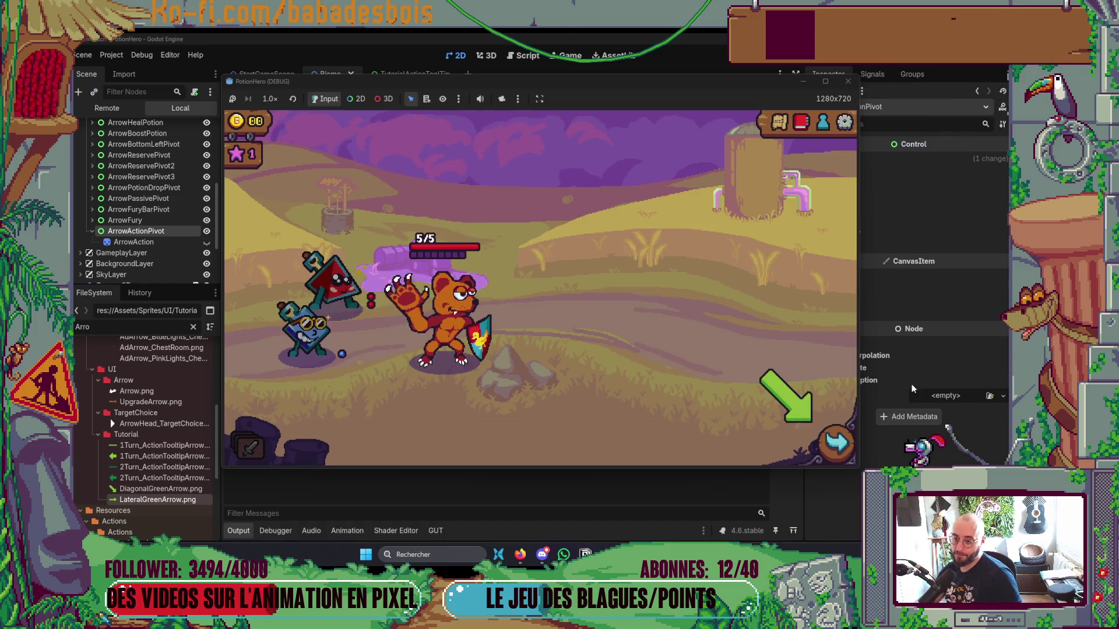
Travel to the next farm room and advance the tutorial up to the pass-turn instruction.
click(836, 443)
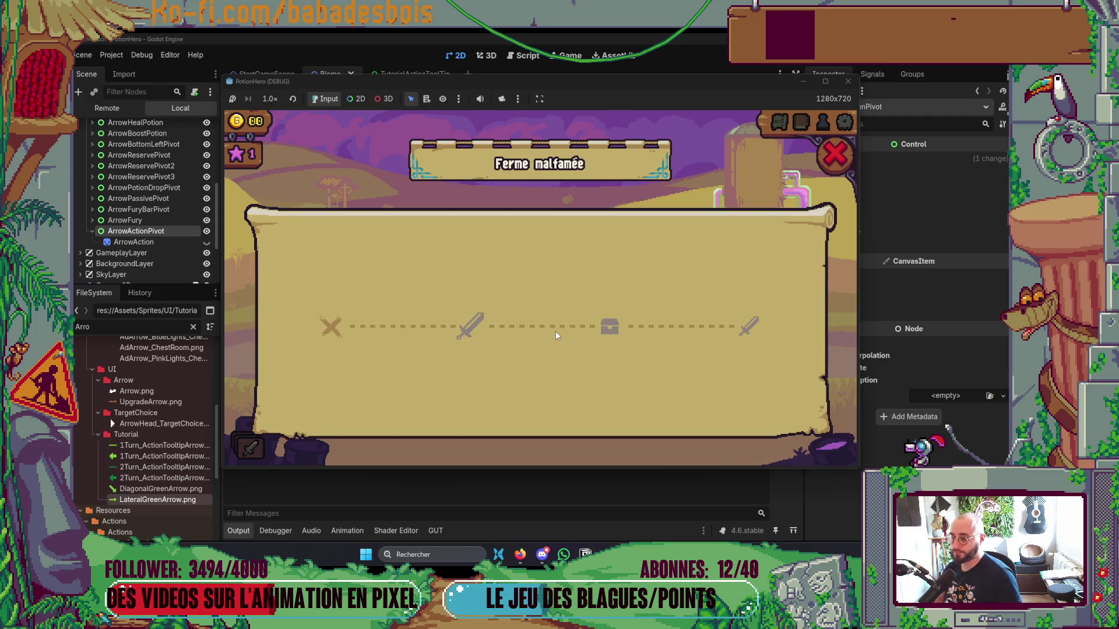
click(459, 327)
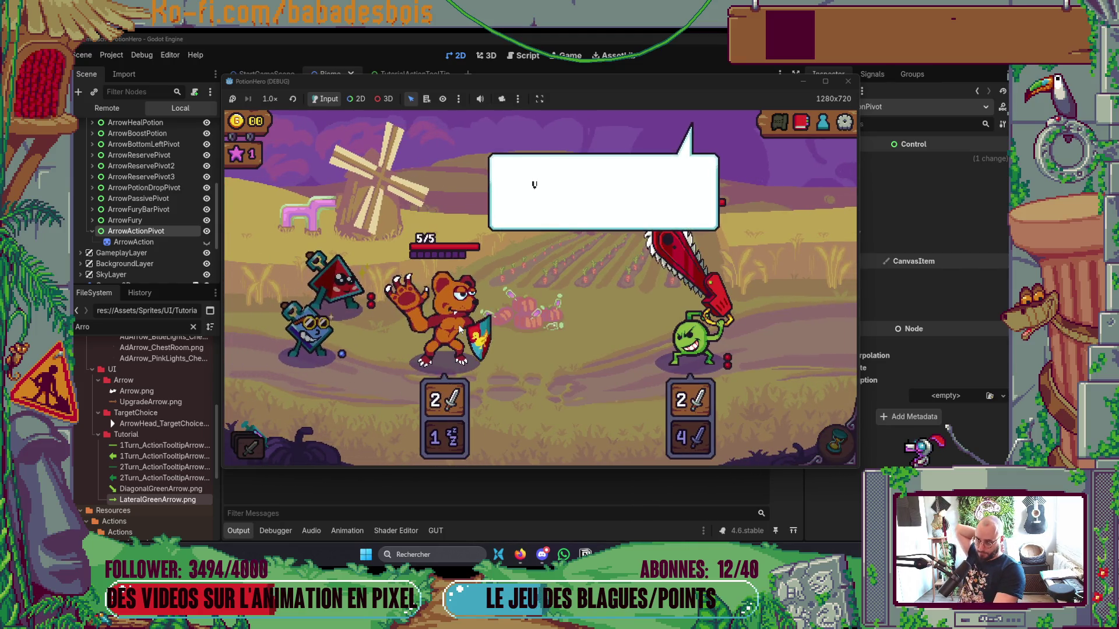
click(459, 324)
click(459, 324)
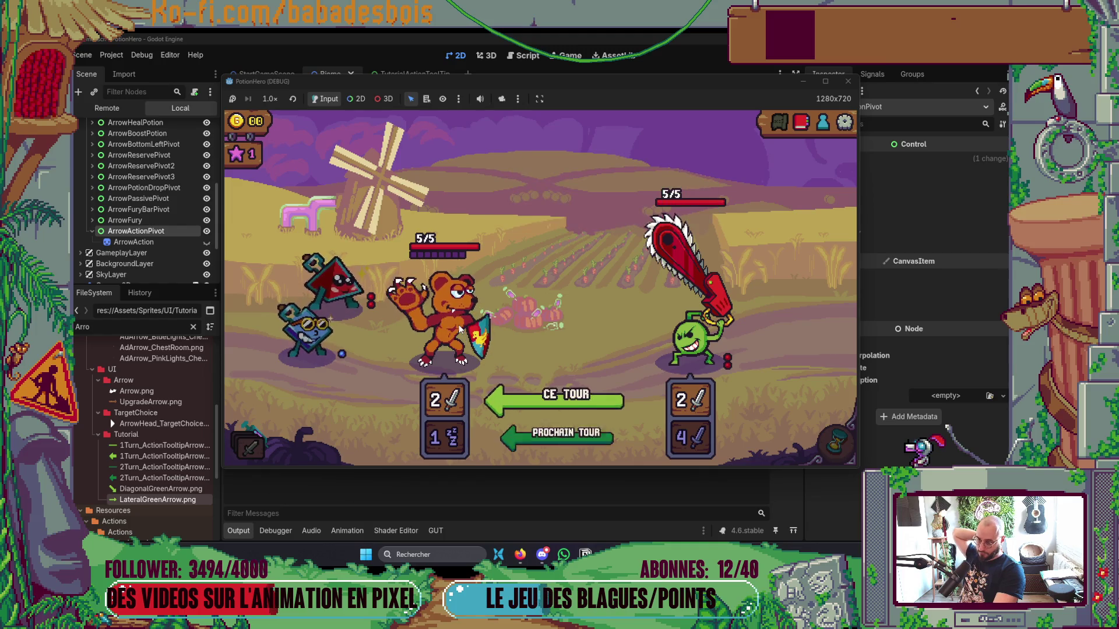
click(459, 324)
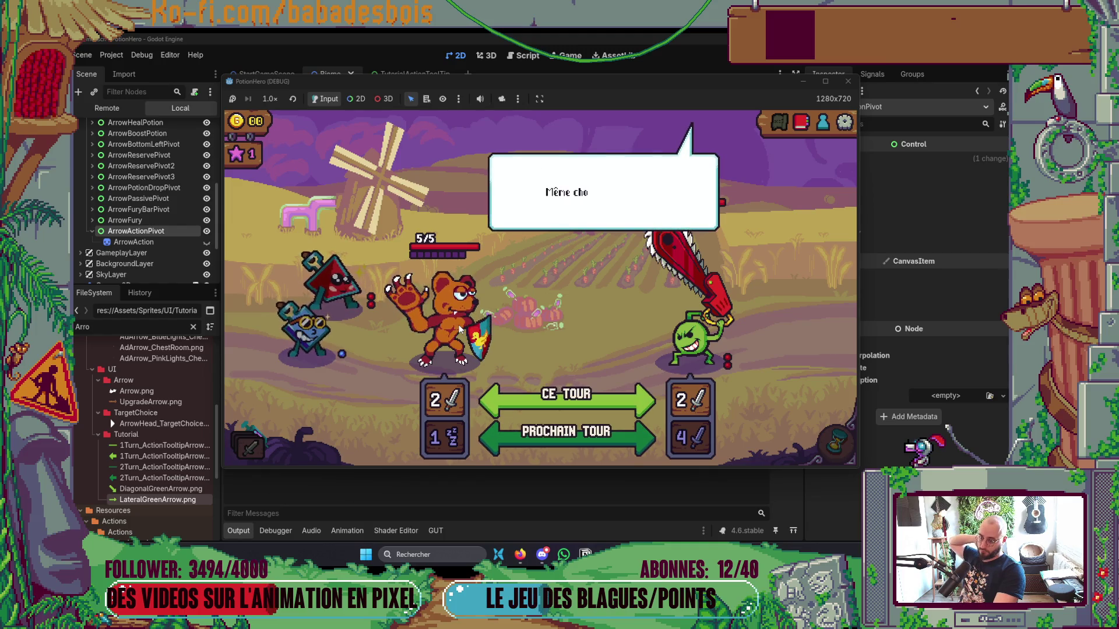
click(459, 324)
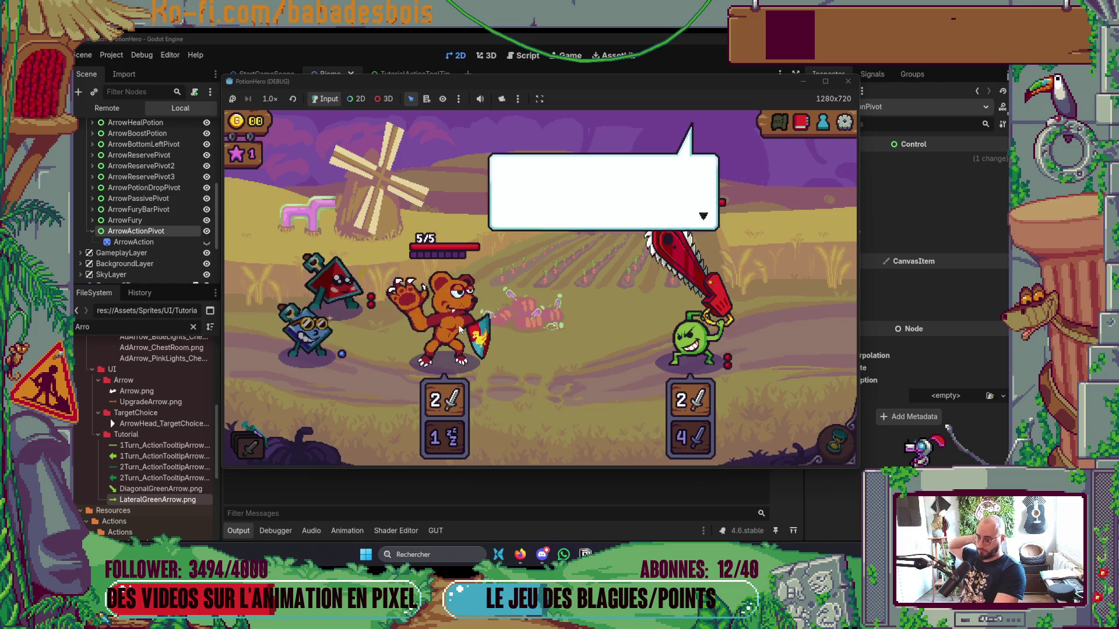
click(459, 324)
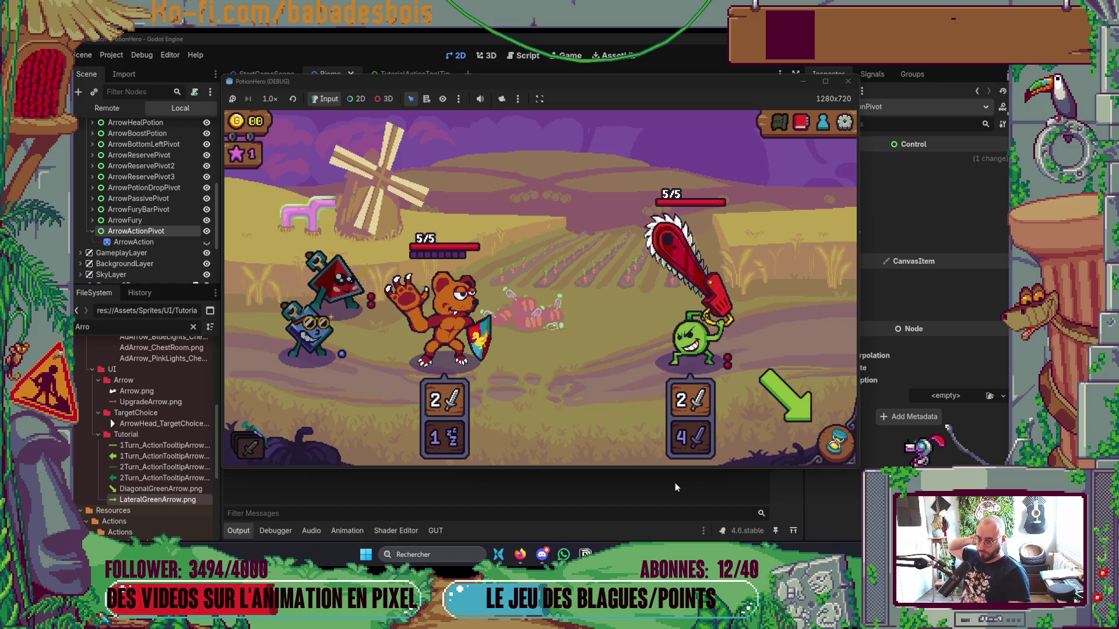
Pass the turn, then heal the bear with both flasks as the tutorial directs.
click(836, 440)
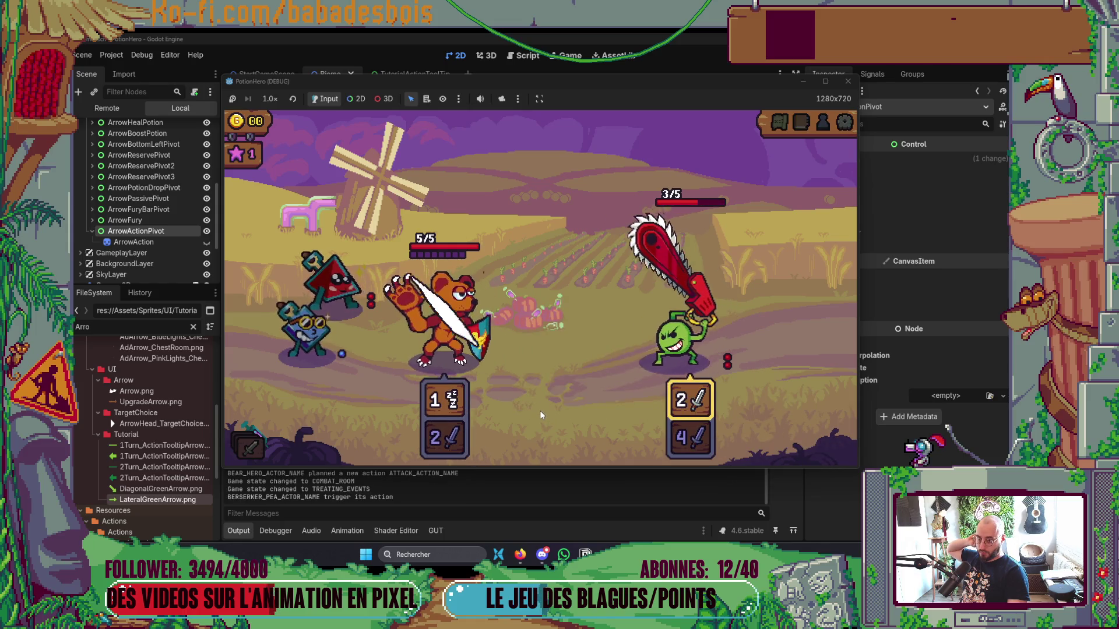
click(573, 400)
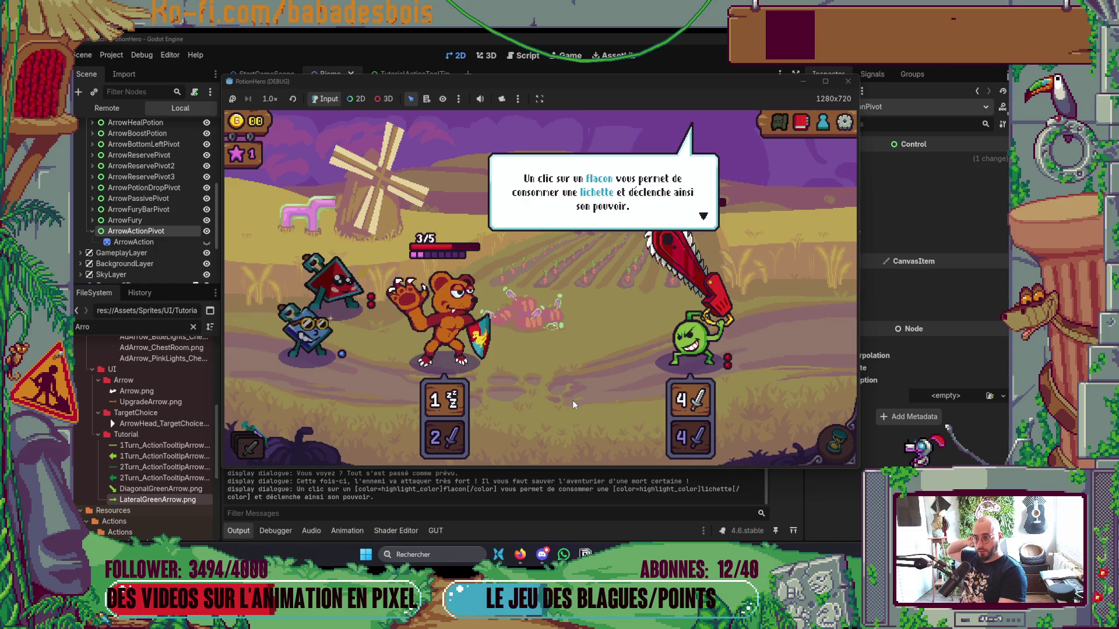
click(573, 399)
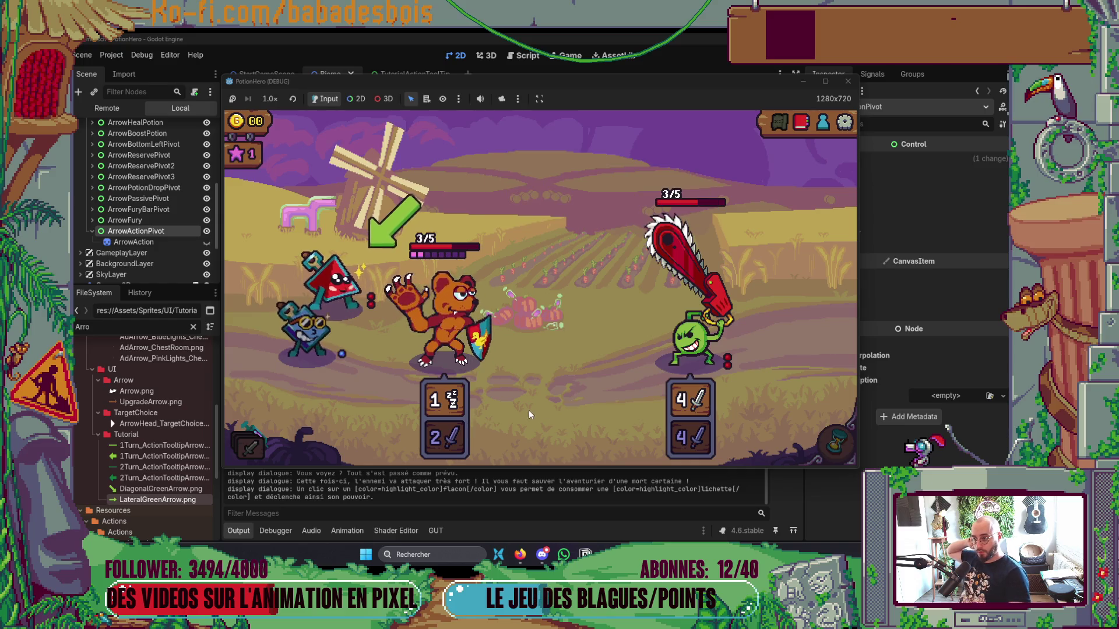
click(355, 245)
click(437, 319)
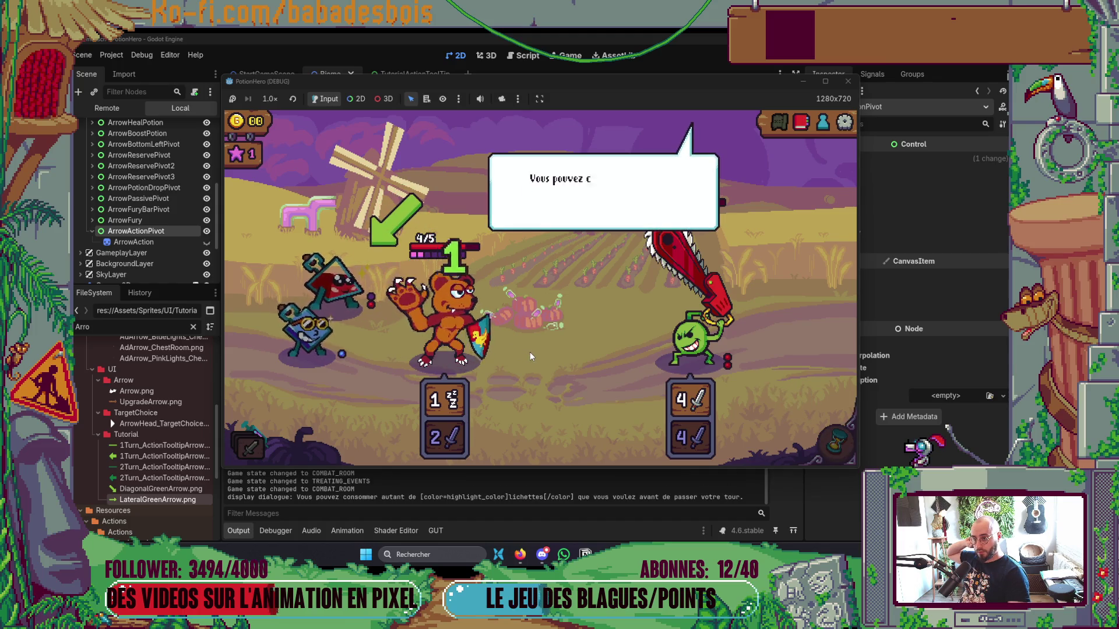
click(564, 377)
mouse_move(378, 296)
click(345, 282)
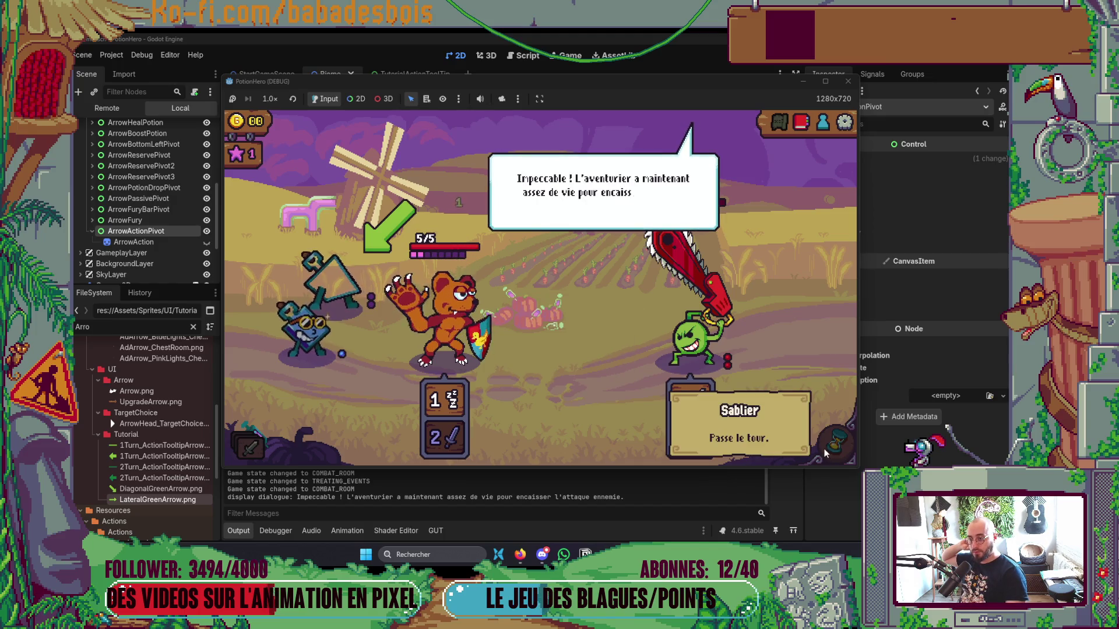
Advance to "Il ne vous reste plus qu'à passer votre tour." and close the running game.
click(607, 342)
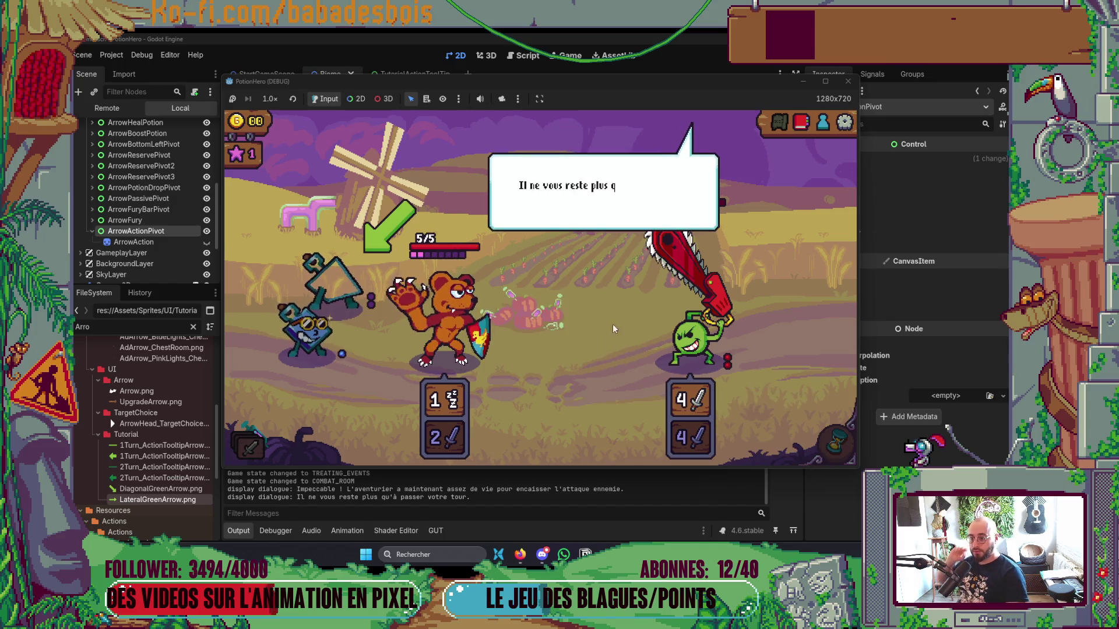
click(848, 81)
key(alt+Tab)
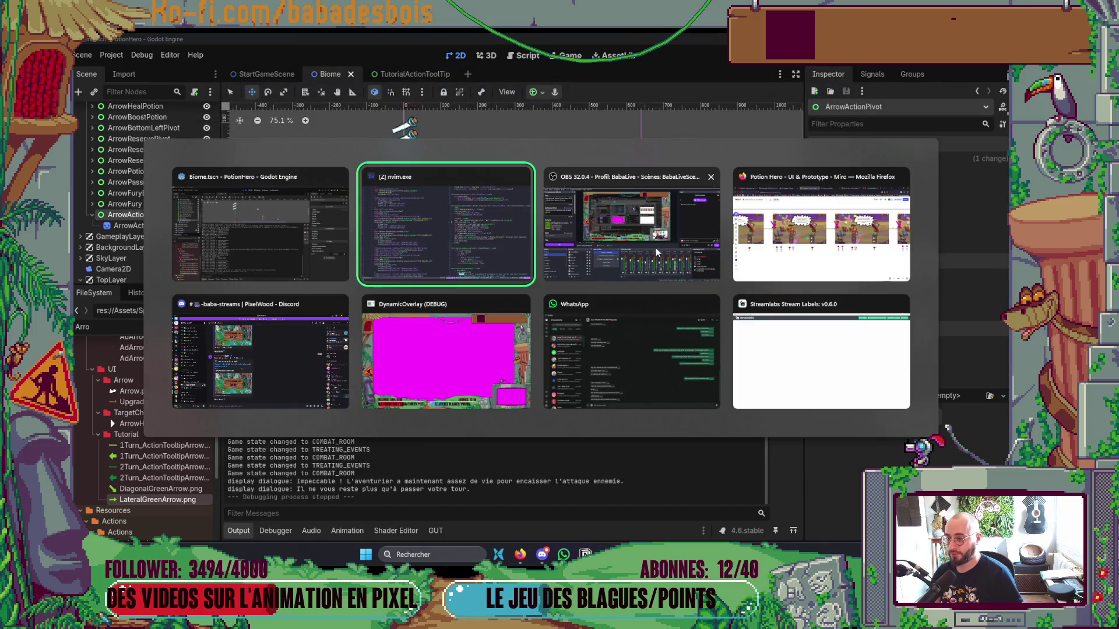
Change the later hide_arrow(arrow_bottom_right) call to hide_arrow(arrow_heal_potion) using completion.
scroll(425, 297, down, 4)
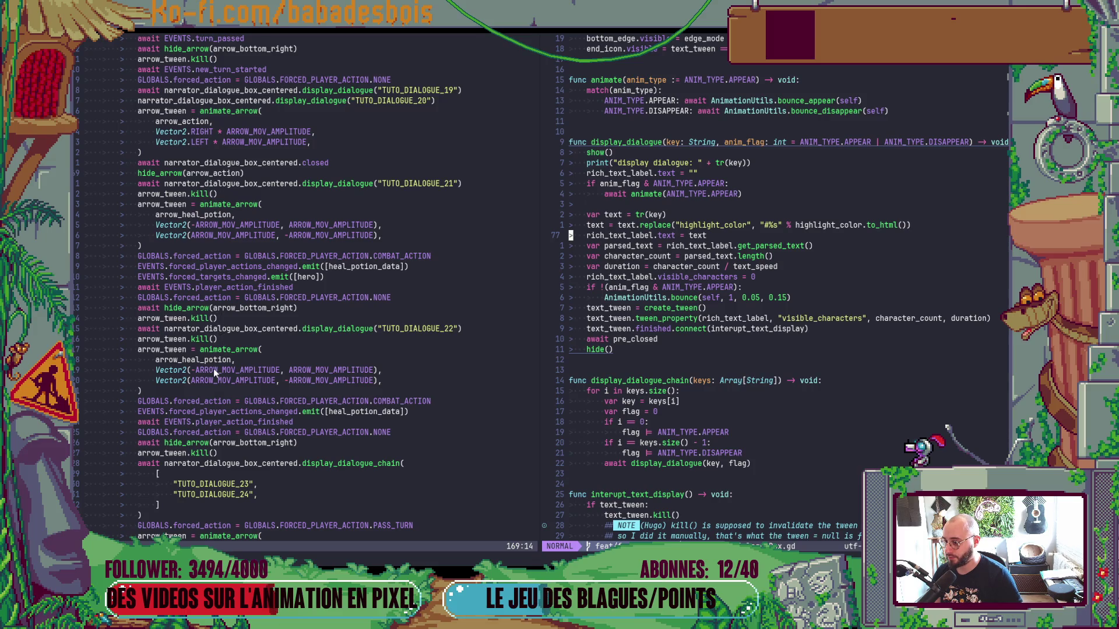
click(226, 442)
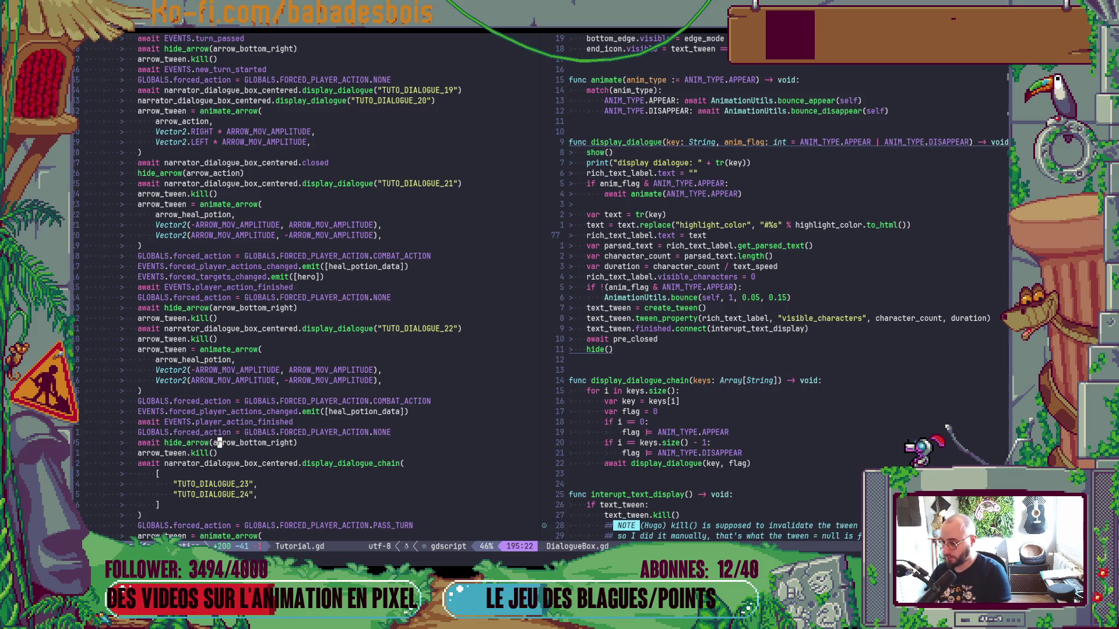
text(ow_h)
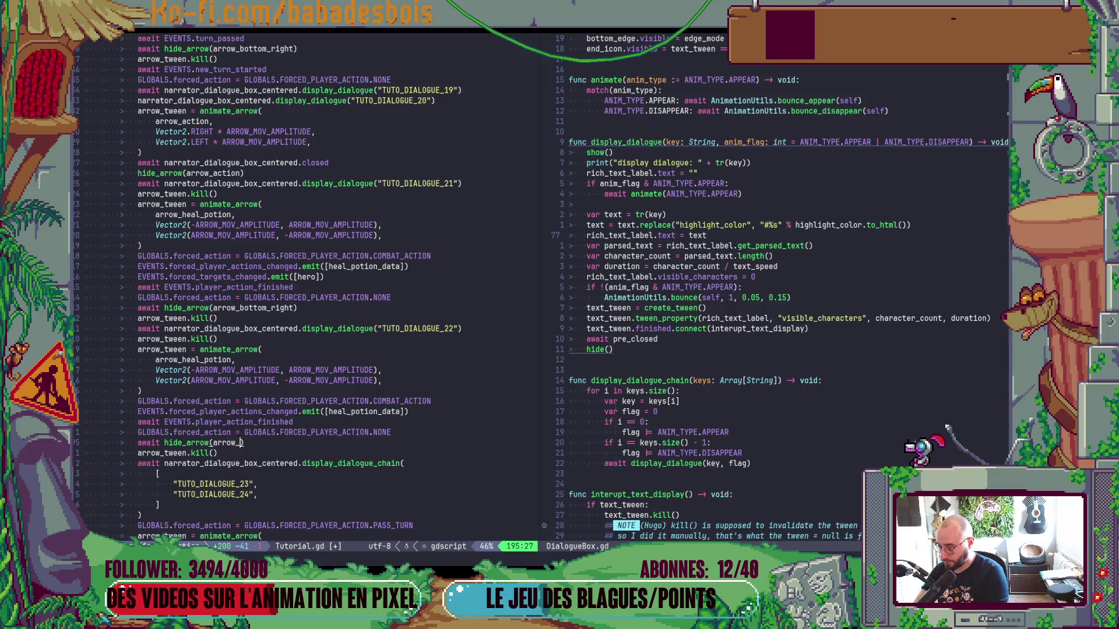
key(Return)
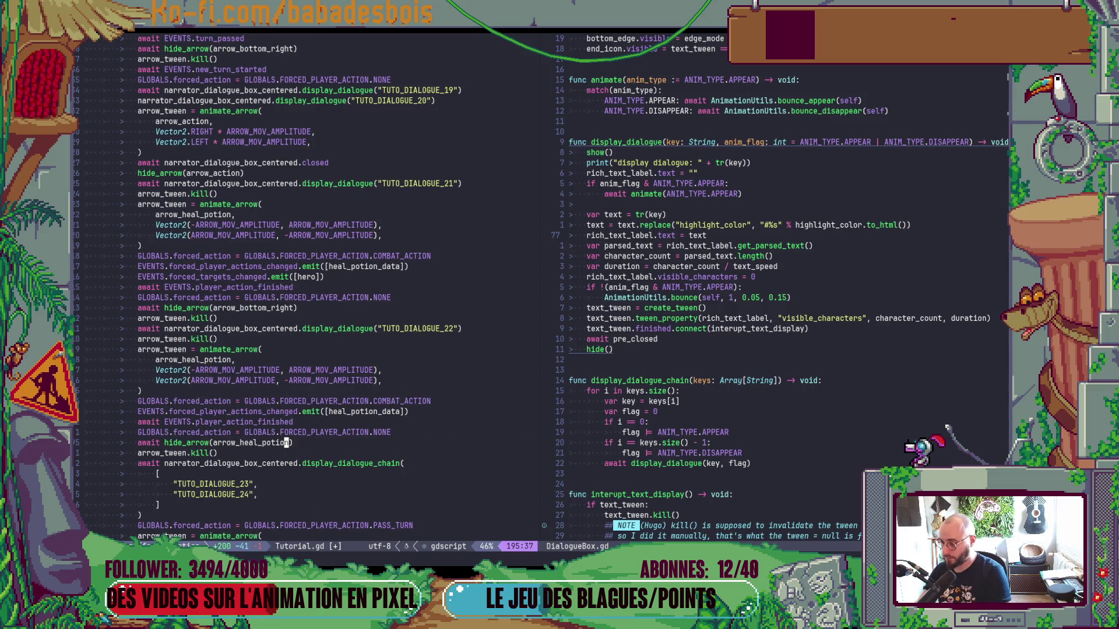
Change the earlier hide_arrow call on line 182 to arrow_heal_potion as well and save Tutorial.gd.
scroll(309, 410, down, 5)
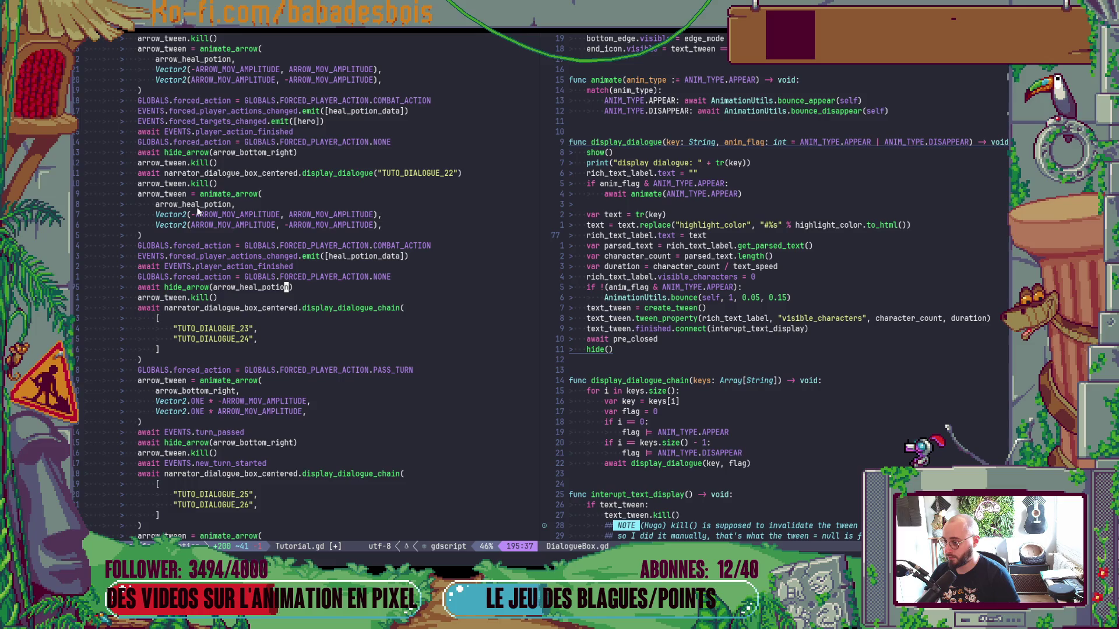
scroll(197, 208, up, 2)
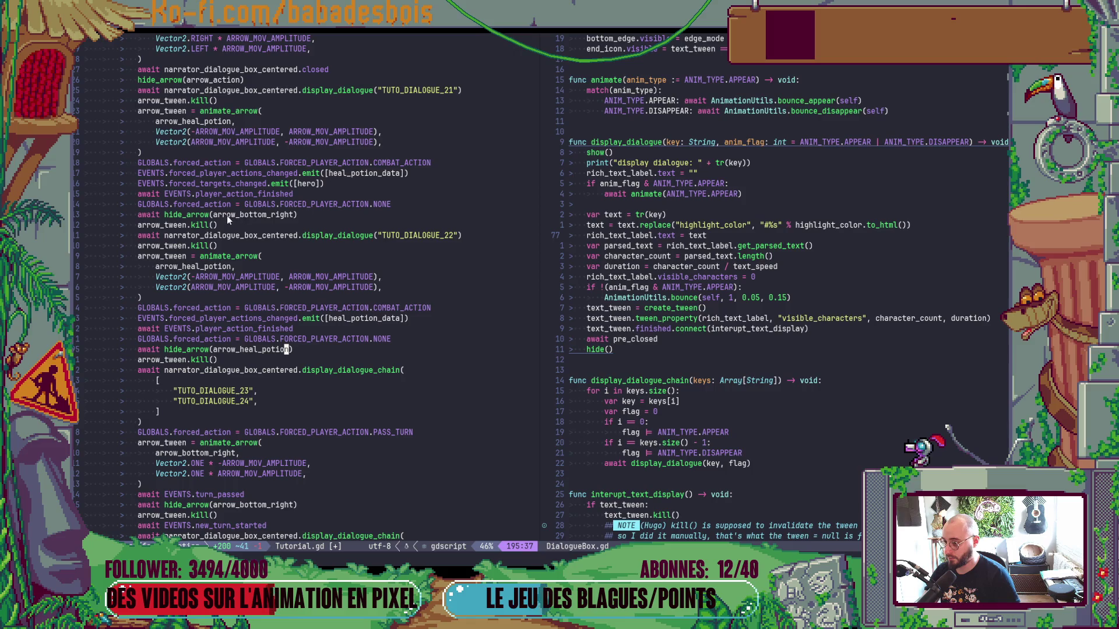
click(244, 214)
text(cwh)
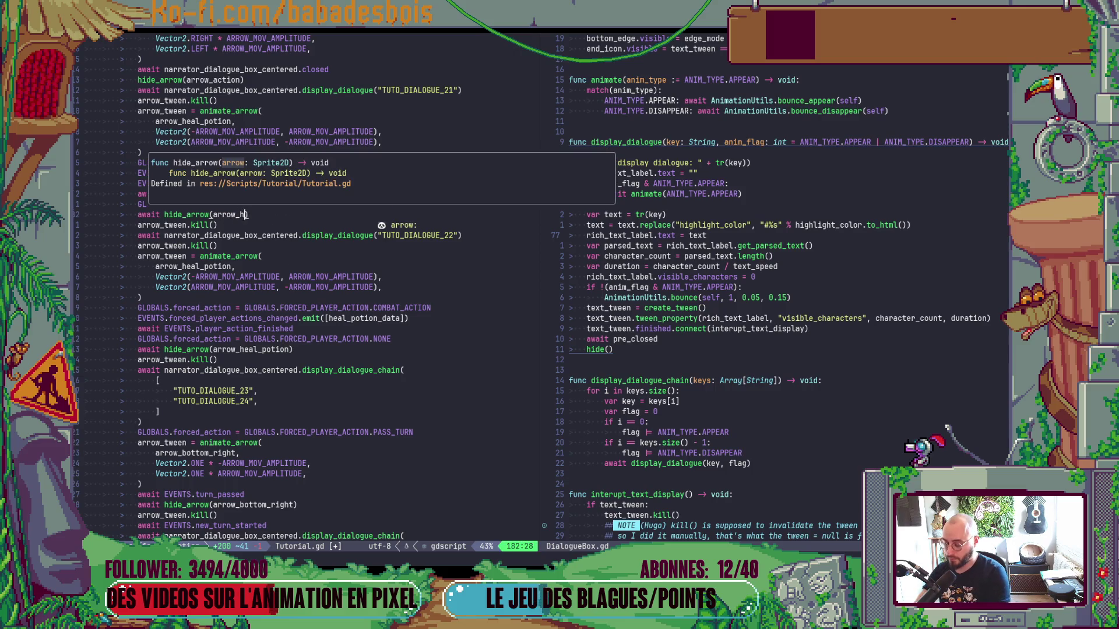
key(Return)
key(Escape)
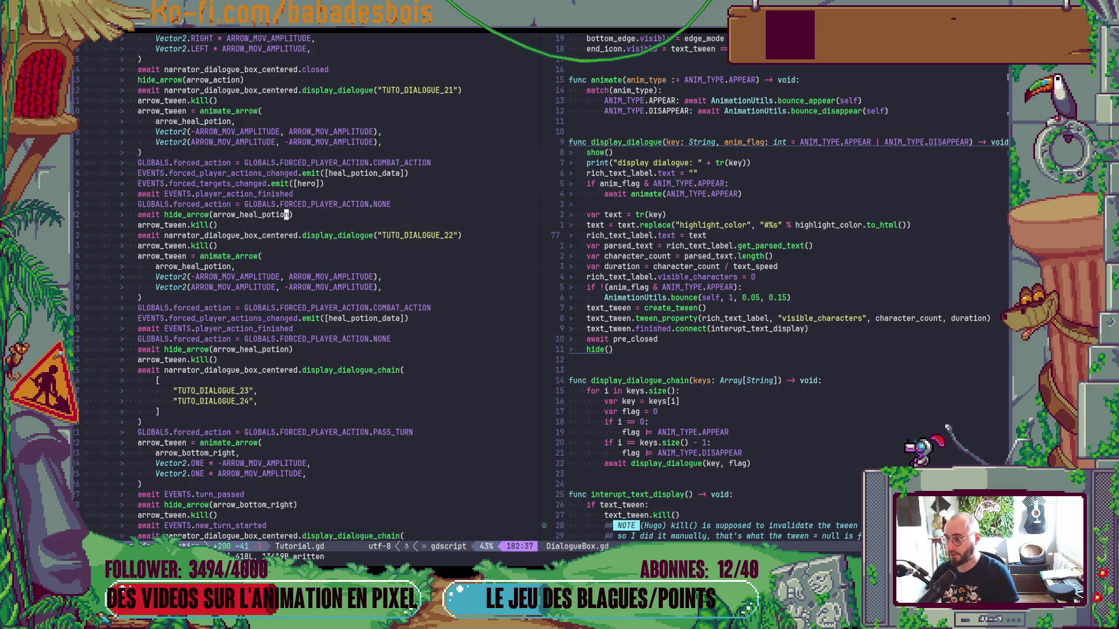
Relaunch PotionHero from Godot with F5 to test the tutorial.
scroll(358, 280, up, 3)
scroll(358, 279, up, 5)
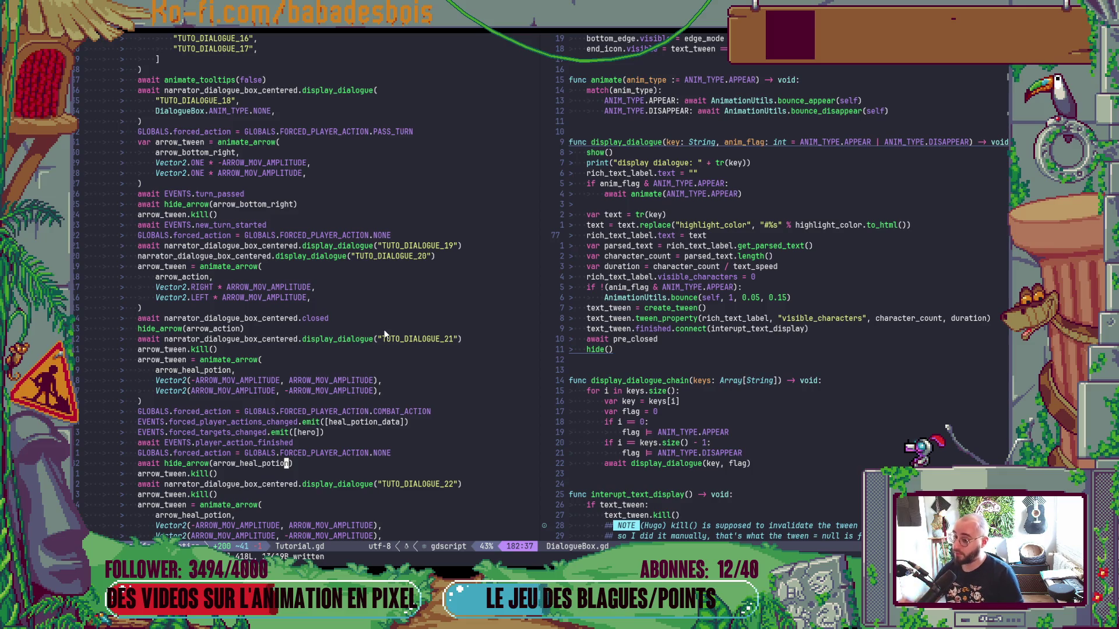
key(Escape)
key(alt+Tab)
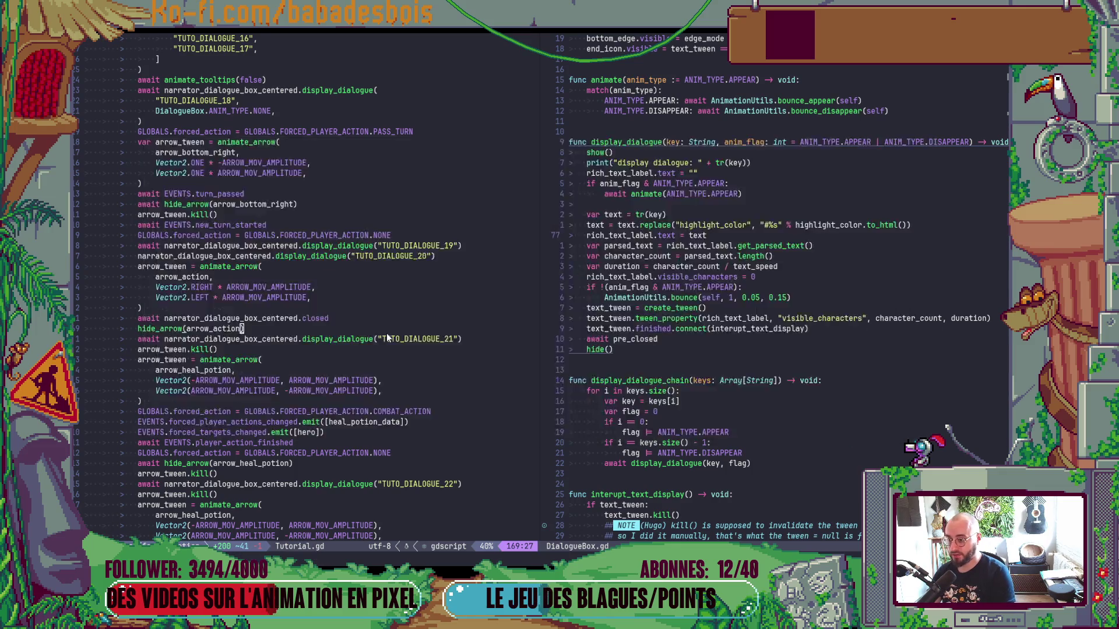
key(F5)
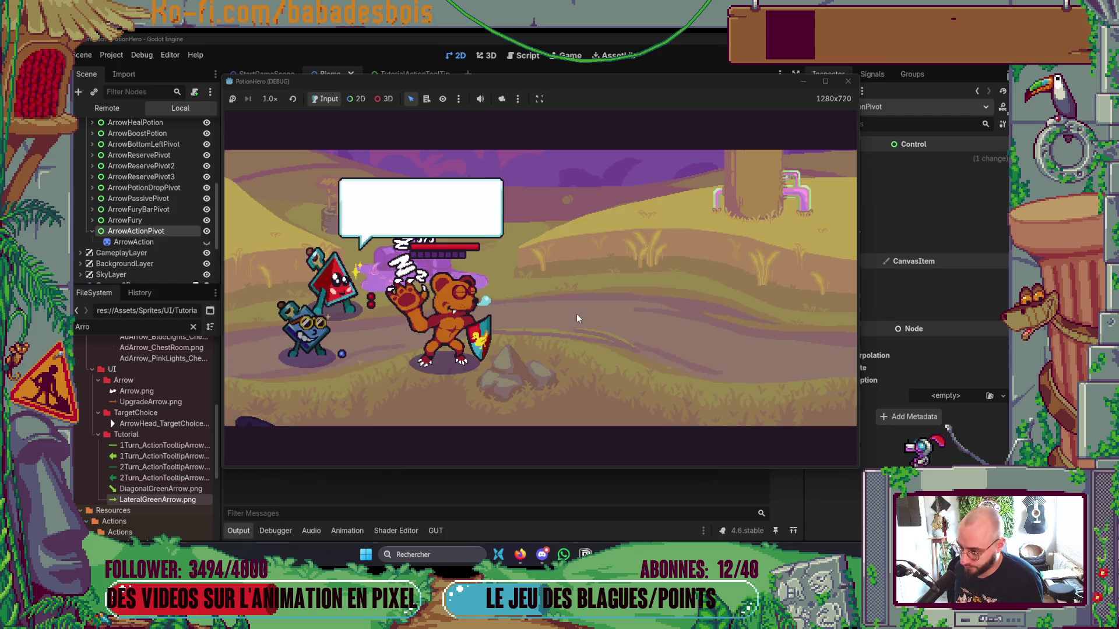
Click through the whole intro conversation, past the wake-up lines, to the room hint.
click(575, 313)
click(576, 313)
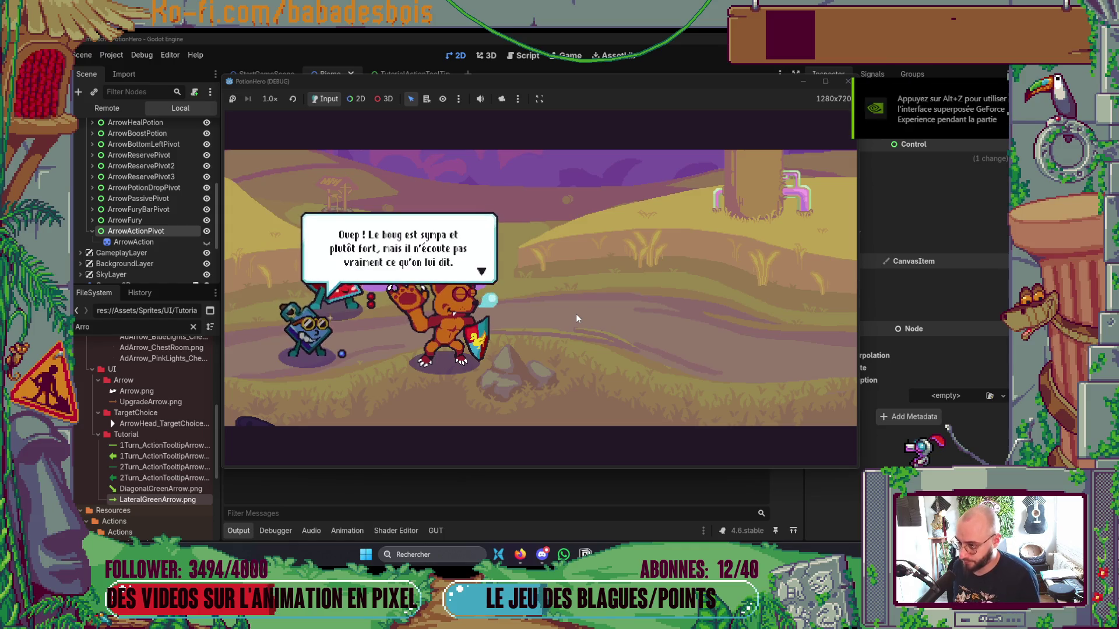
click(576, 313)
click(575, 313)
click(575, 312)
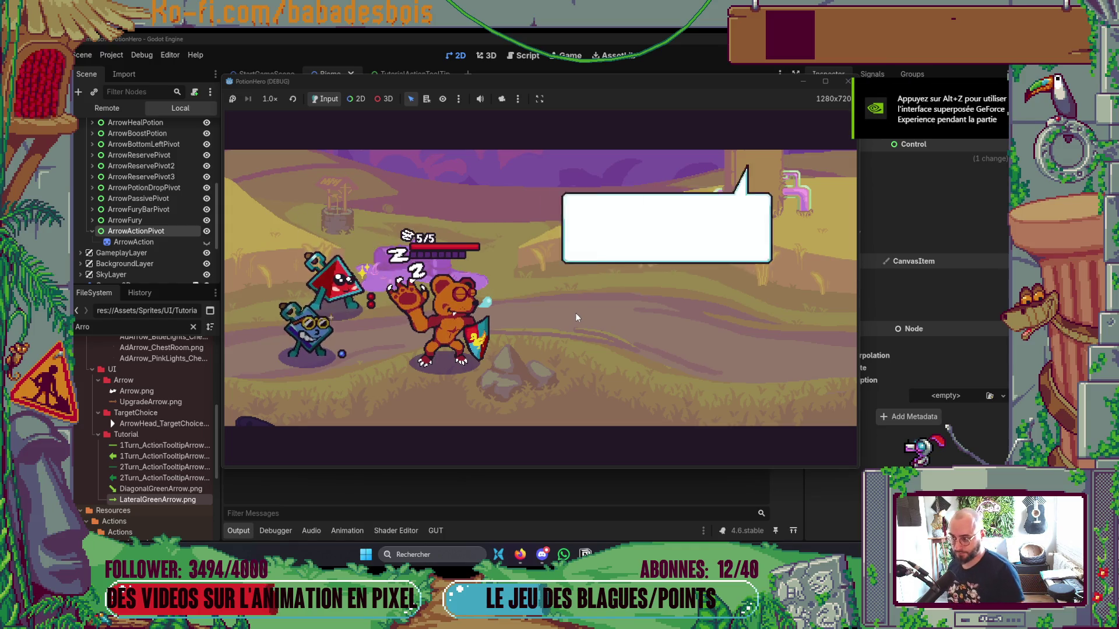
click(575, 312)
click(575, 312)
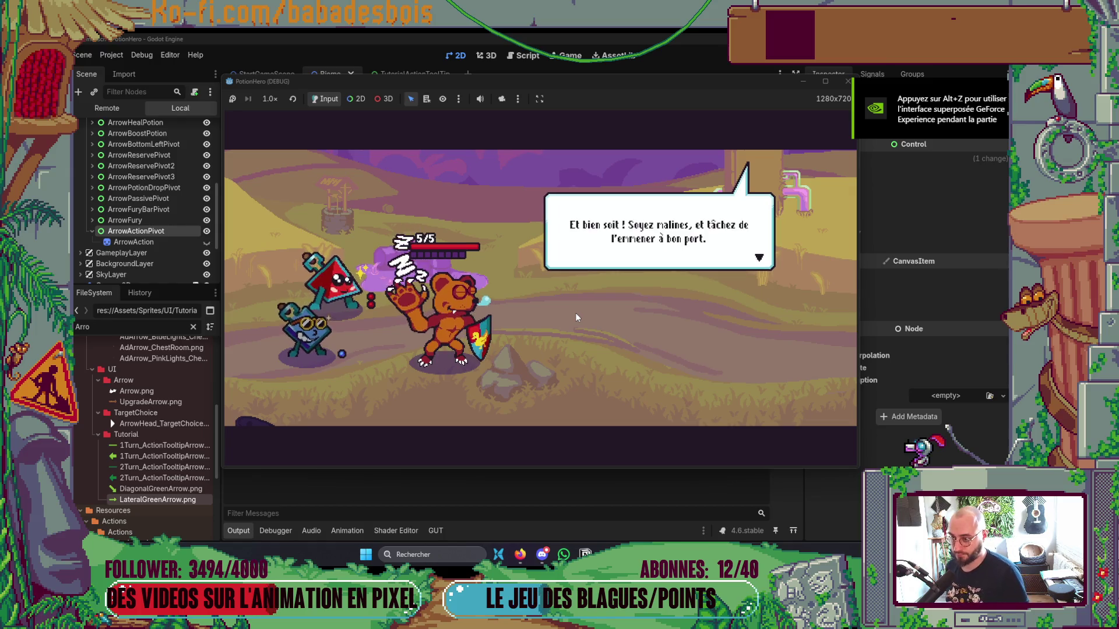
click(573, 313)
click(572, 312)
click(572, 313)
click(572, 313)
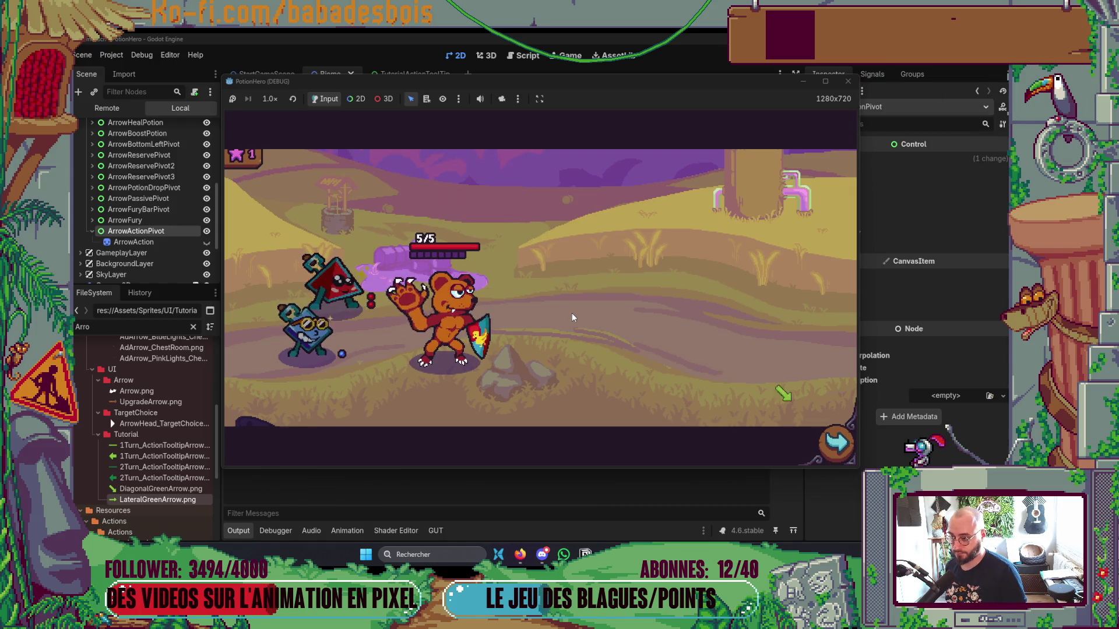
Move to the next room and advance the turn-order explanation to the pass-turn pointer.
click(836, 447)
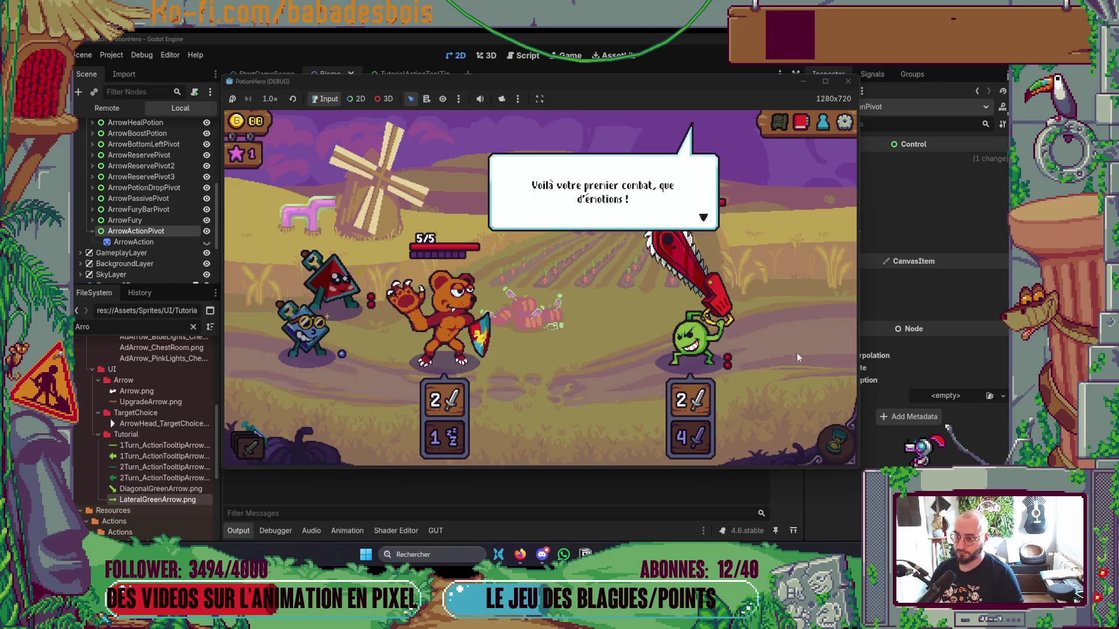
click(590, 371)
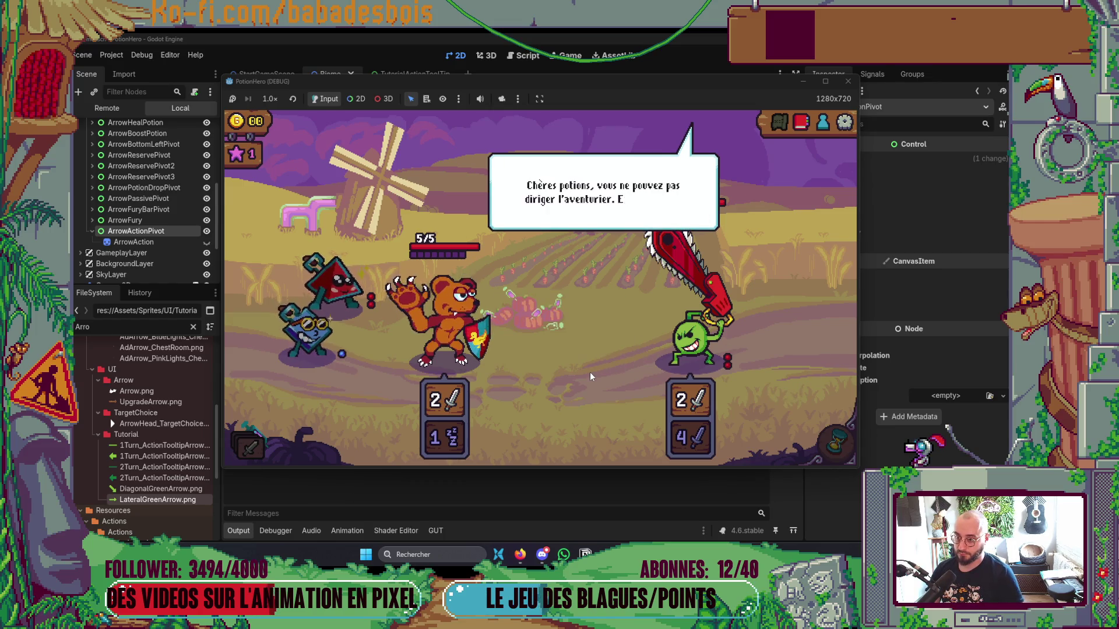
click(590, 372)
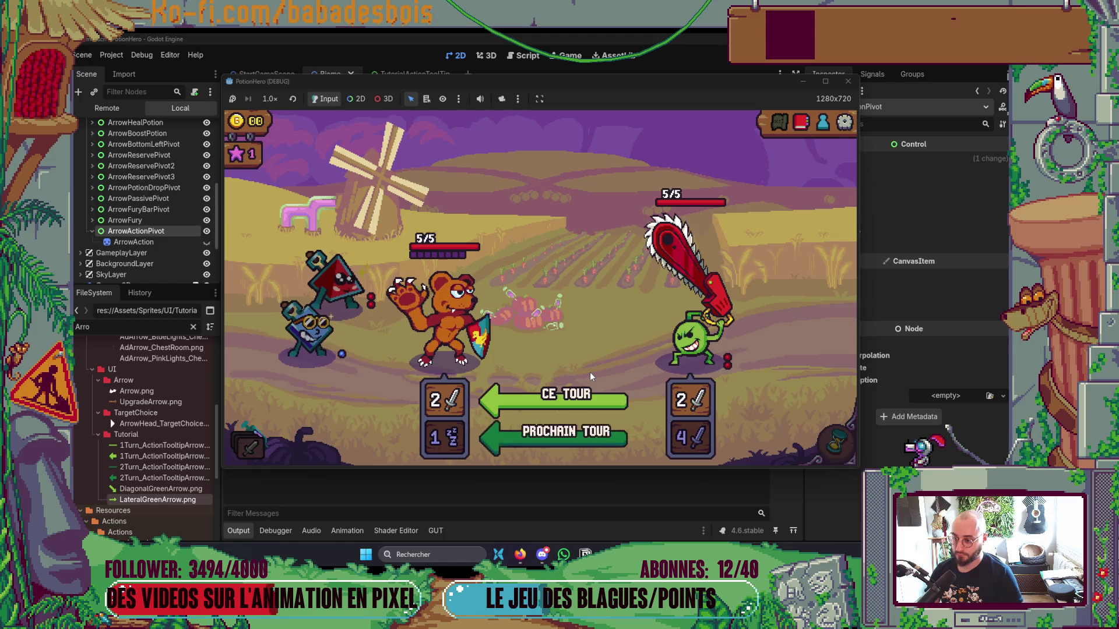
click(589, 372)
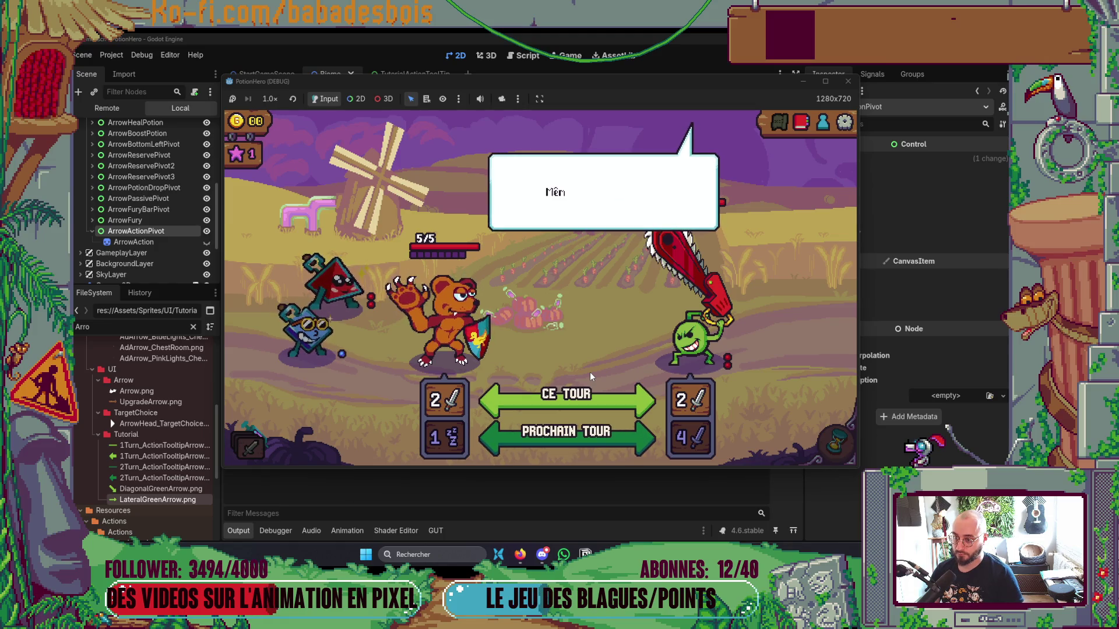
click(589, 372)
click(589, 372)
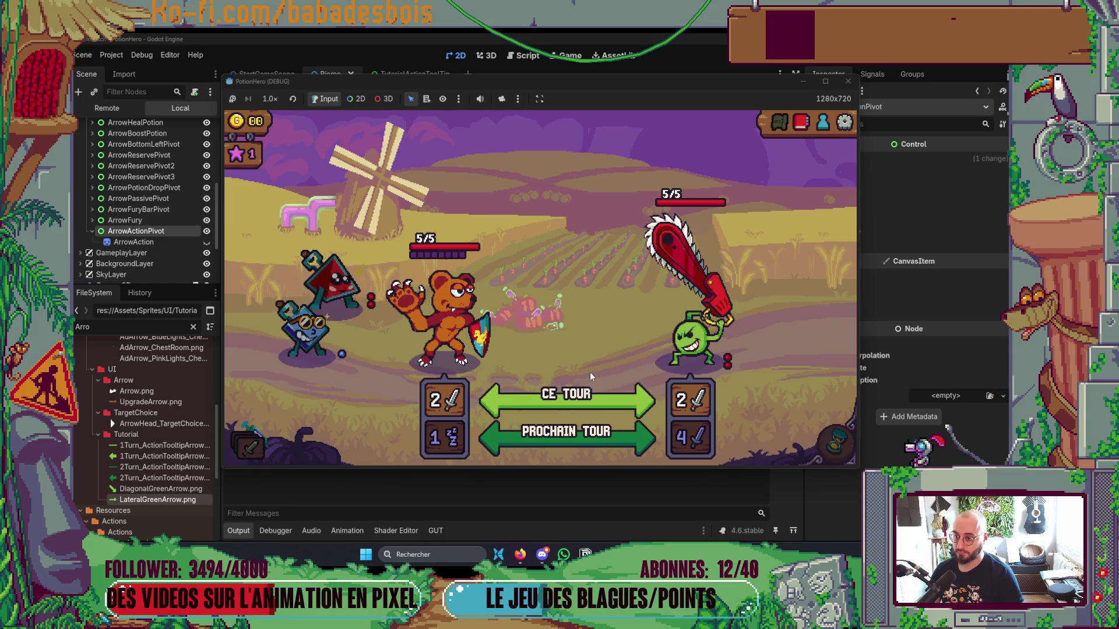
click(590, 372)
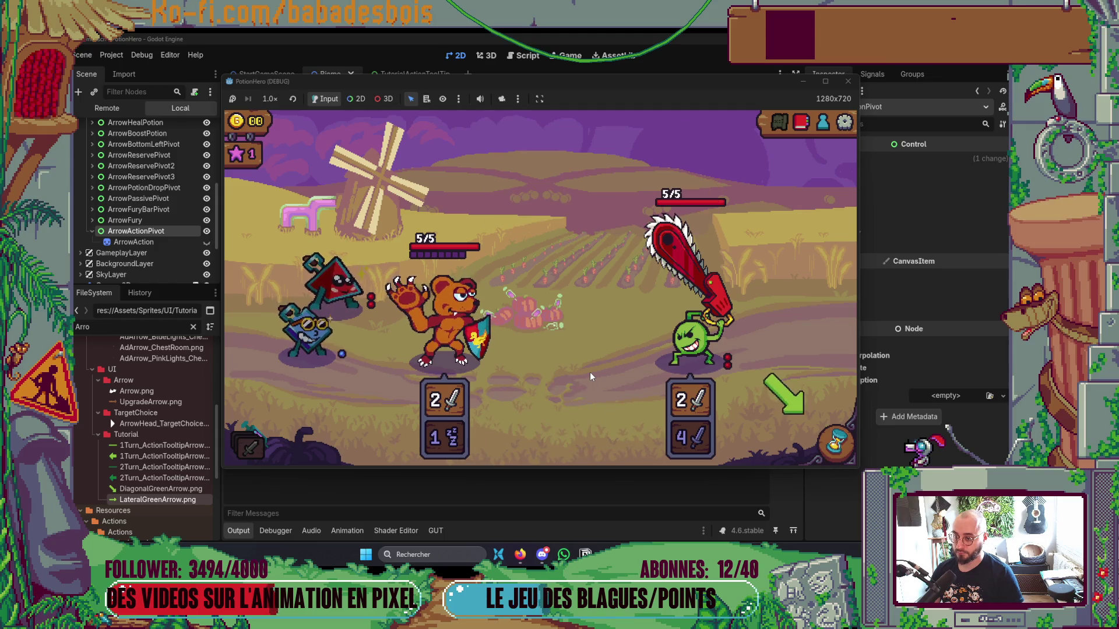
Pass the turn, read the flask explanation, and give the bear two sips of red potion.
click(836, 443)
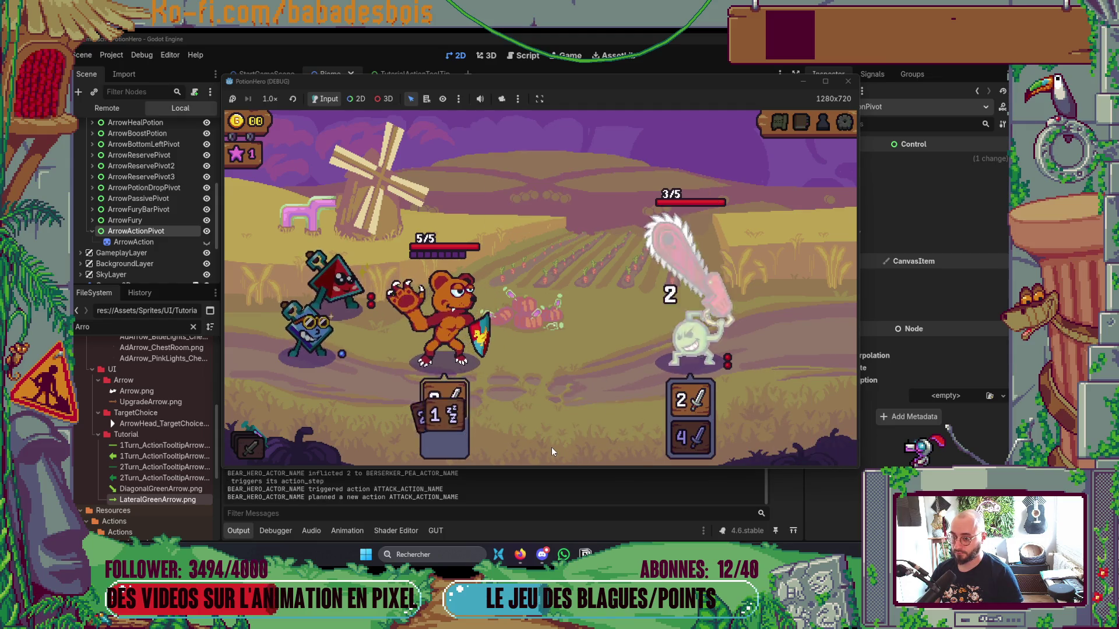
click(552, 400)
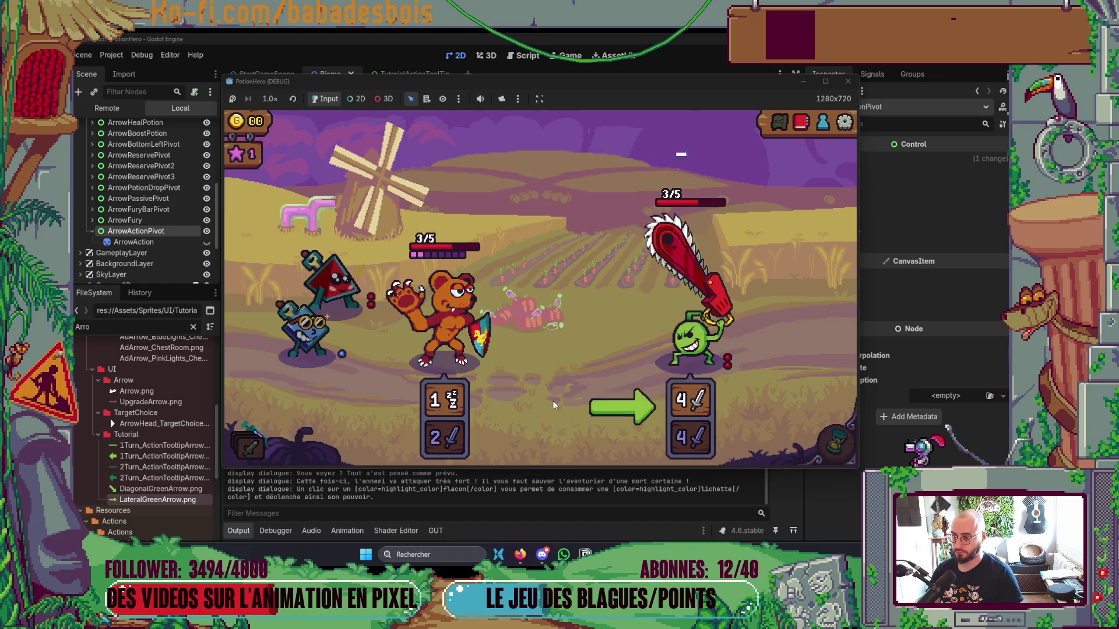
click(553, 400)
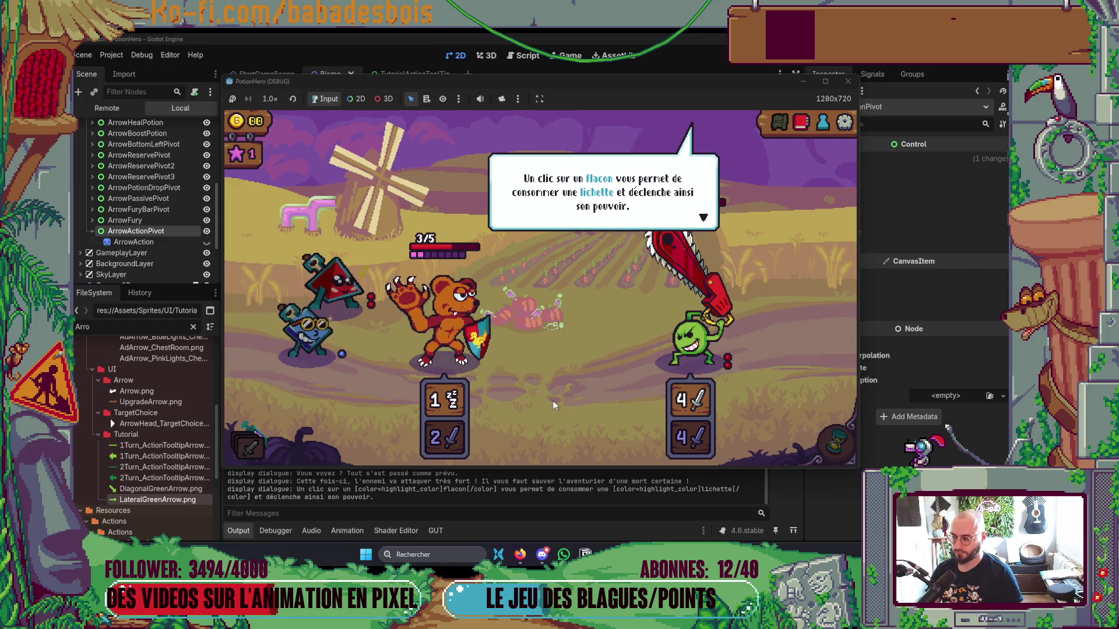
click(552, 401)
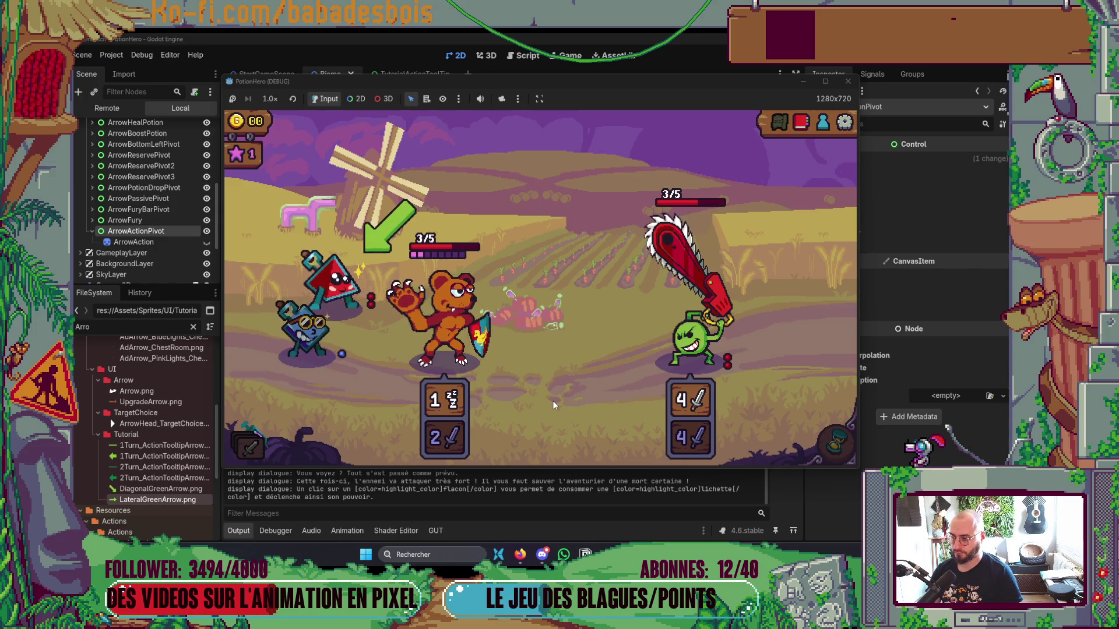
click(335, 282)
click(416, 334)
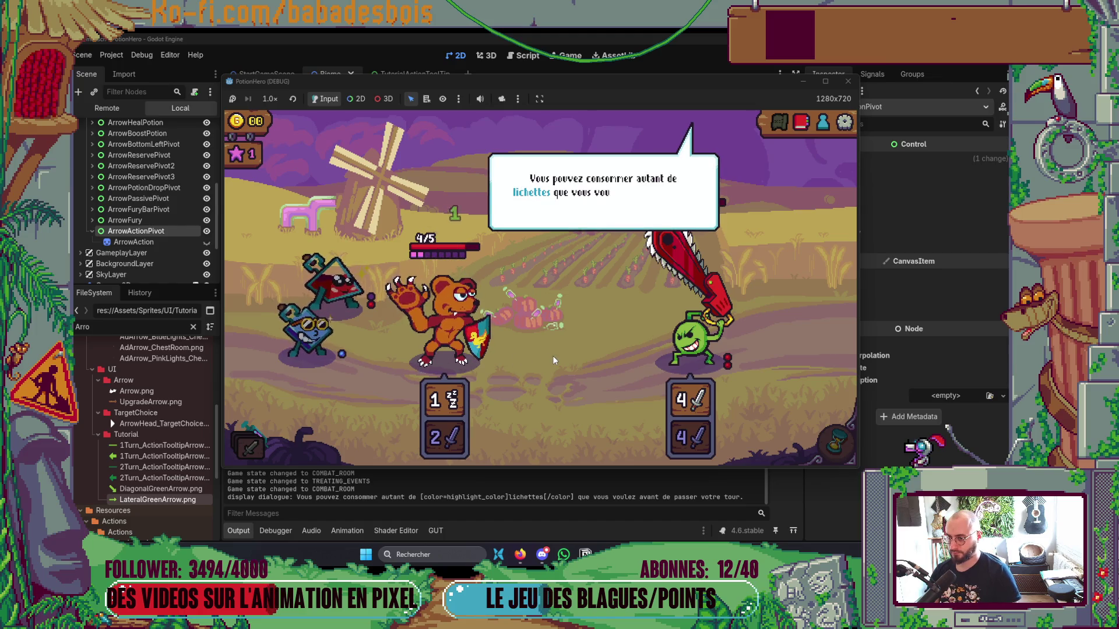
click(374, 305)
click(374, 304)
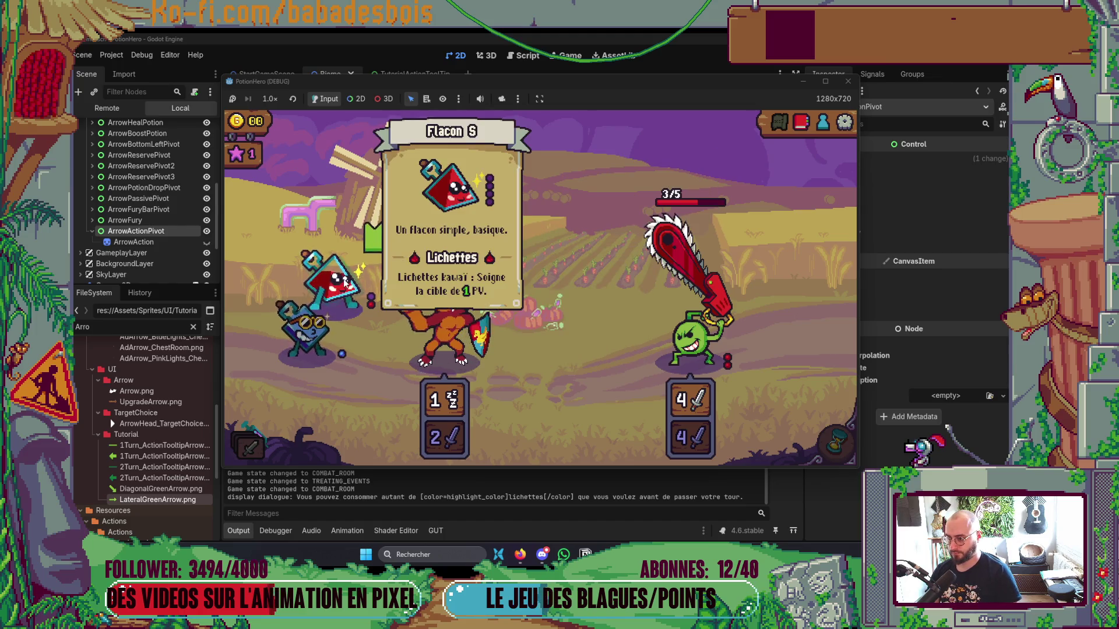
click(434, 307)
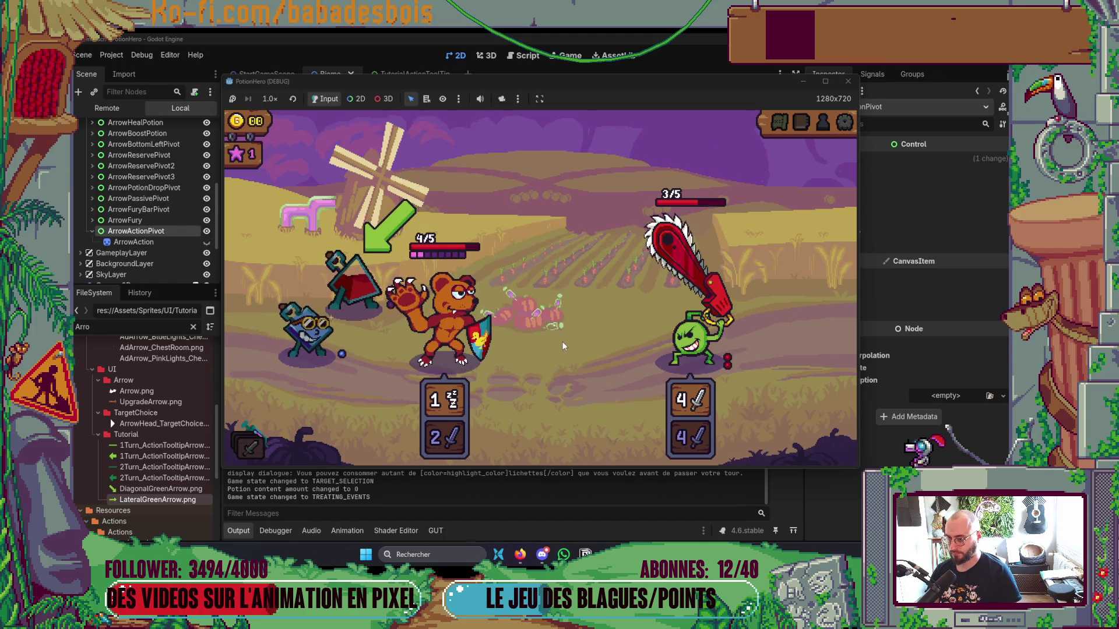
Pass the turn again so the enemy acts, then advance past the "lichette coach" message.
click(601, 350)
click(603, 348)
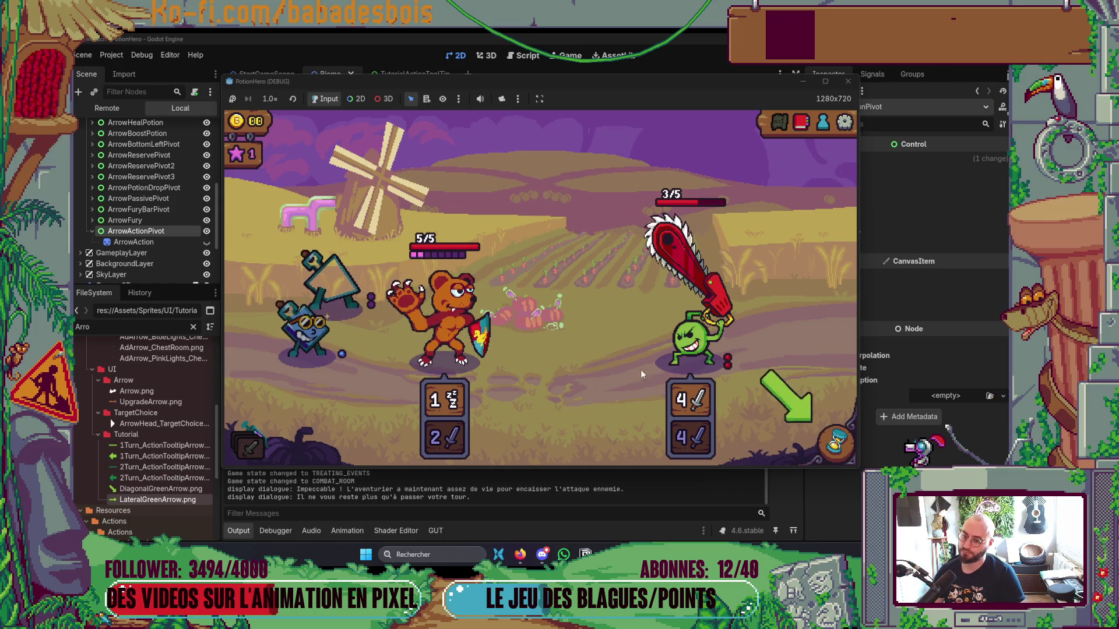
click(836, 442)
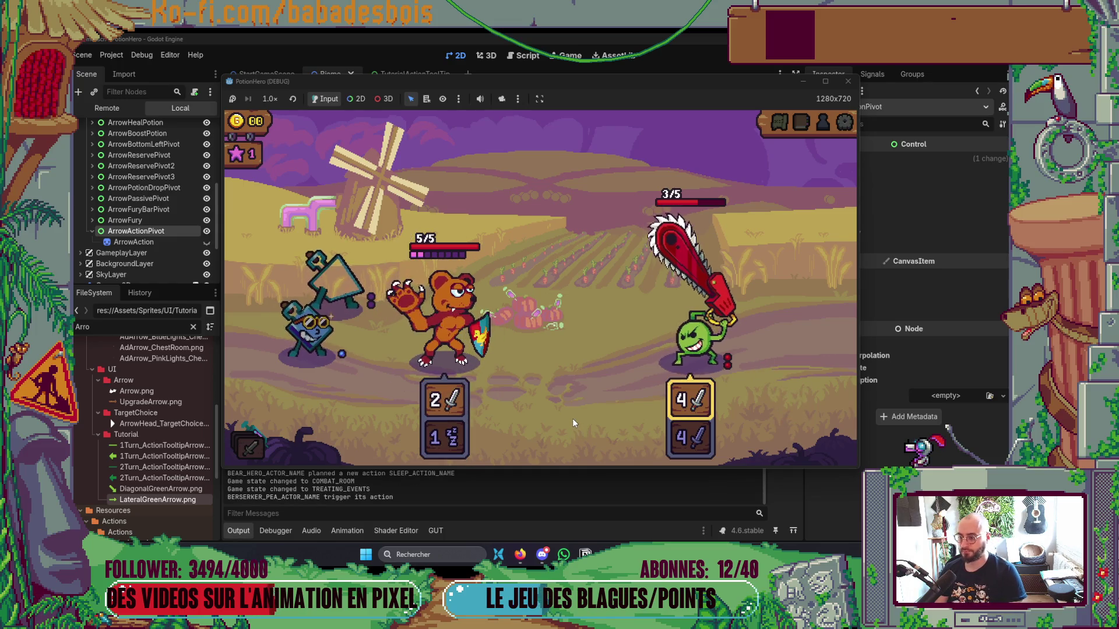
click(582, 346)
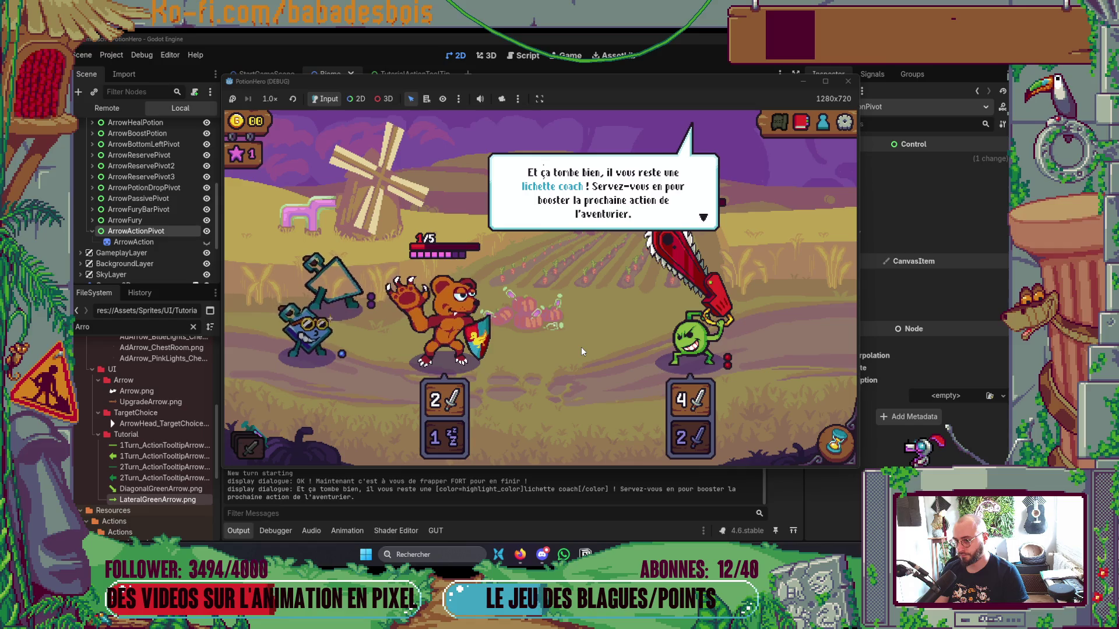
click(581, 347)
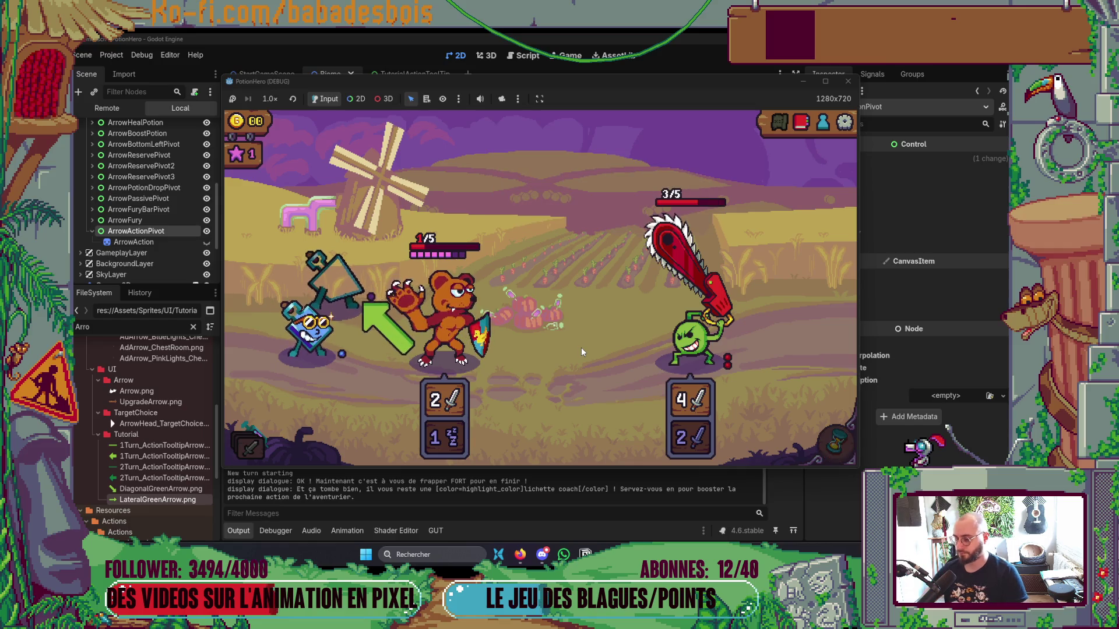
key(alt+Tab)
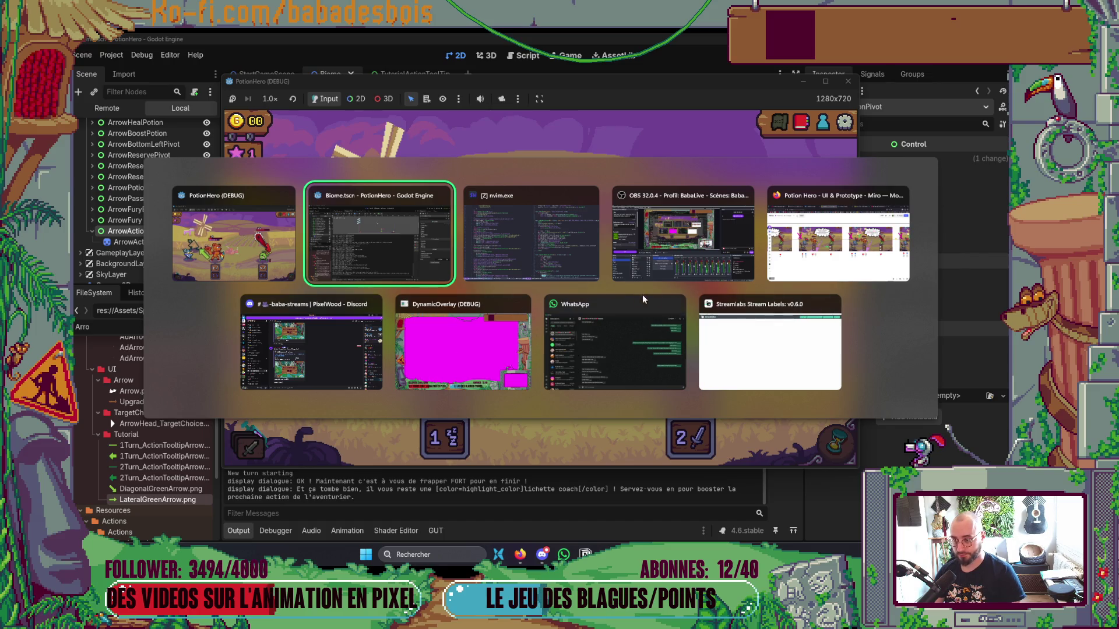
Collapse the Output panel and nudge the ArrowBoostPotion pivot down one pixel.
key(Return)
click(238, 530)
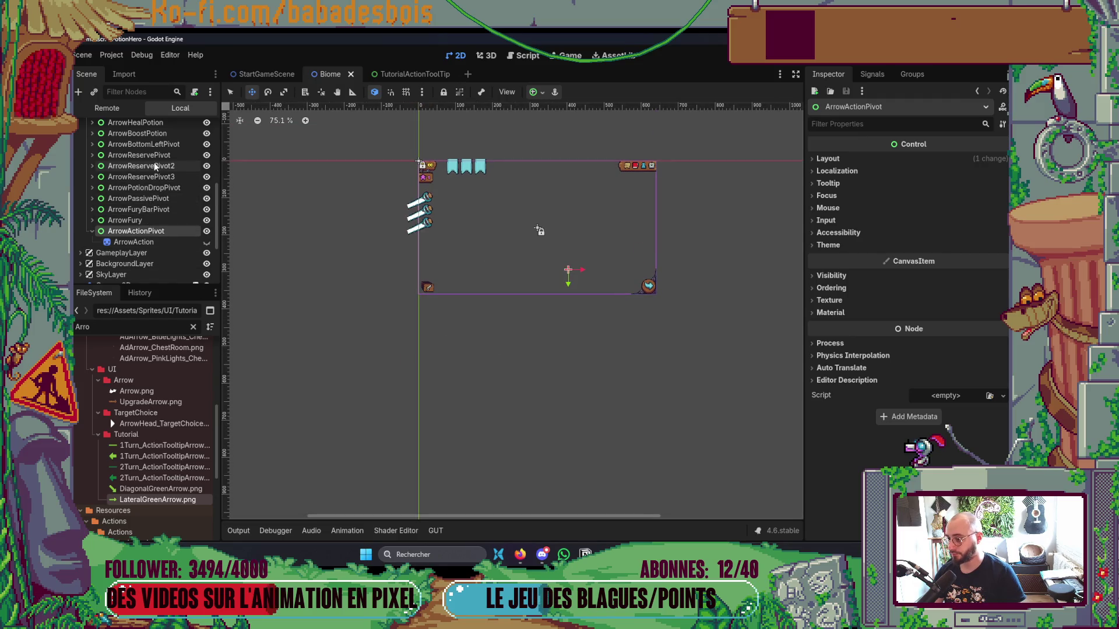
scroll(154, 167, up, 2)
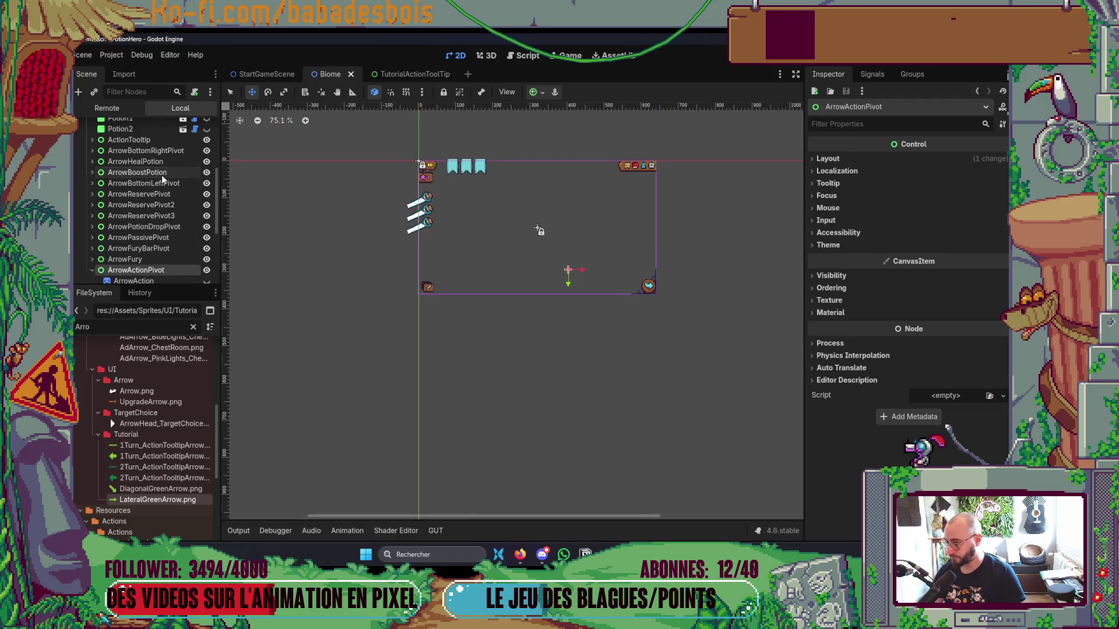
click(162, 175)
scroll(540, 264, up, 3)
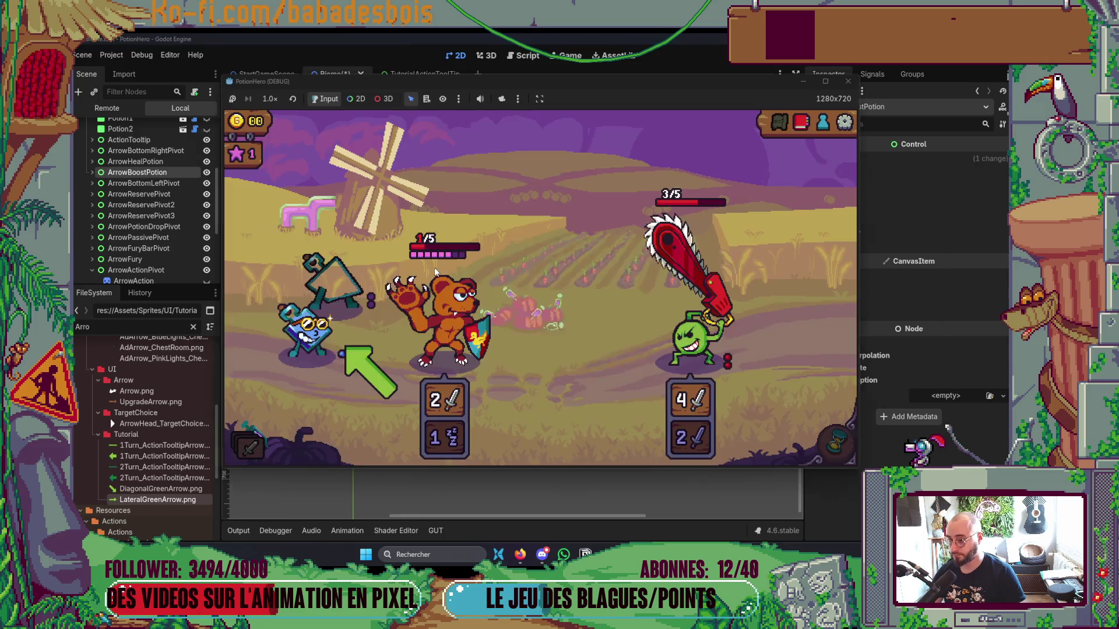
key(w)
key(Down)
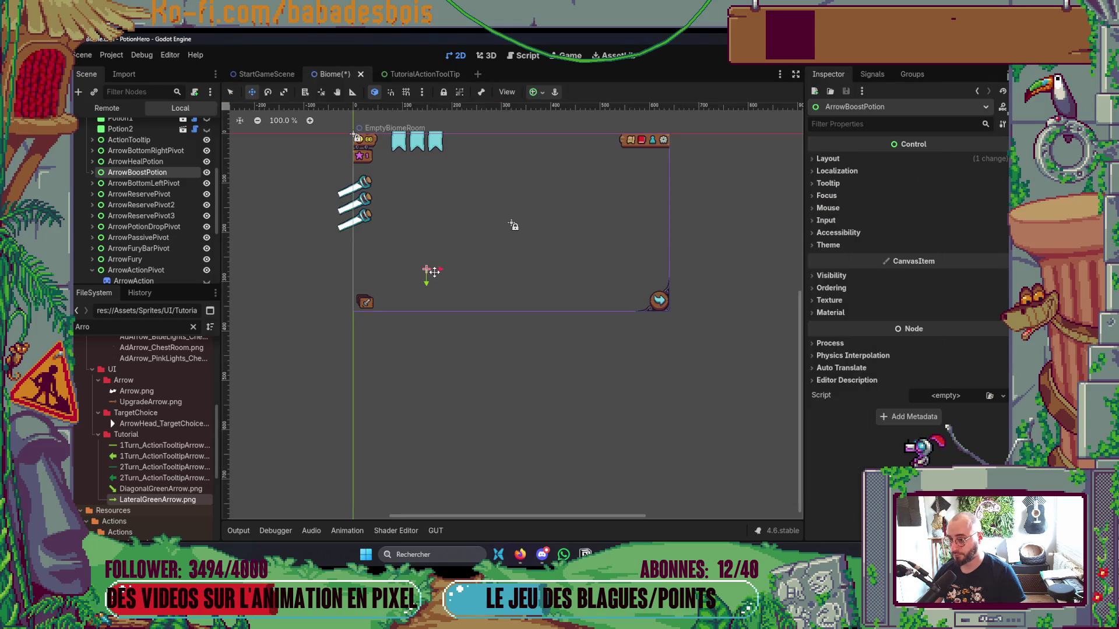
Relaunch the game, boost the bear with the blue character's potion, and finish the dialogue.
key(F5)
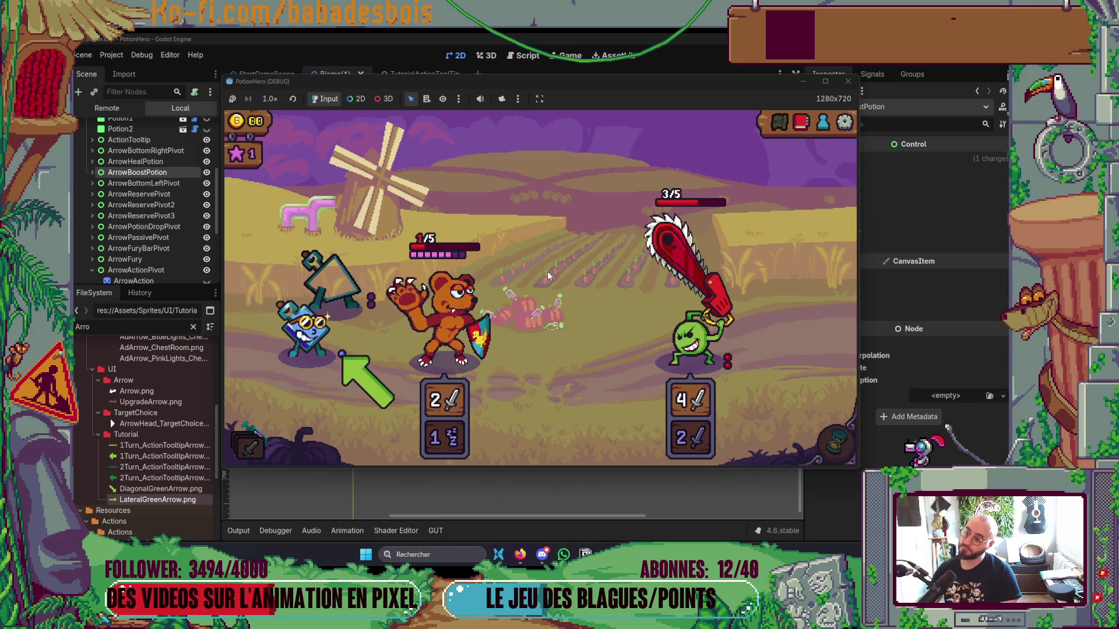
click(318, 341)
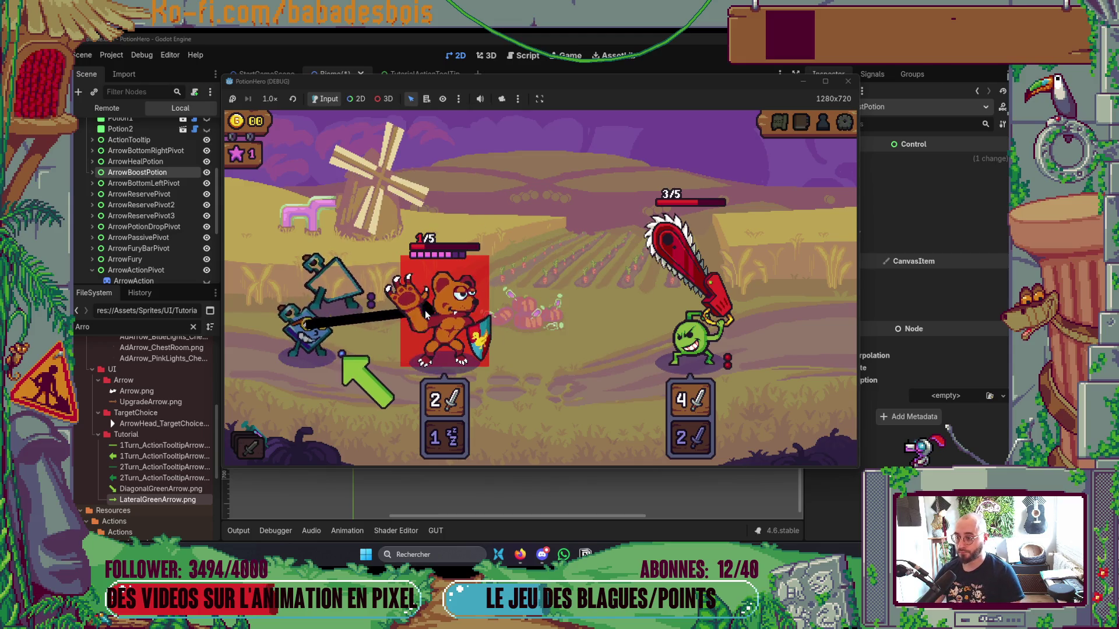
click(425, 310)
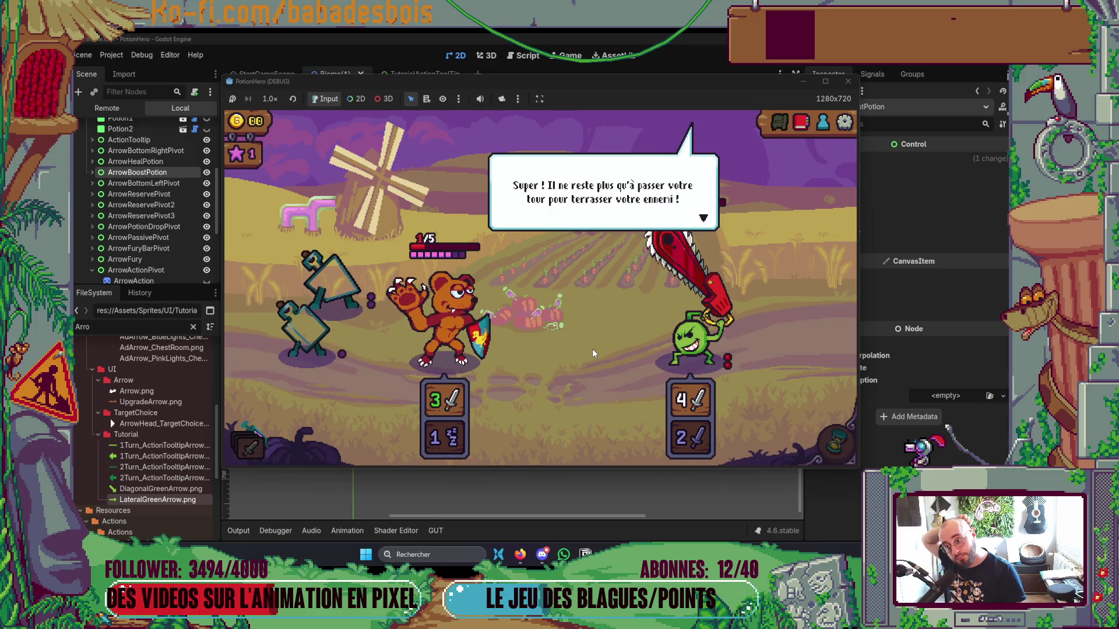
click(592, 353)
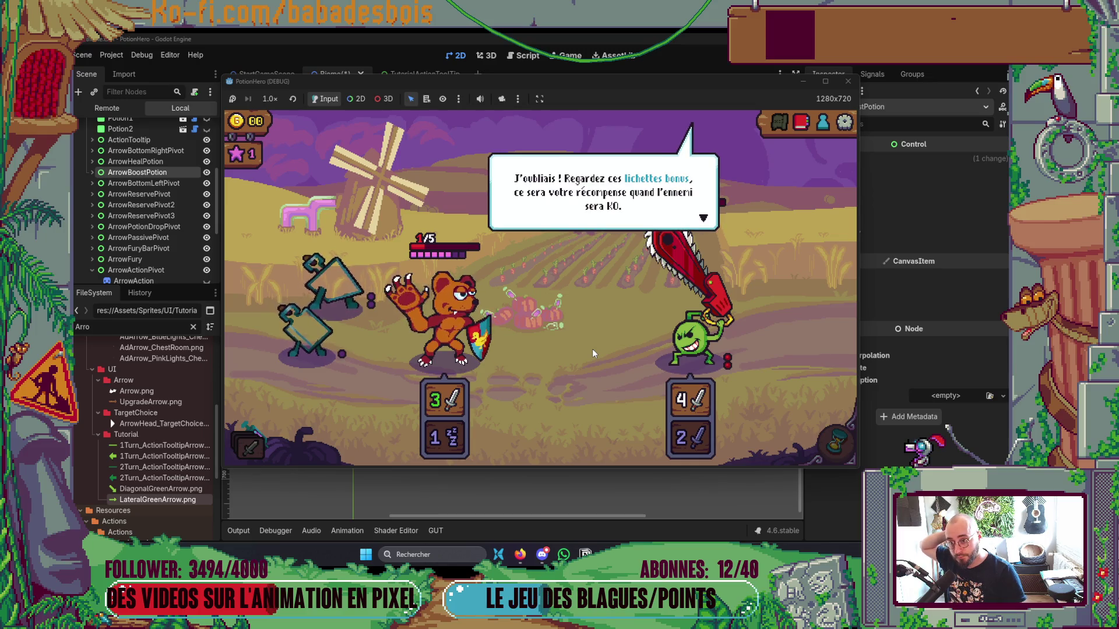
click(596, 348)
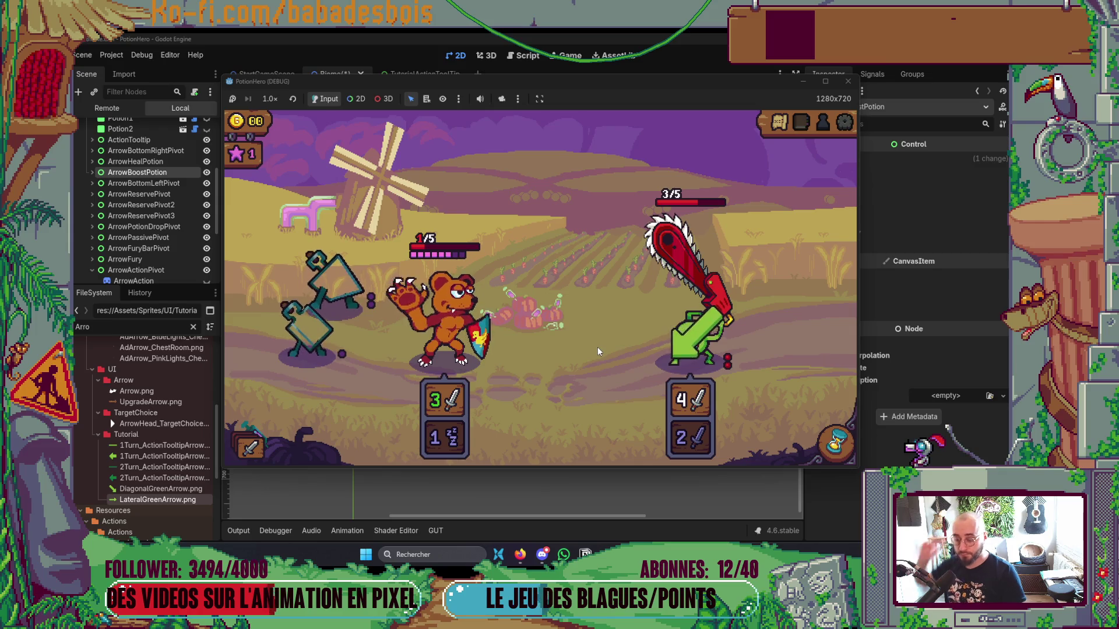
key(alt+Tab)
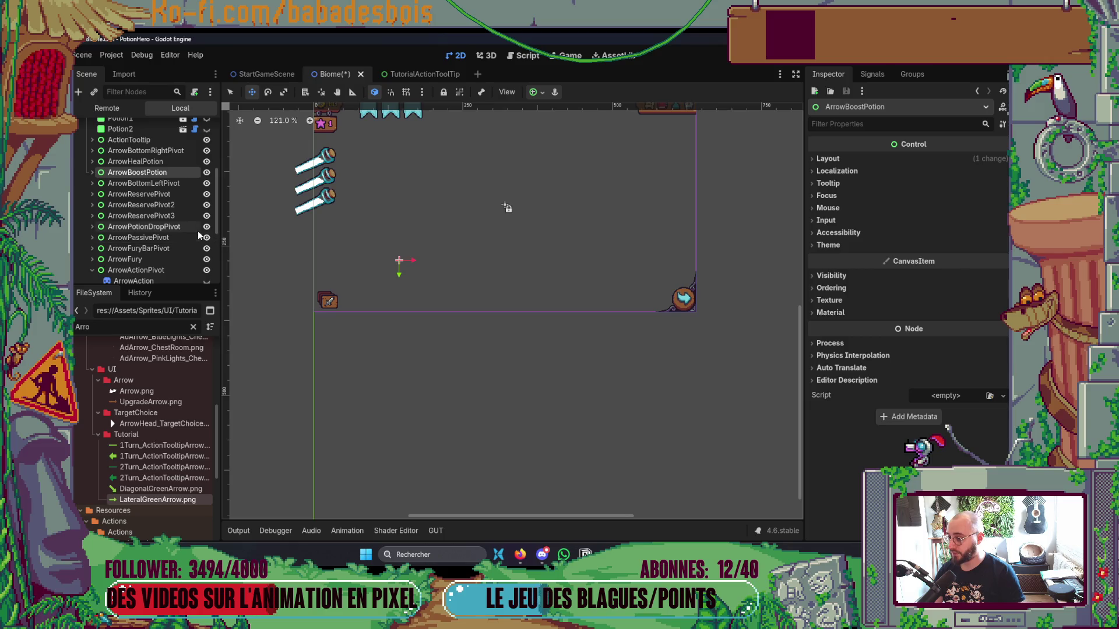
Drag ArrowPotionDropPivot right and two pixels up, comparing against the arrow in the game window.
click(173, 226)
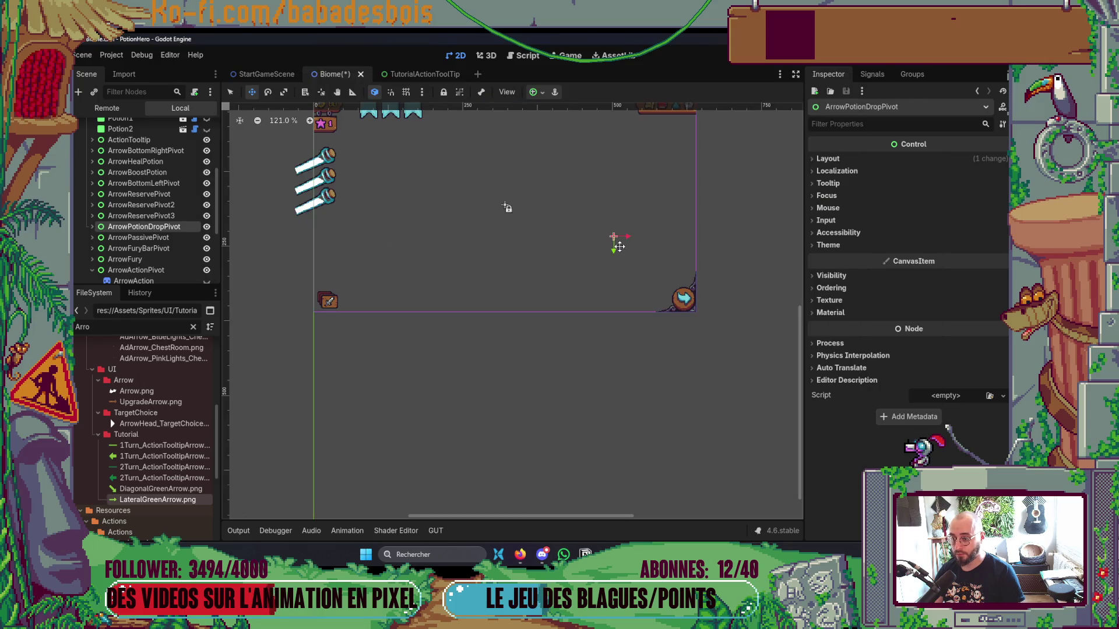
drag(619, 247, 630, 247)
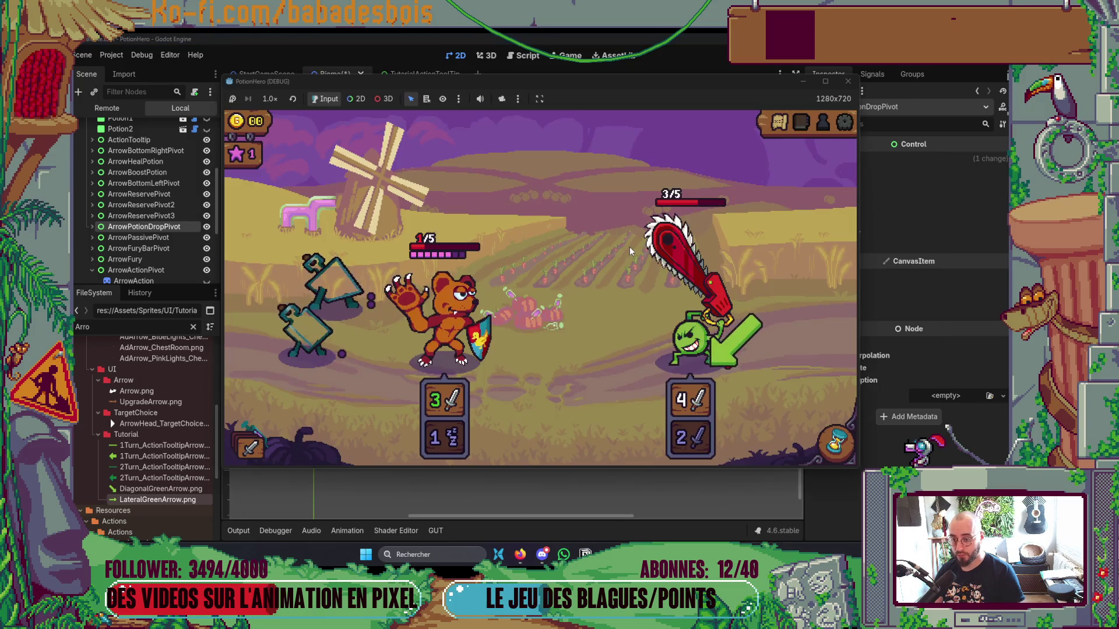
key(alt+Tab)
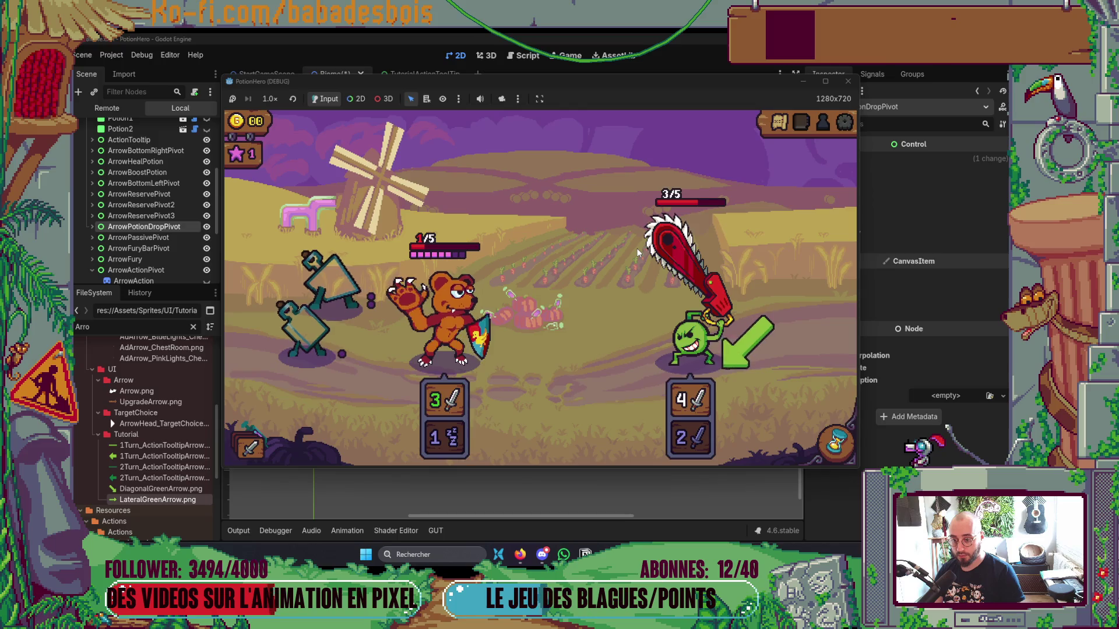
key(alt+Tab)
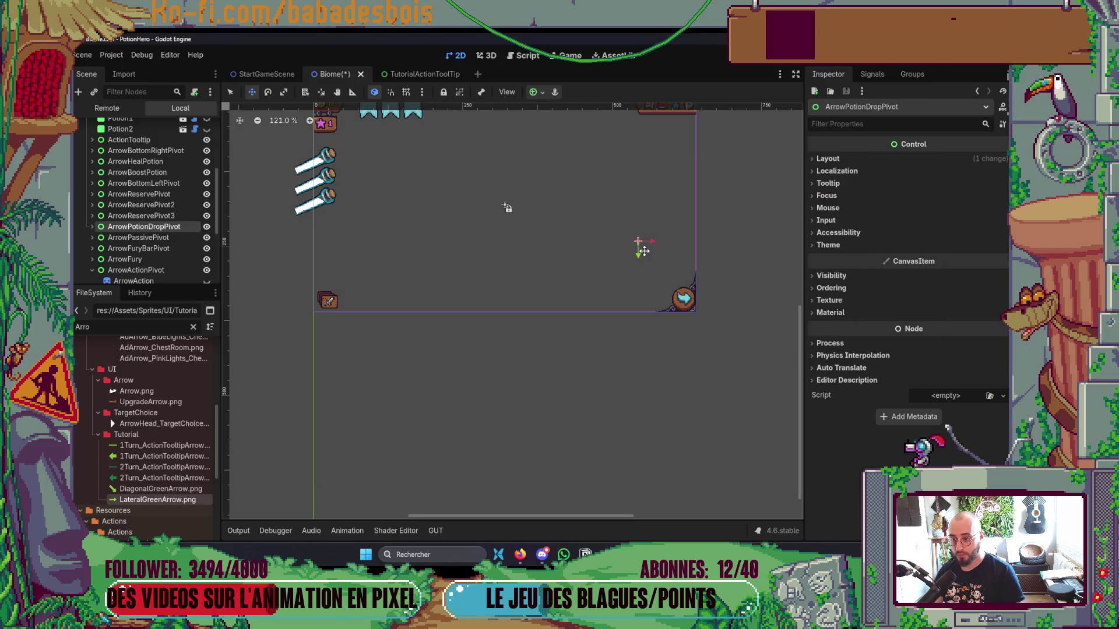
drag(644, 251, 644, 250)
key(alt+Tab)
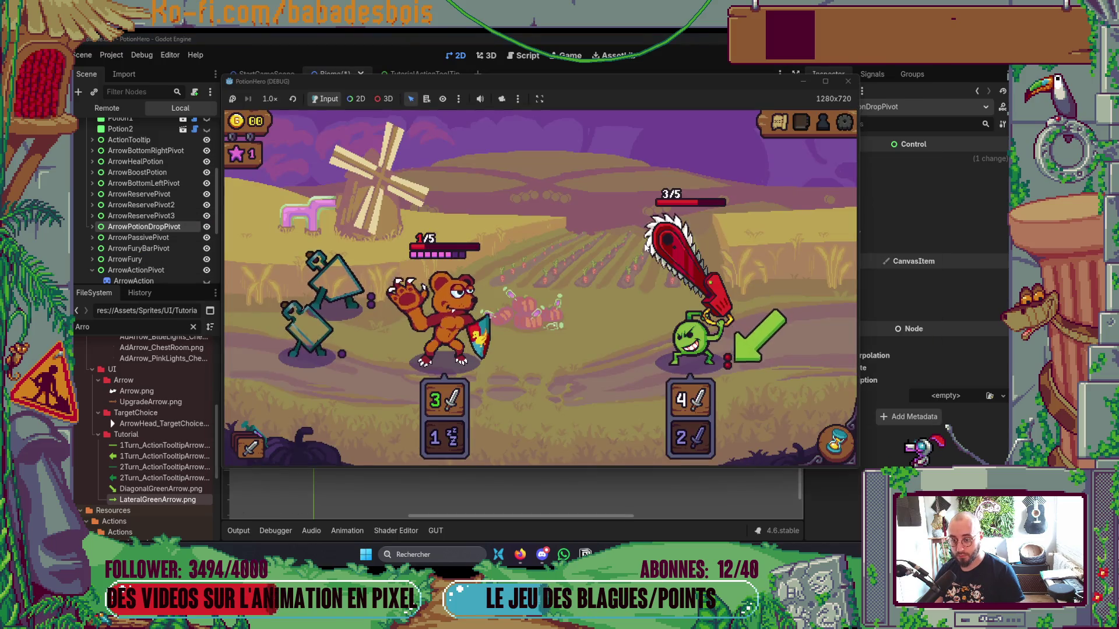
key(alt+Tab)
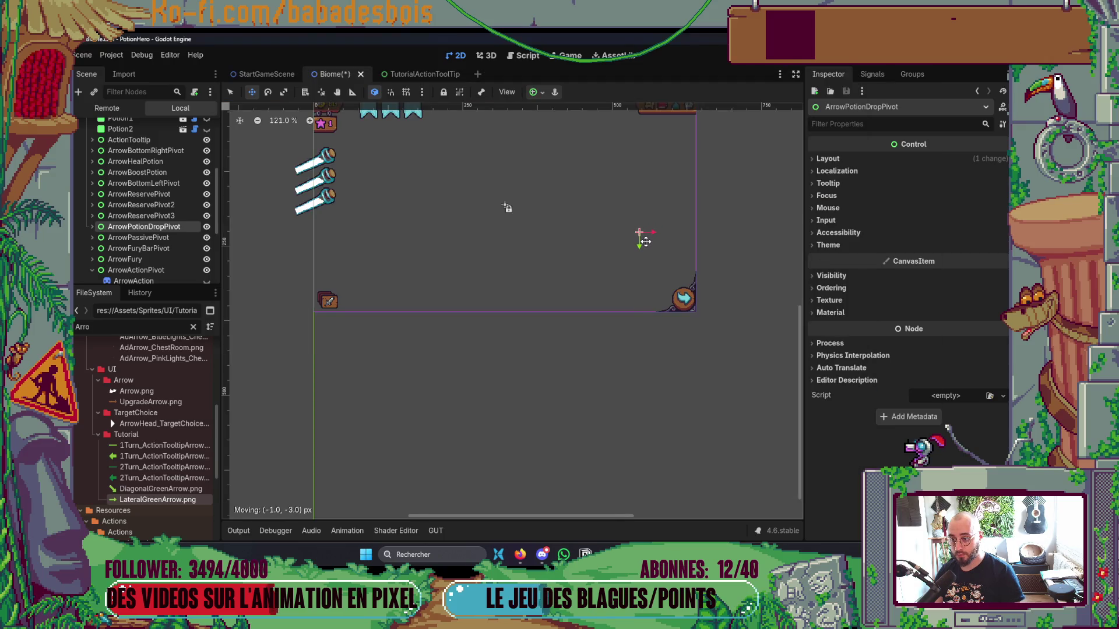
key(alt+Tab)
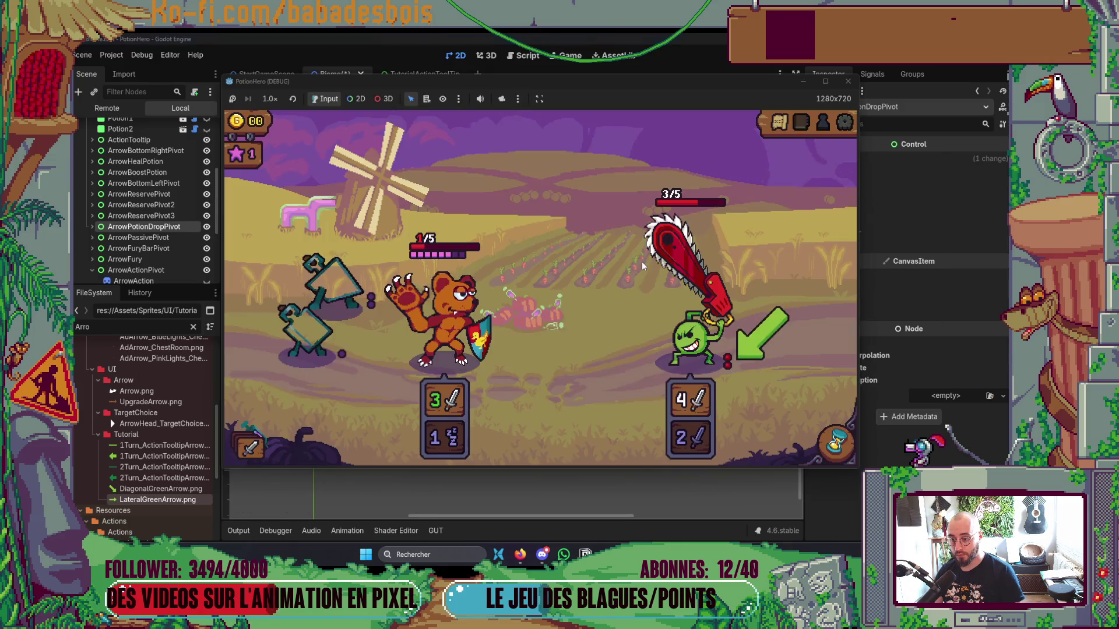
key(alt+Tab)
key(alt+Tab)
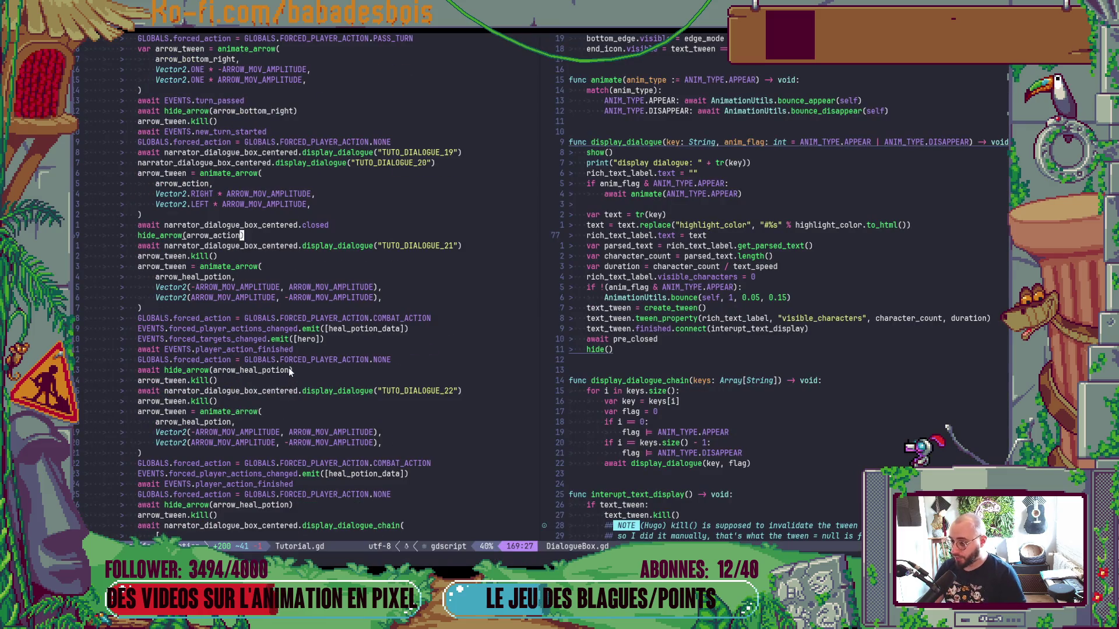
Replace the arrow_potion_drop vectors with the bottom-left arrow's diagonal ±ARROW_MOV_AMPLITUDE Vector2 pair.
text(/po)
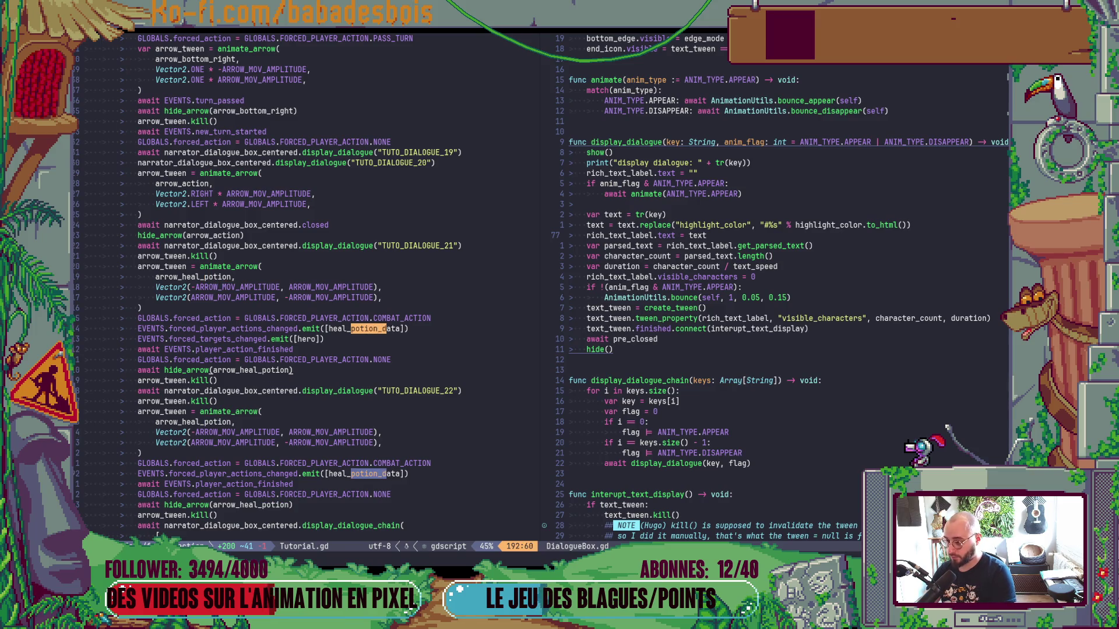
text(r)
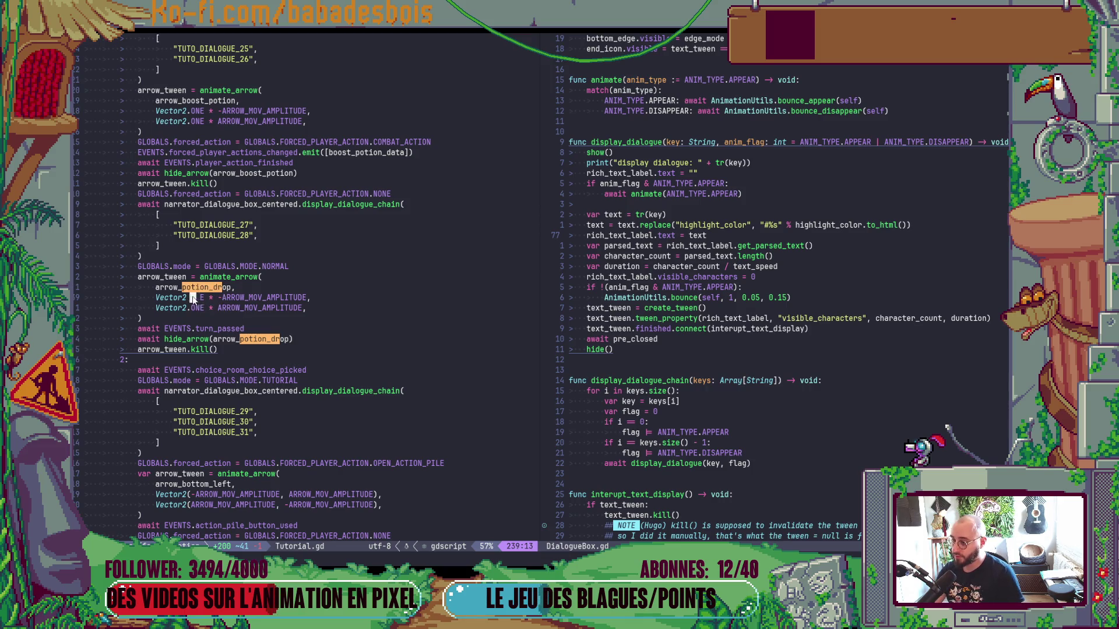
key(j)
key(u)
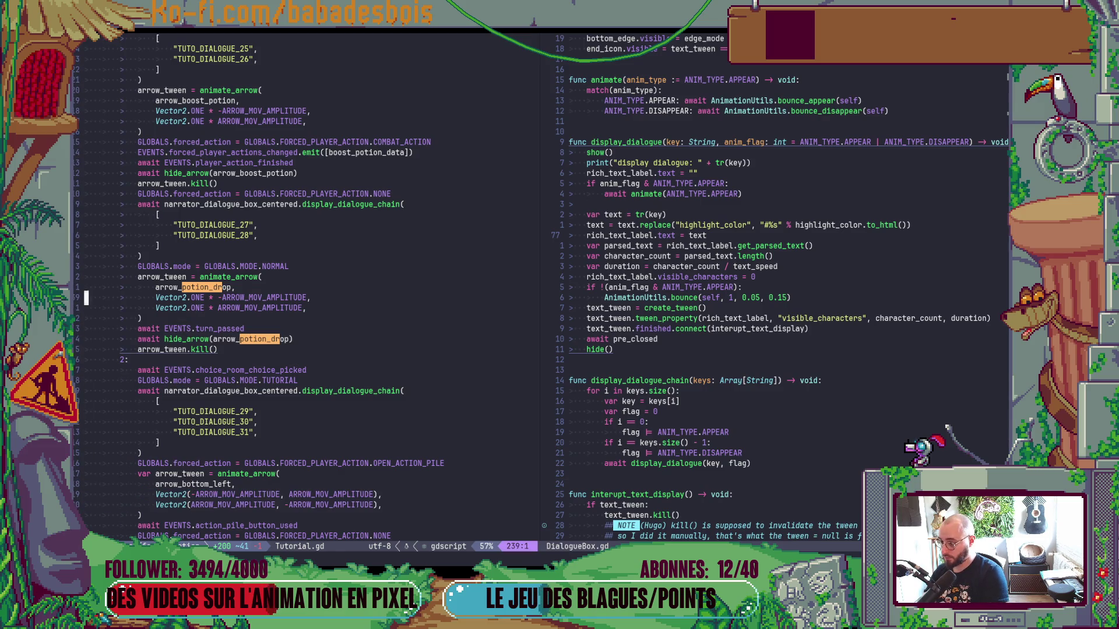
key(shift+v)
key(j)
key(p)
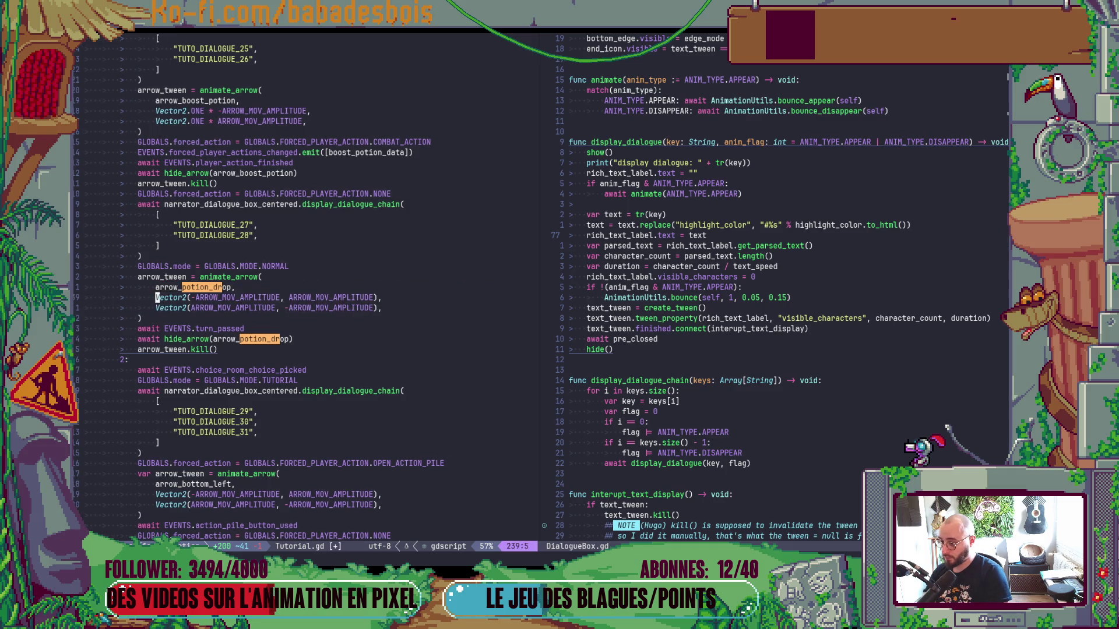
key(alt+Tab)
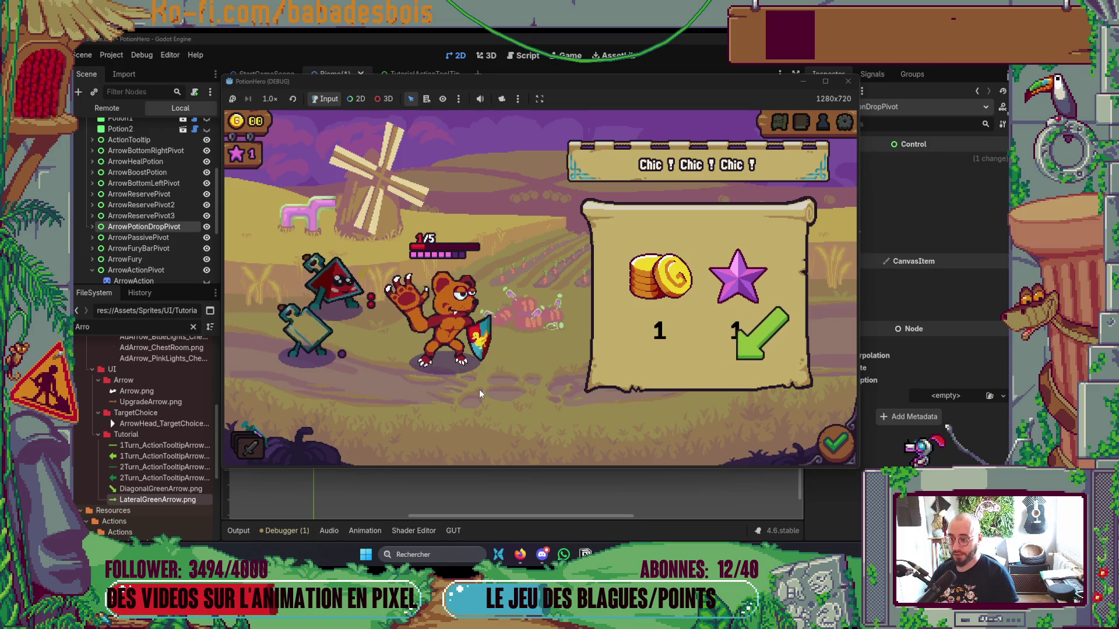
Dismiss the battle reward panel, close the game, and relaunch PotionHero with F5.
key(alt+Tab)
key(alt+Tab)
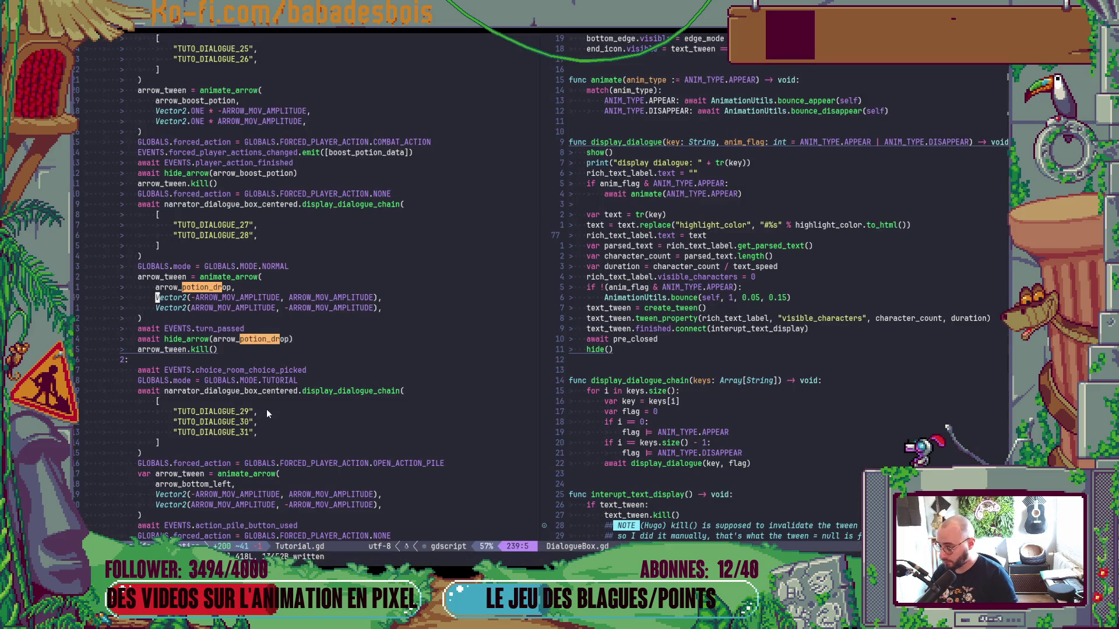
key(alt+Tab)
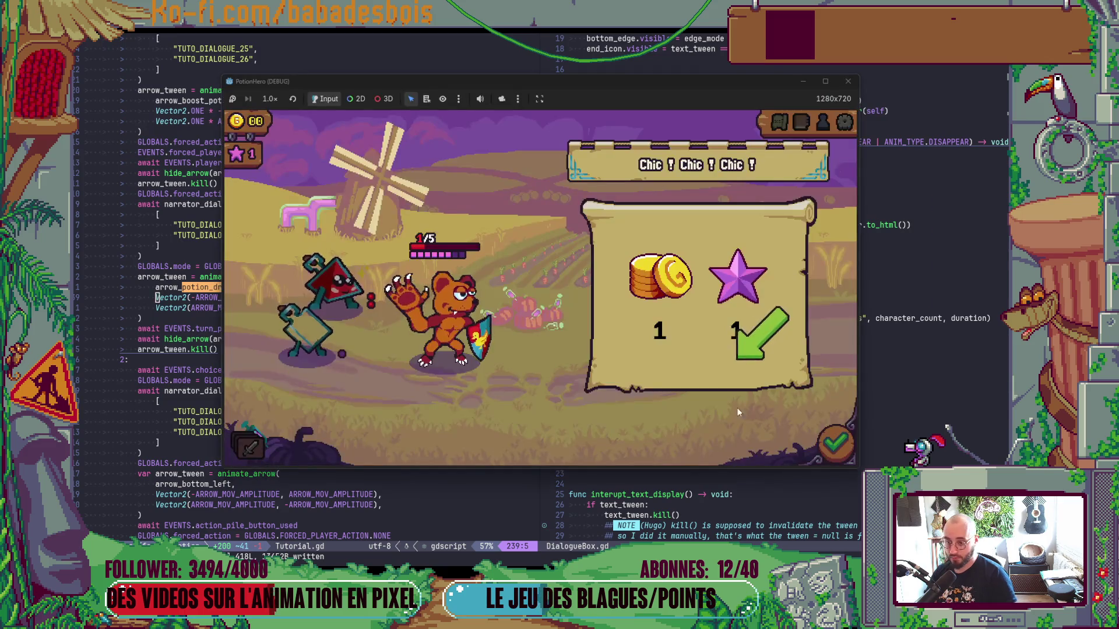
click(762, 326)
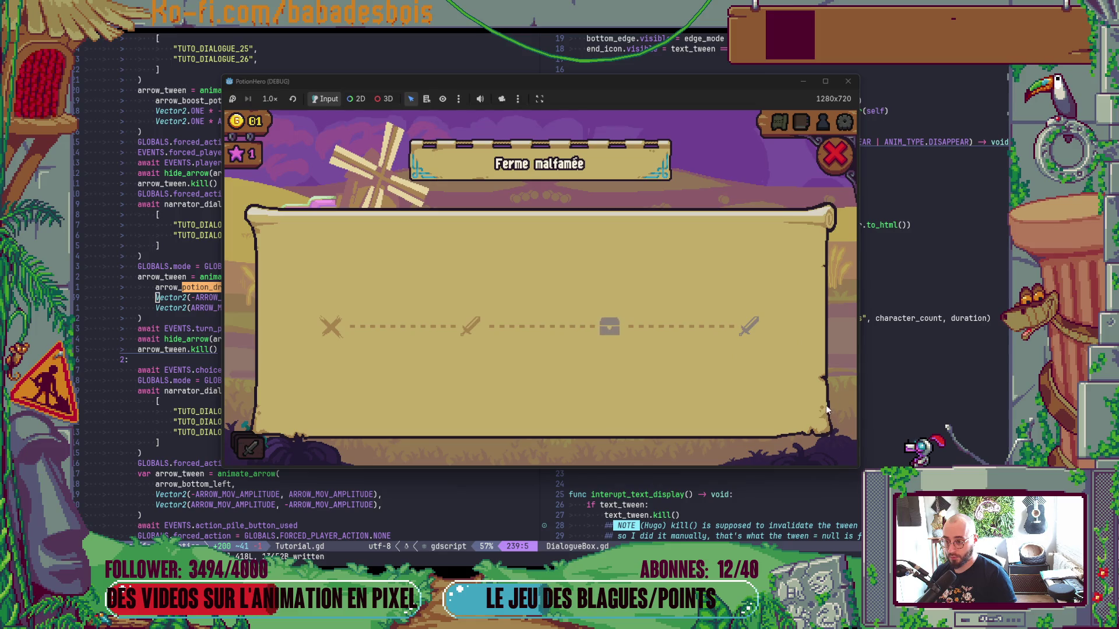
click(848, 80)
click(221, 287)
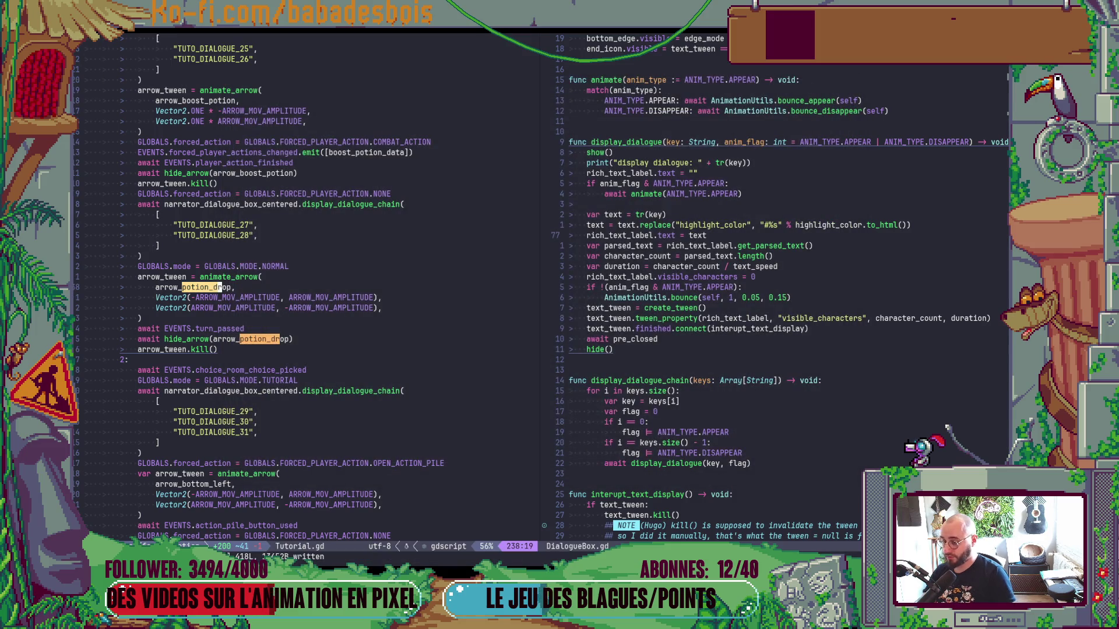
key(alt+Tab)
key(F5)
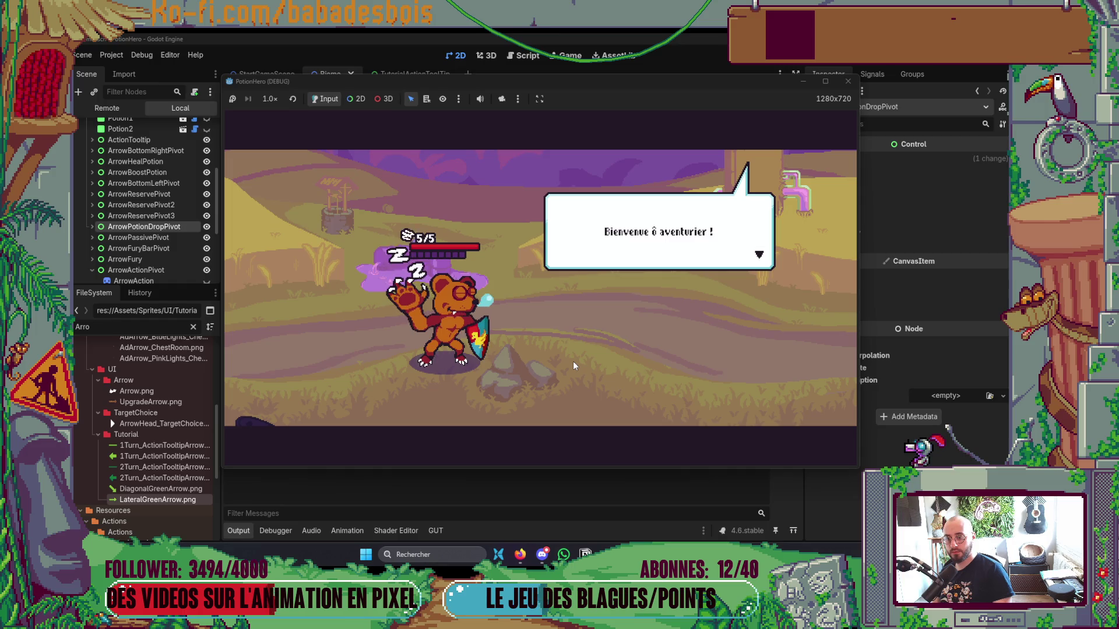
Advance the welcome dialogue a couple of lines, then switch back to Tutorial.gd in Neovim.
click(572, 365)
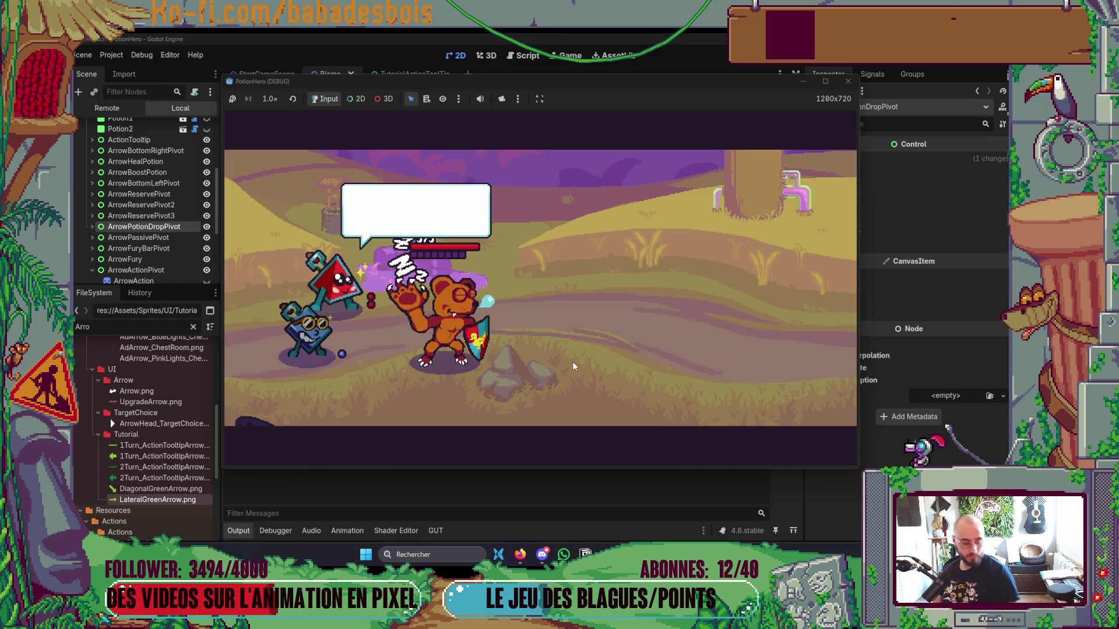
click(666, 295)
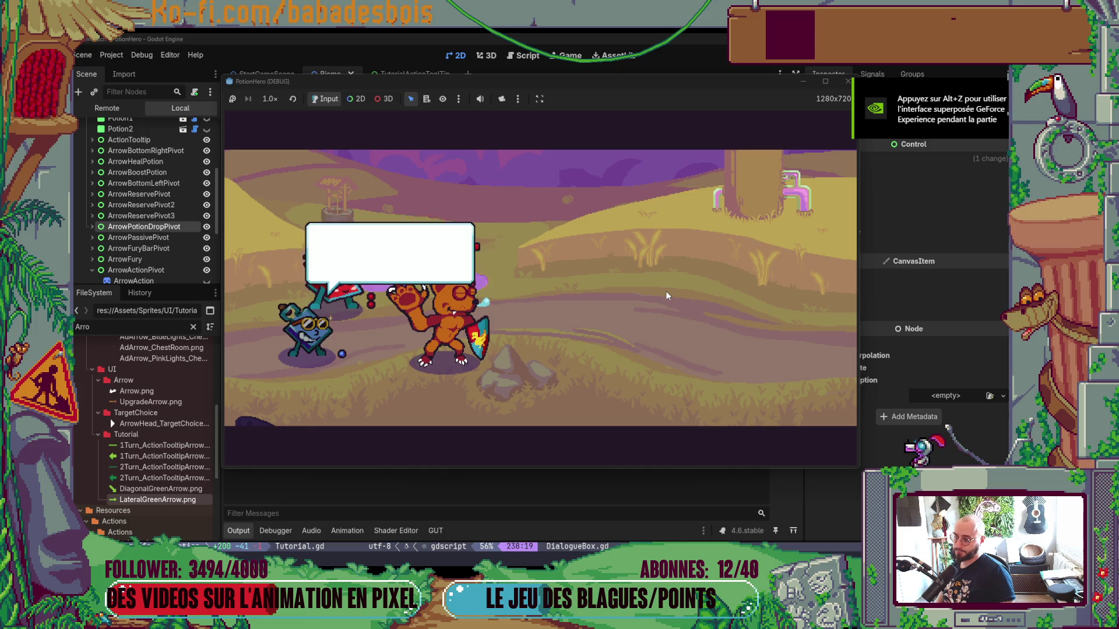
key(alt+Tab)
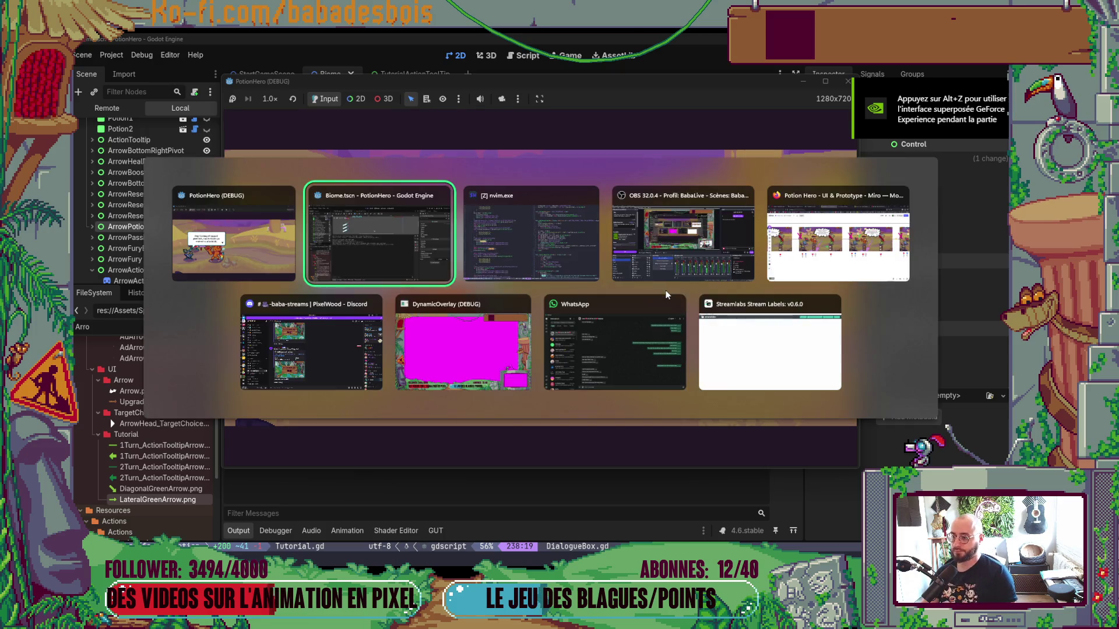
key(alt+Tab)
scroll(362, 247, up, 3)
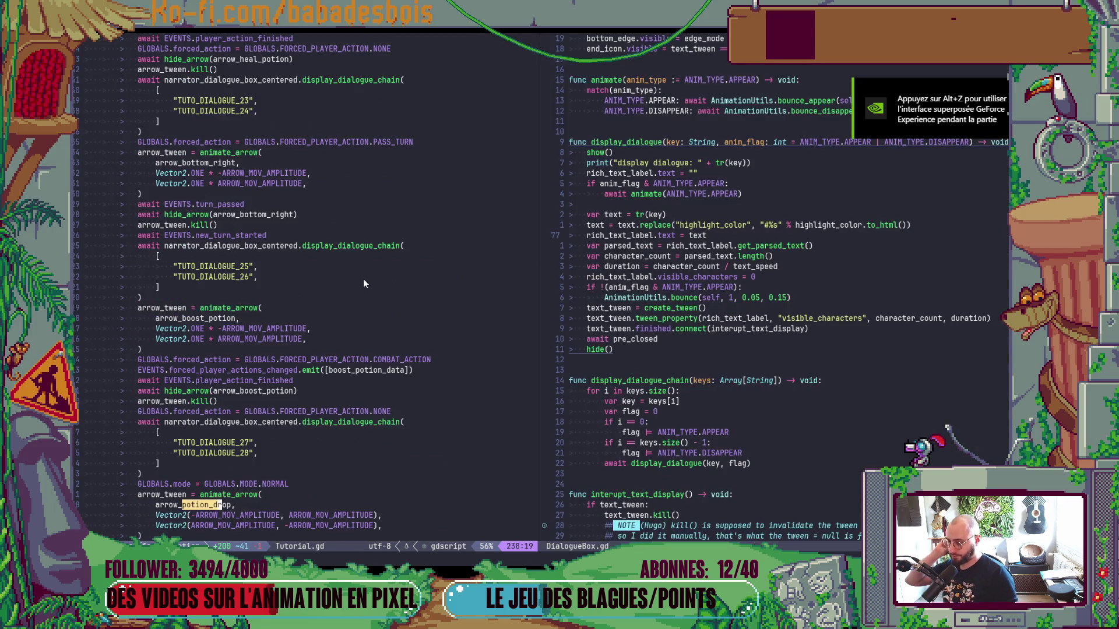
Scroll up through Tutorial.gd to the arrow_action block following TUTO_DIALOGUE_19/20.
scroll(360, 293, up, 3)
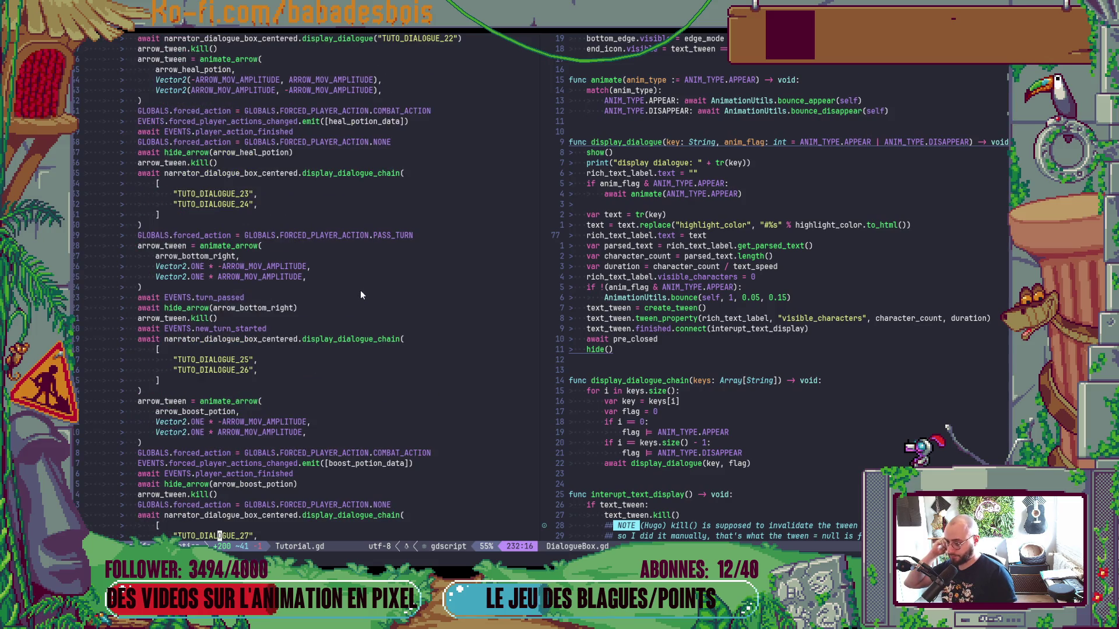
scroll(362, 301, up, 4)
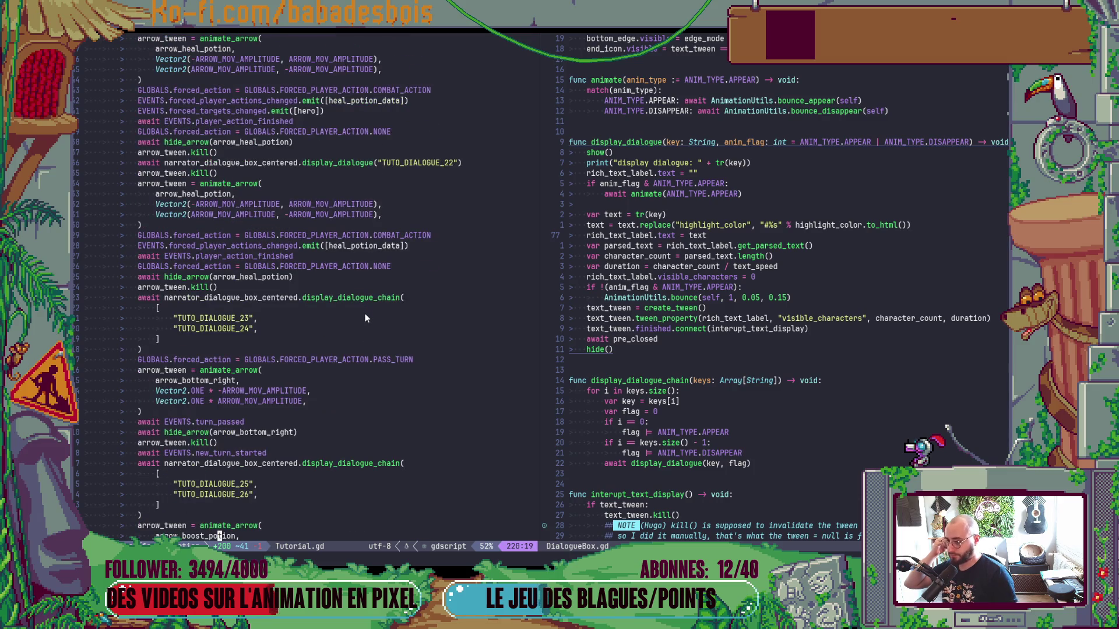
scroll(365, 318, up, 2)
scroll(366, 318, up, 2)
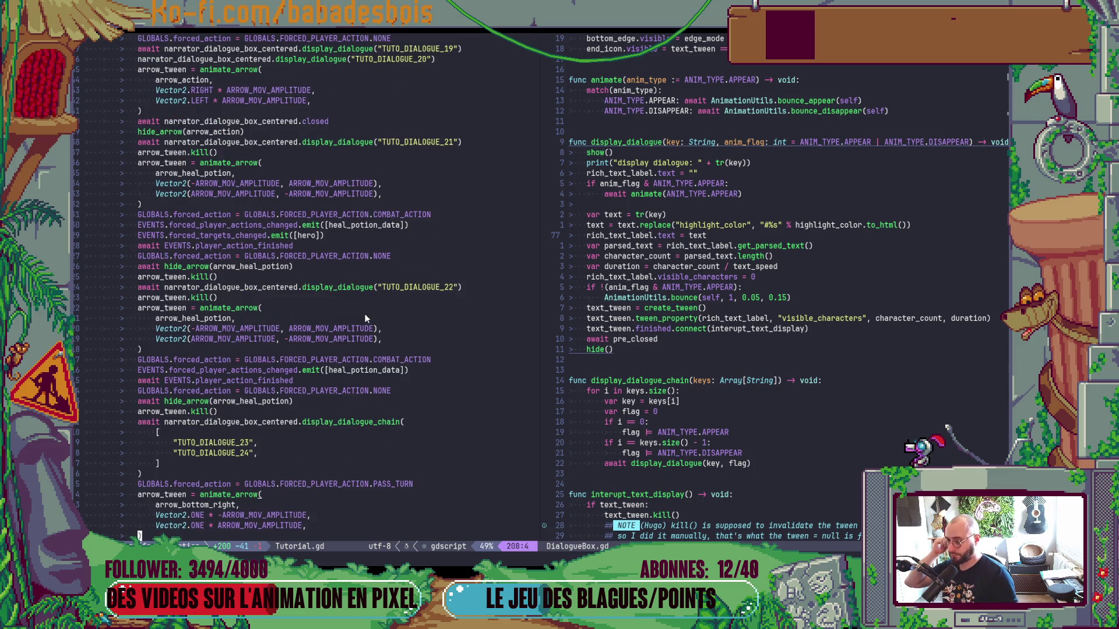
scroll(366, 317, up, 2)
scroll(362, 314, up, 2)
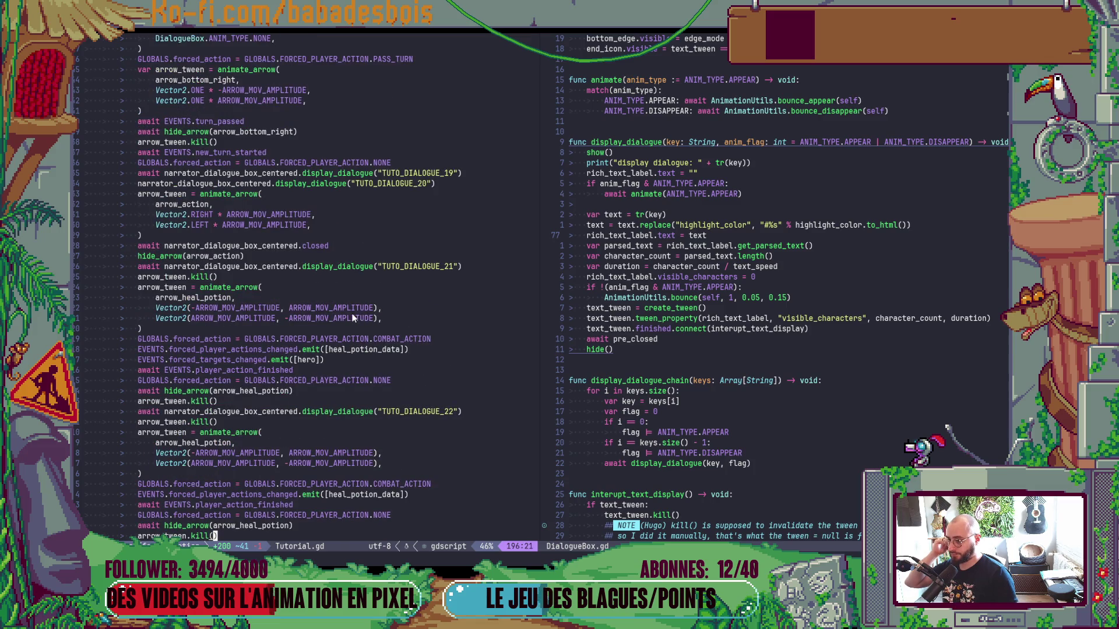
scroll(352, 318, up, 1)
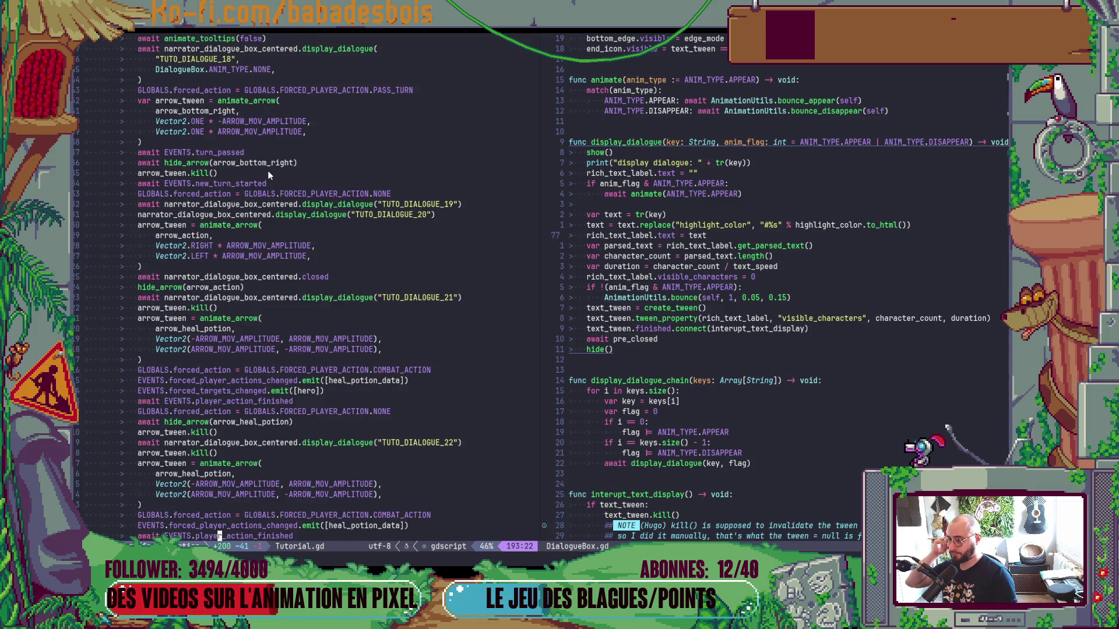
scroll(270, 175, up, 2)
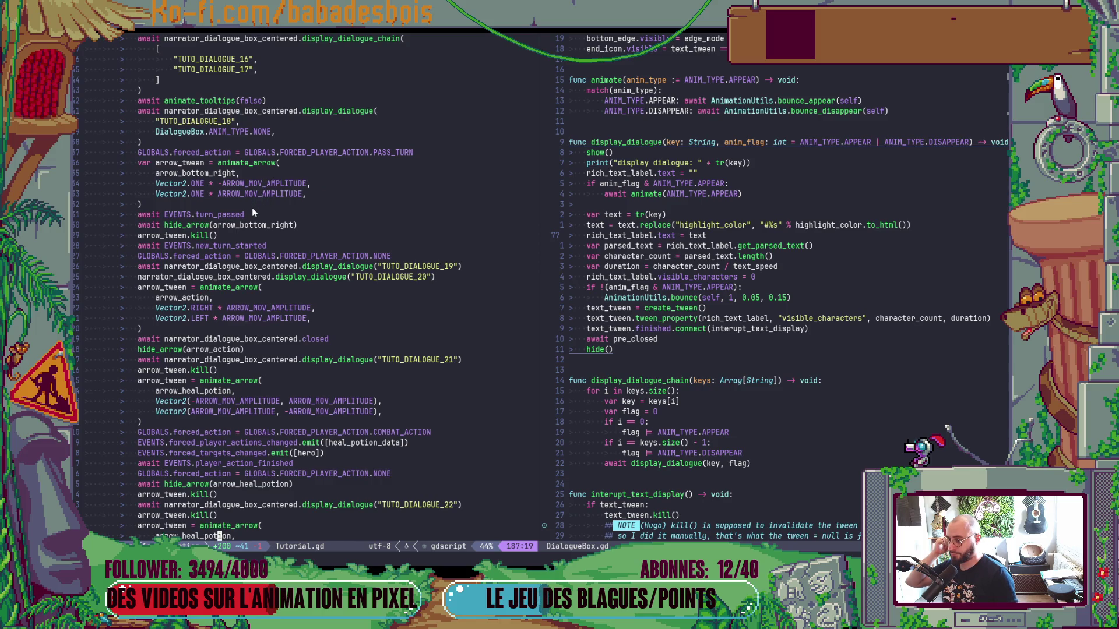
scroll(252, 211, up, 2)
scroll(252, 207, up, 3)
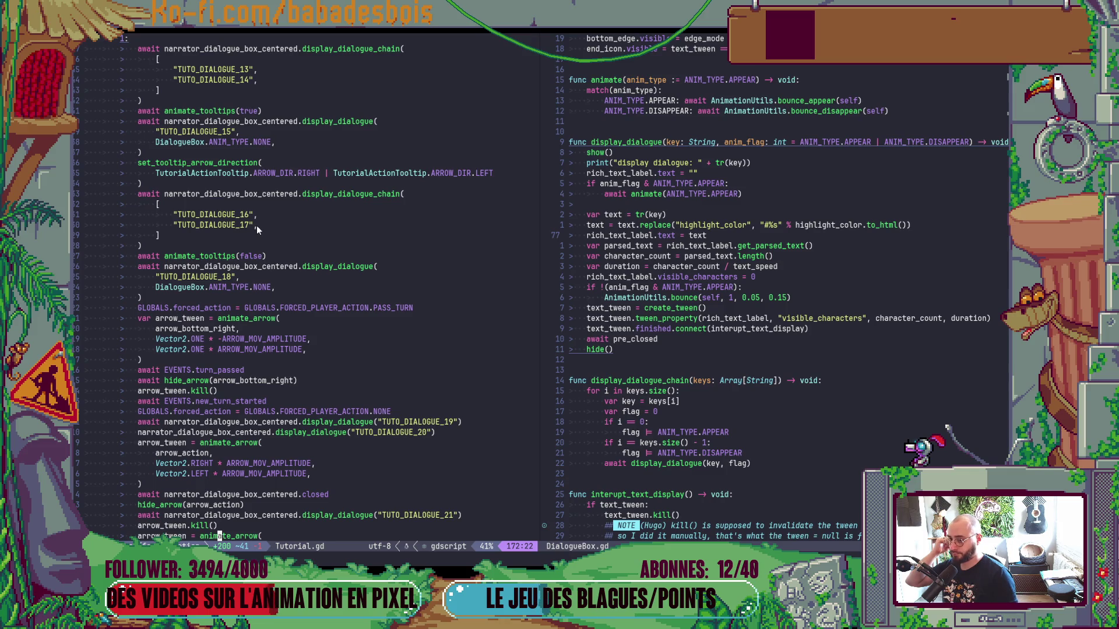
scroll(256, 230, up, 2)
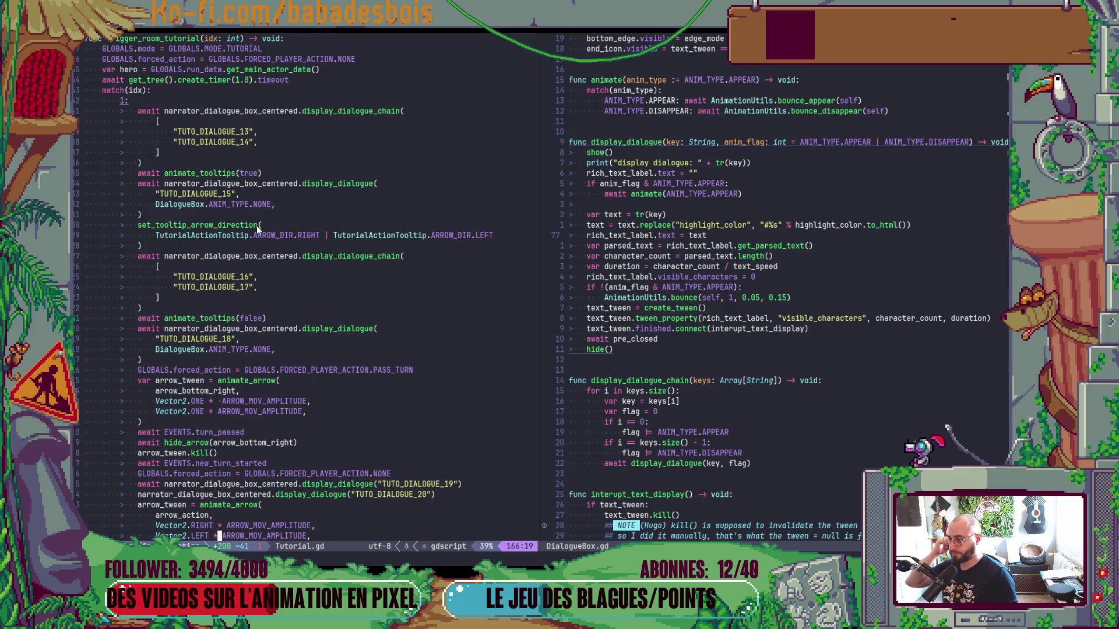
scroll(256, 230, down, 4)
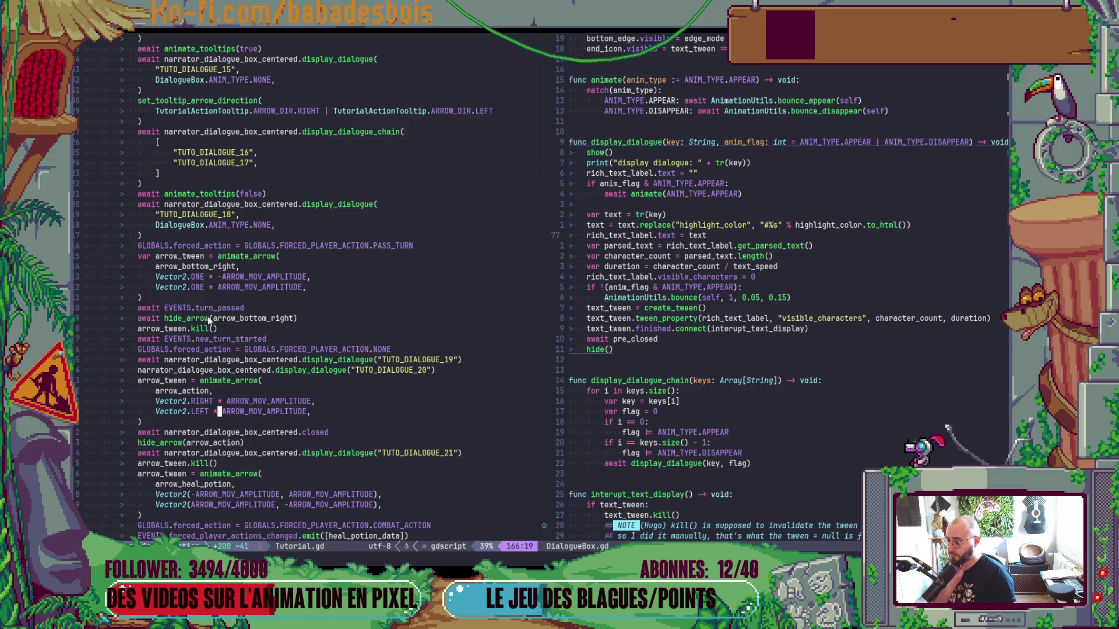
scroll(203, 401, down, 4)
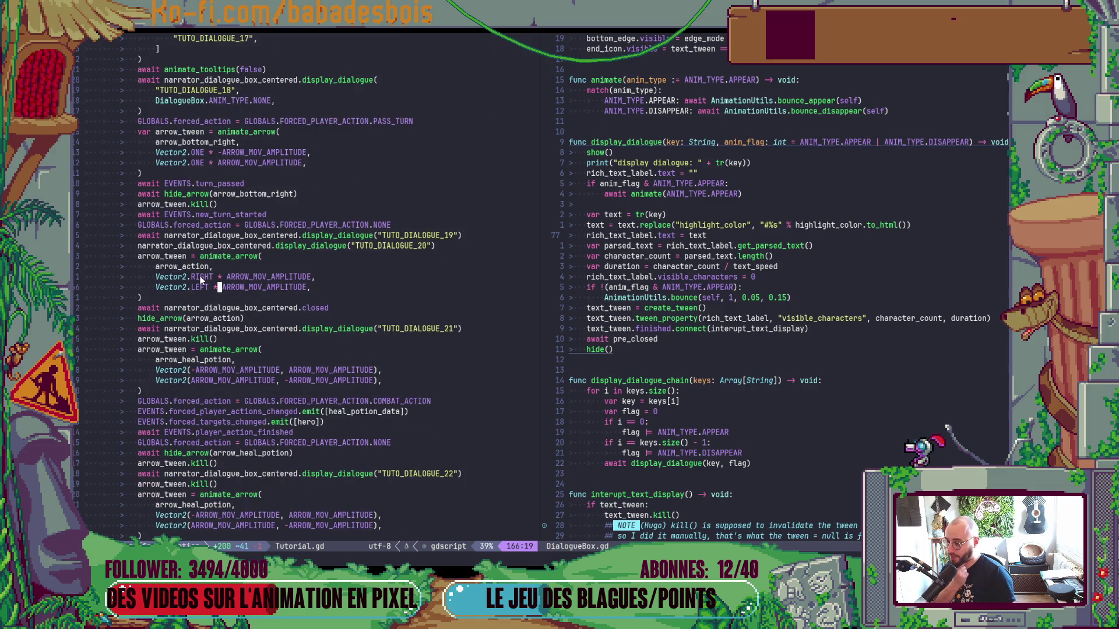
Duplicate the 'await narrator_dialogue_box_centered.closed' line so the tutorial waits twice.
click(187, 309)
key(y)
key(y)
key(p)
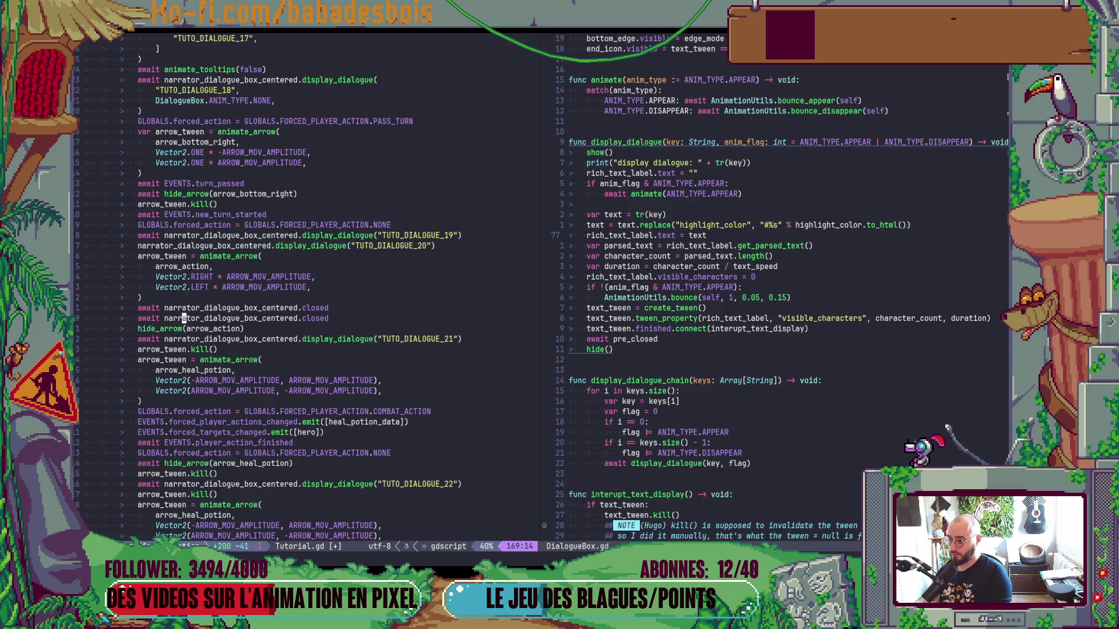
Save Tutorial.gd and relaunch the game from the Godot editor with F5.
key(alt+Tab)
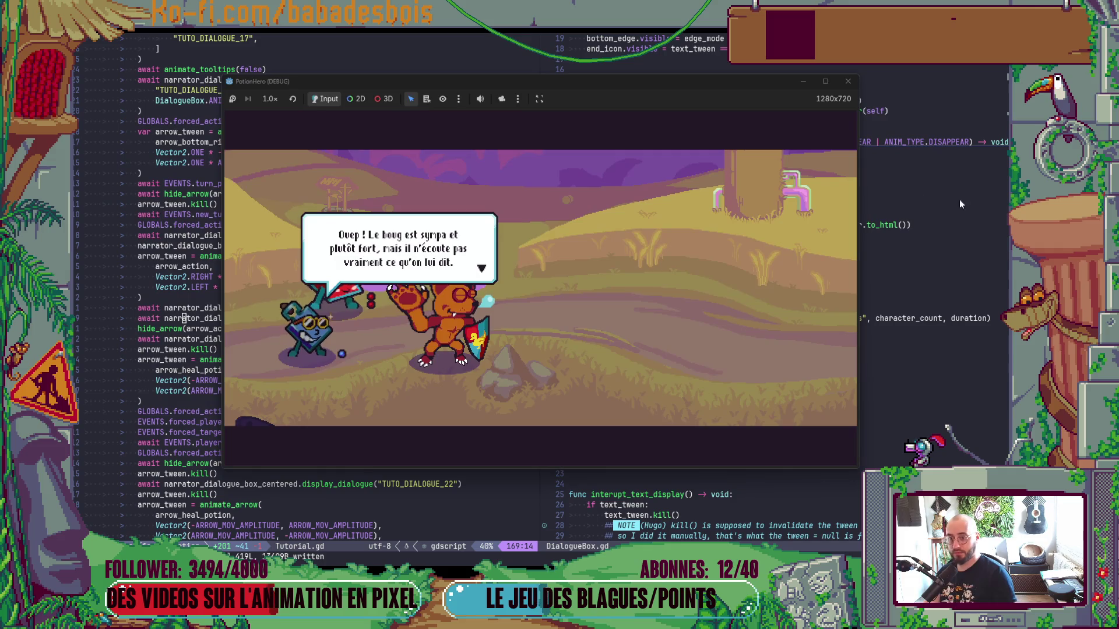
key(alt+Tab)
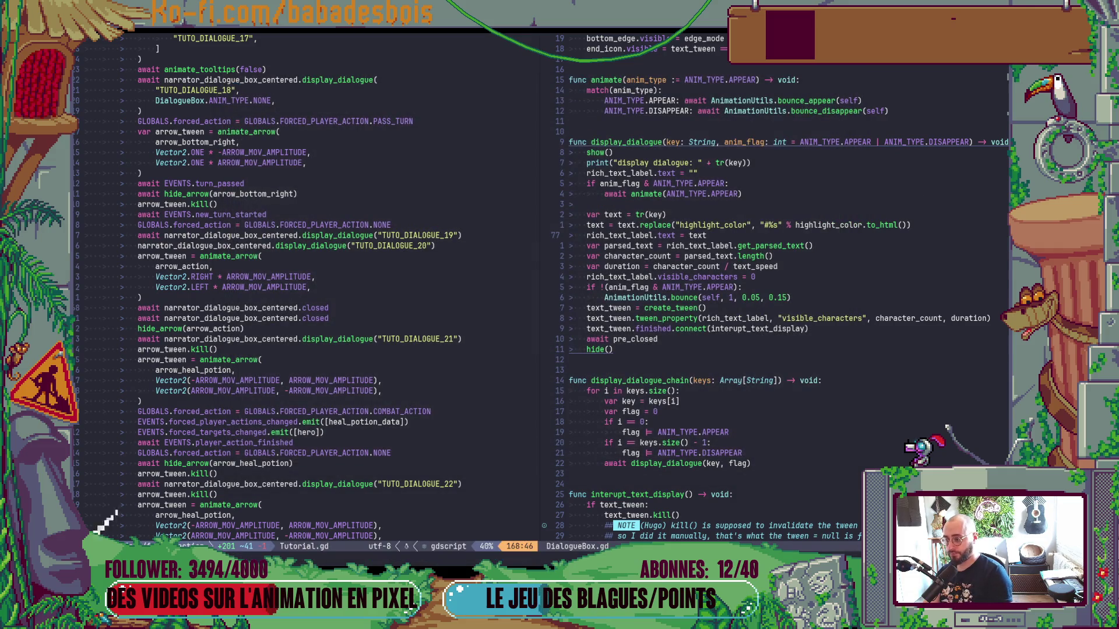
key(alt+Tab)
key(F5)
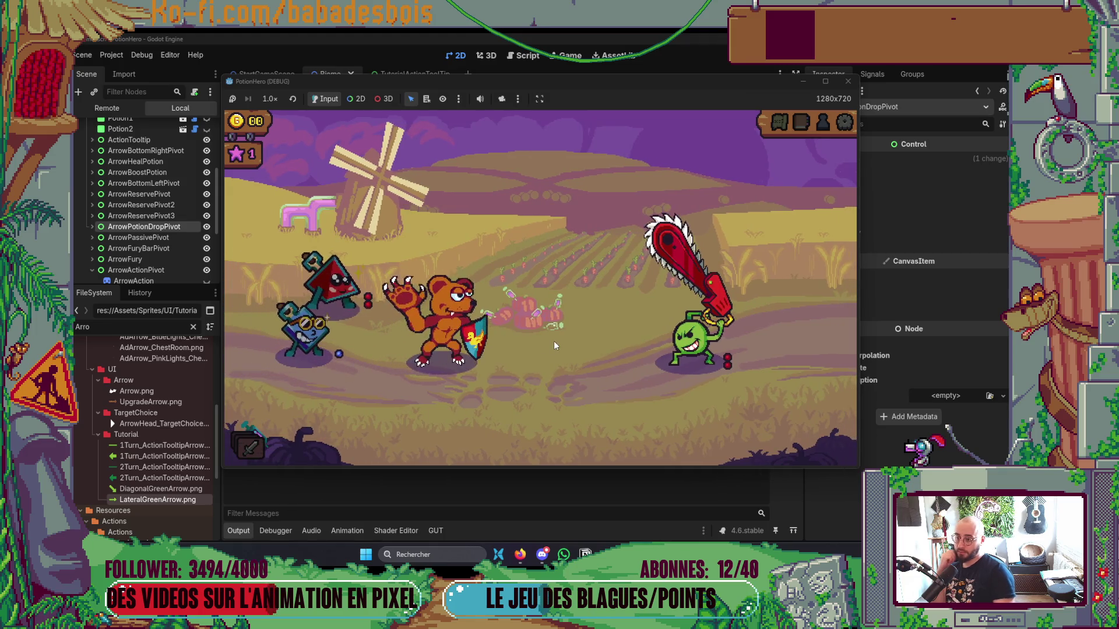
Read through the turn-arrow dialogue and pass the turn with the hourglass.
click(554, 344)
click(554, 344)
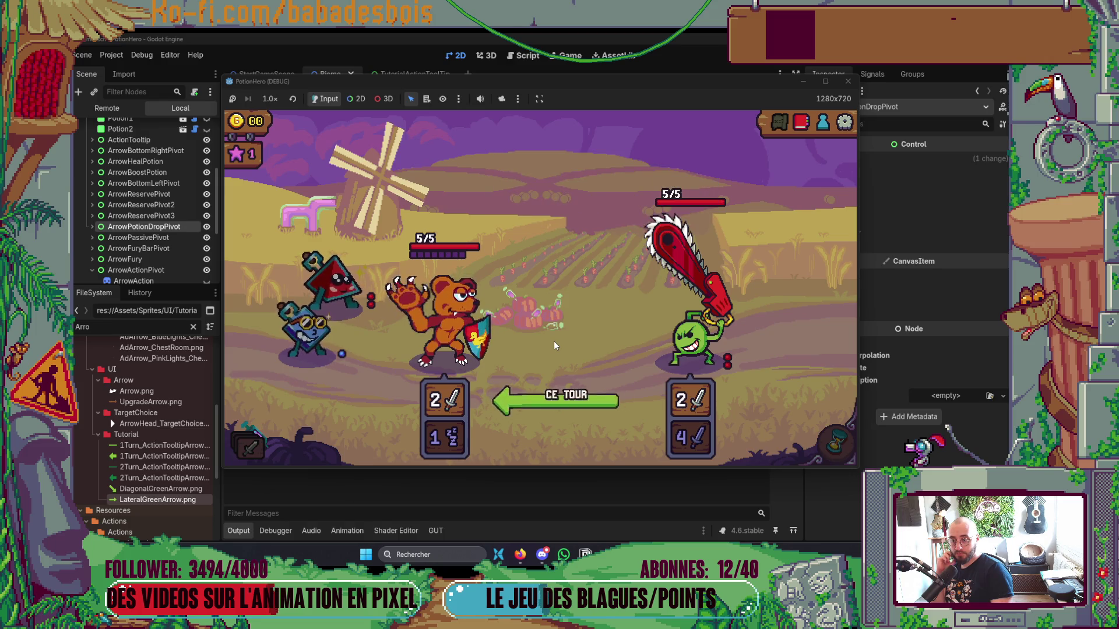
click(554, 344)
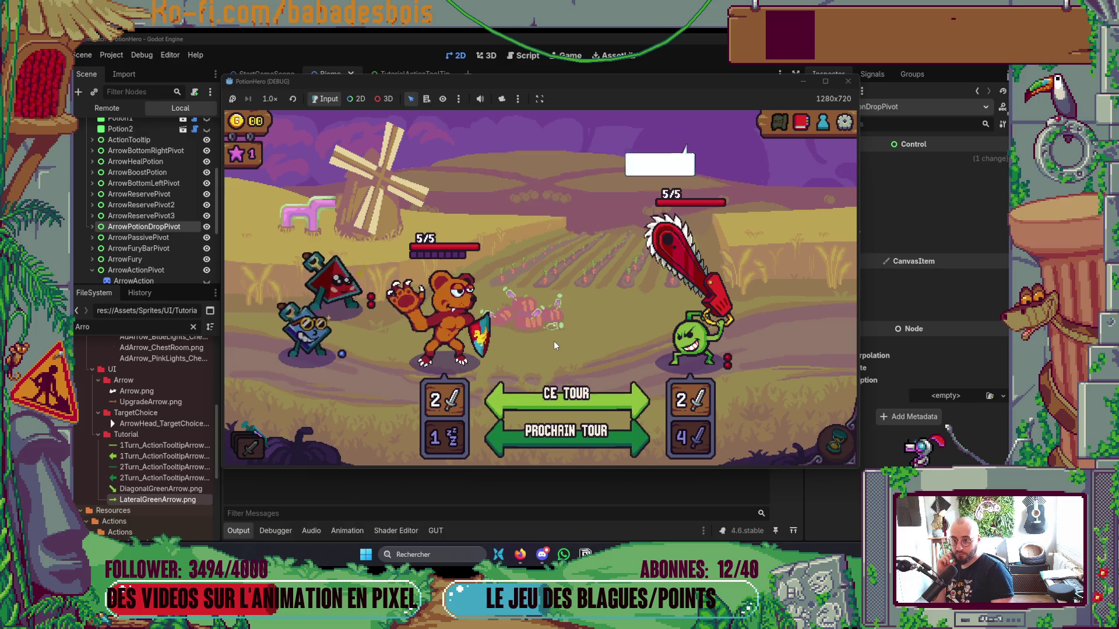
click(554, 345)
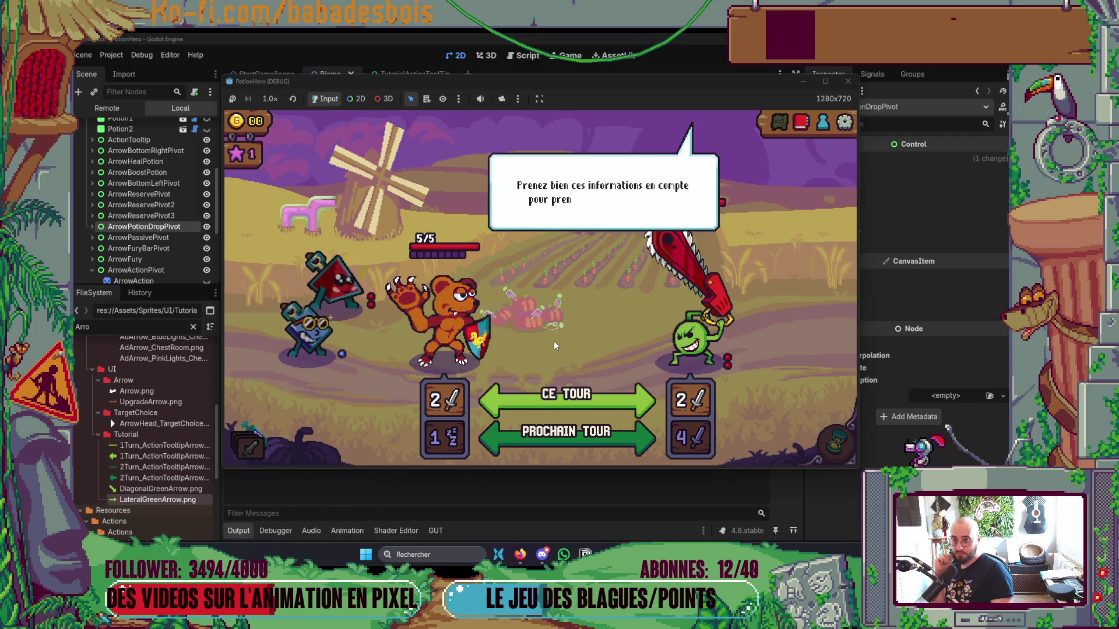
click(554, 345)
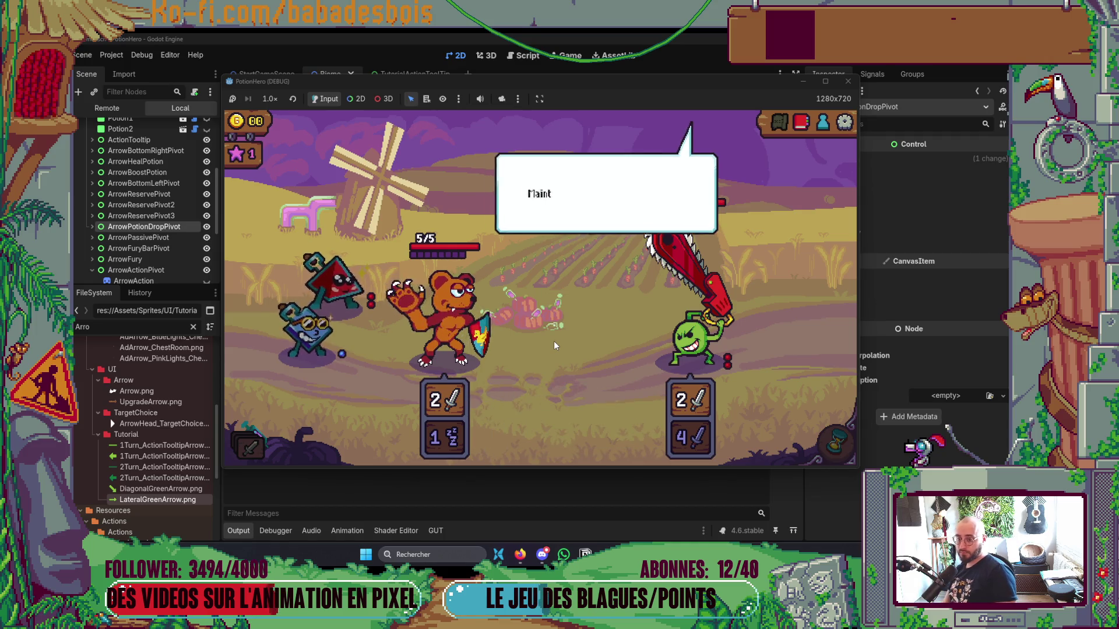
click(554, 344)
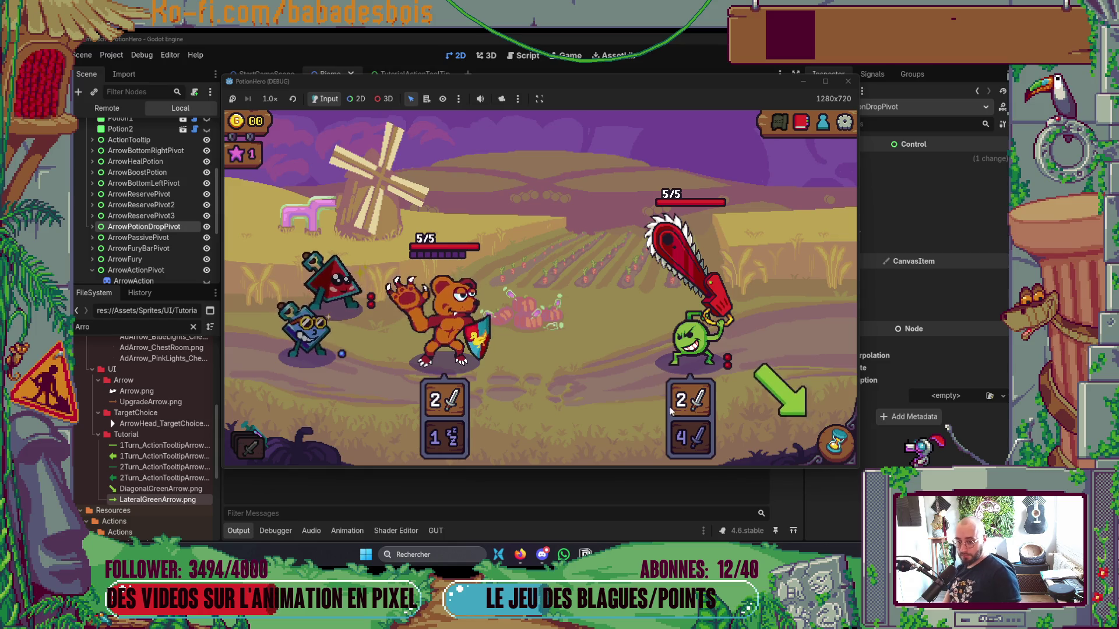
click(846, 446)
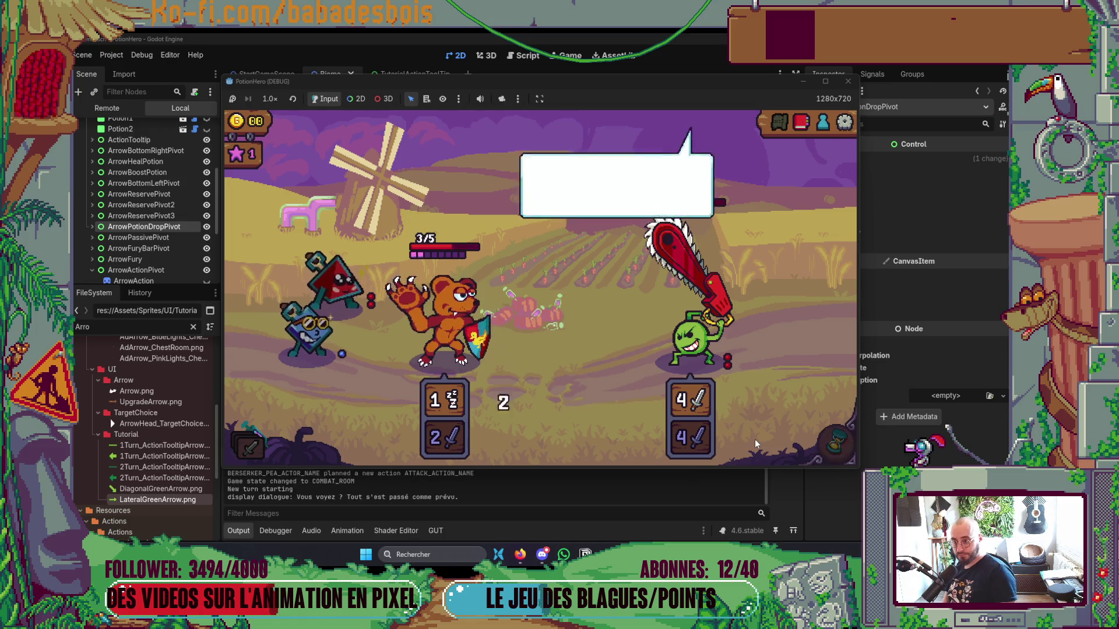
Get past the strong-attack and flask explanations, then heal the bear with the Flacon S potion.
click(754, 438)
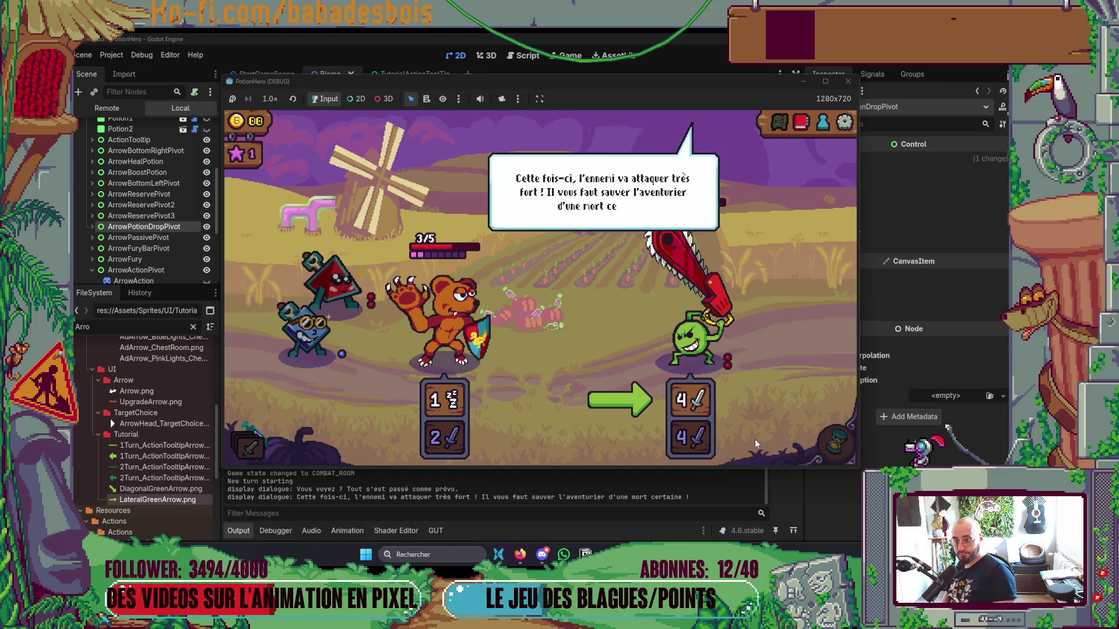
click(754, 439)
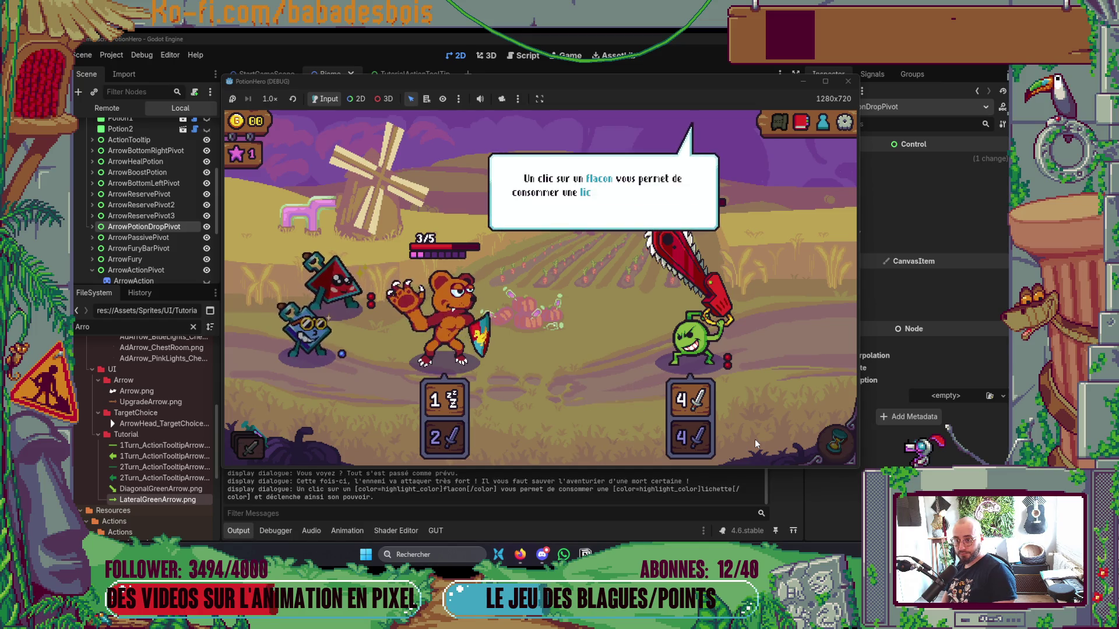
click(754, 439)
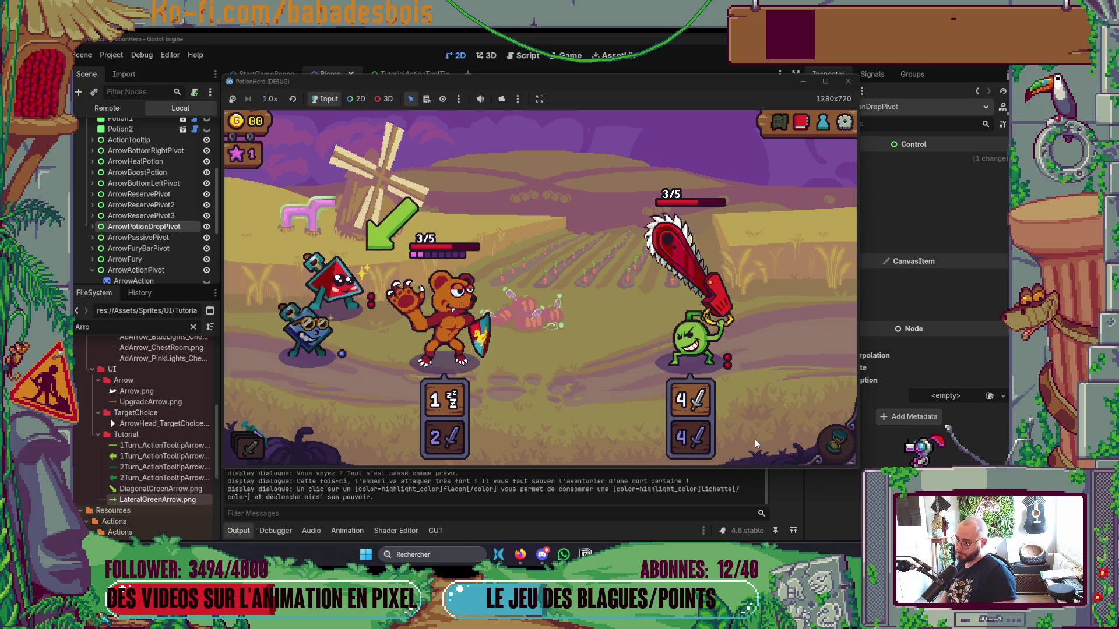
click(328, 294)
click(415, 329)
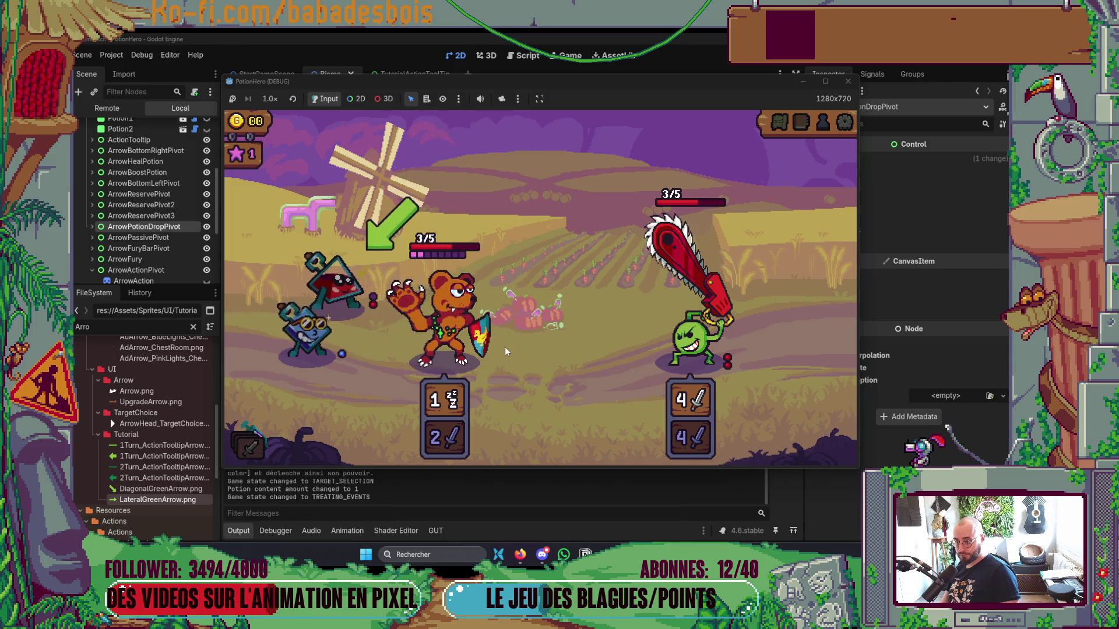
Dismiss the tutorial bubble, use a potion on the bear, and pass the turn.
click(534, 361)
mouse_move(348, 285)
drag(348, 285, 450, 327)
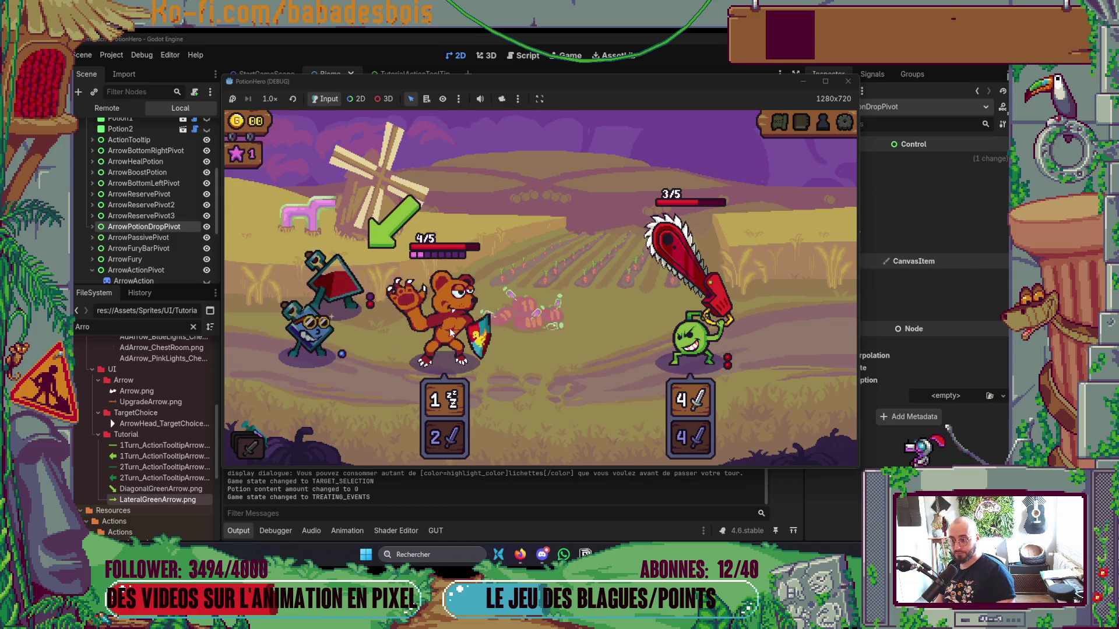
click(559, 353)
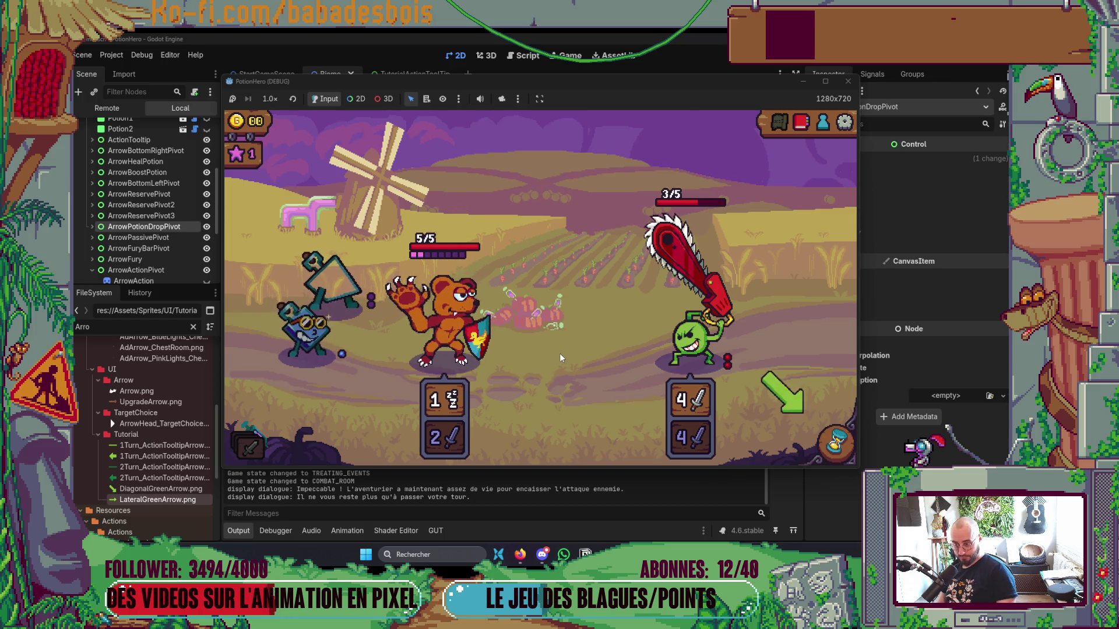
click(835, 444)
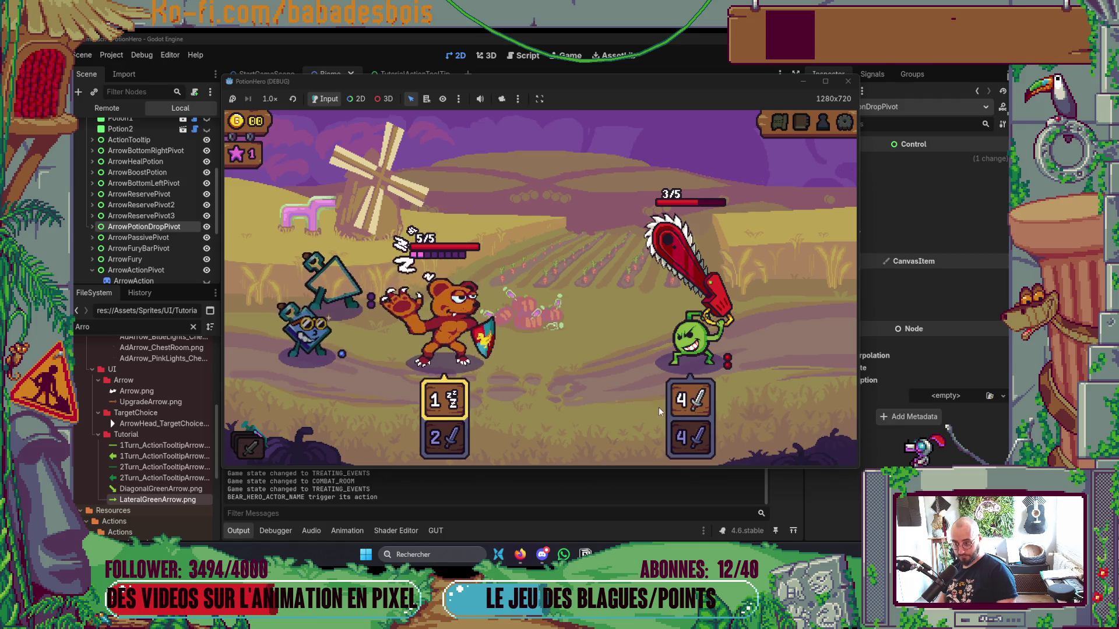
Get through the lichette coach dialogue, boost the bear with Flacon XS, and close the bonus-lichettes line.
click(615, 403)
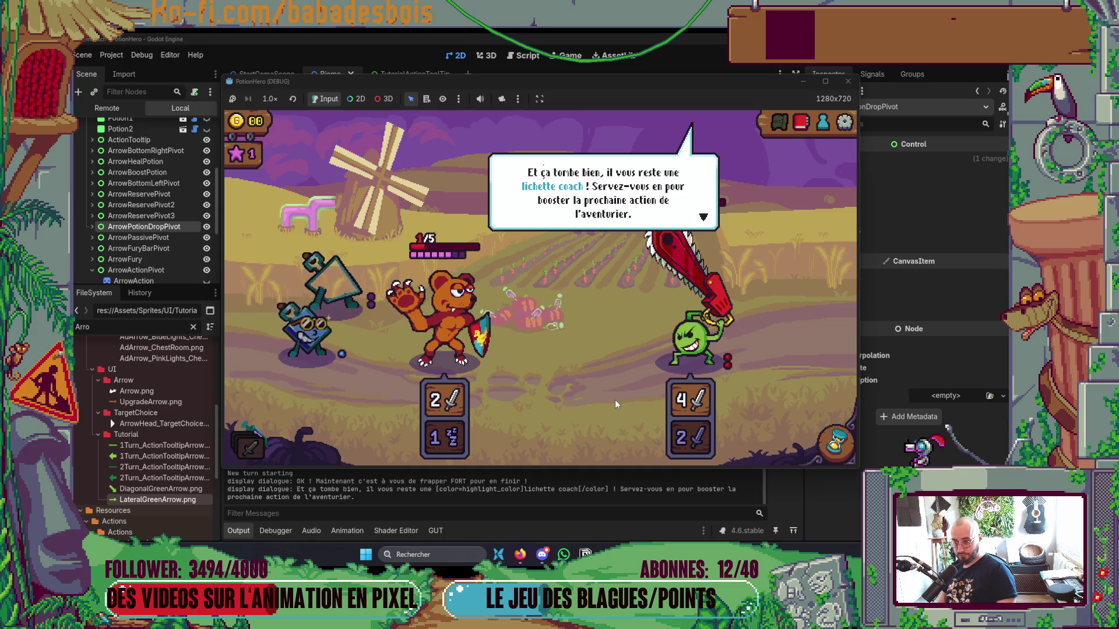
click(615, 402)
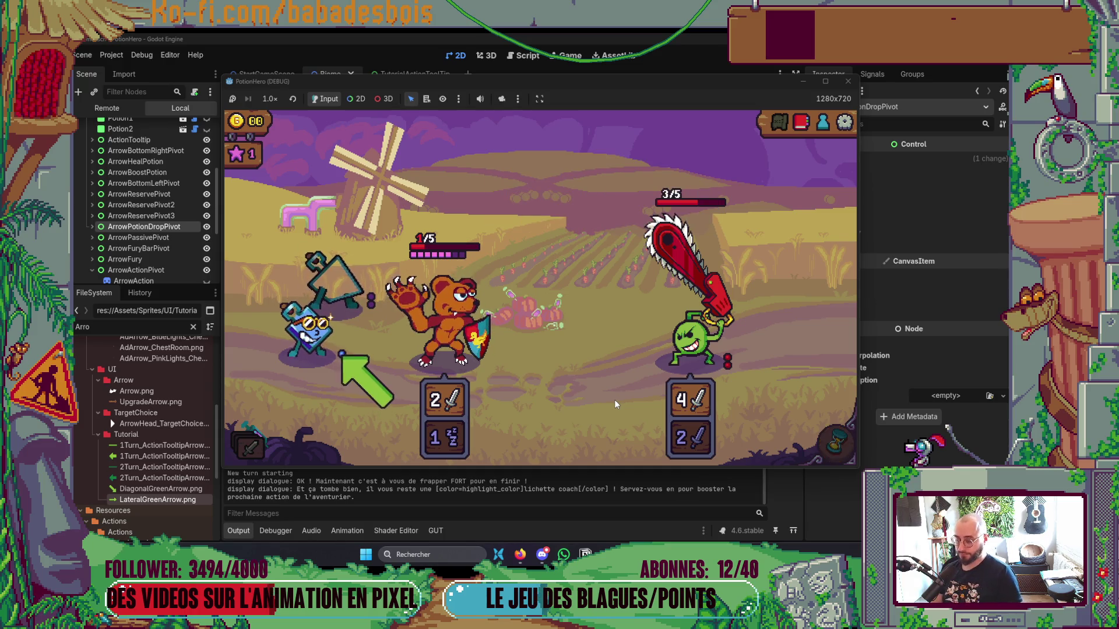
mouse_move(318, 344)
drag(317, 344, 444, 306)
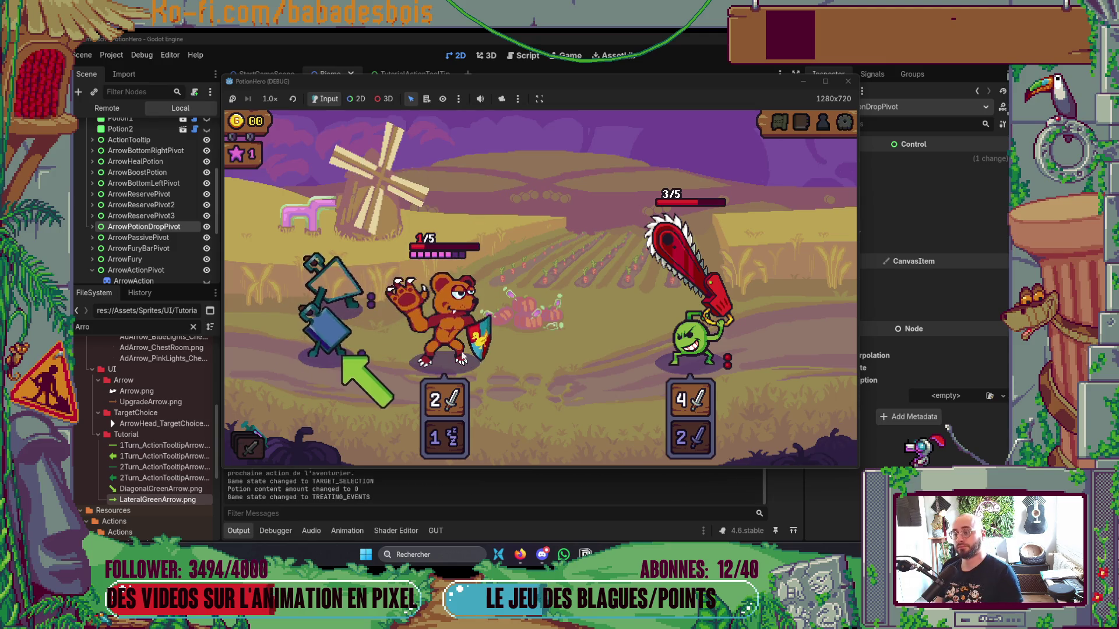
click(539, 397)
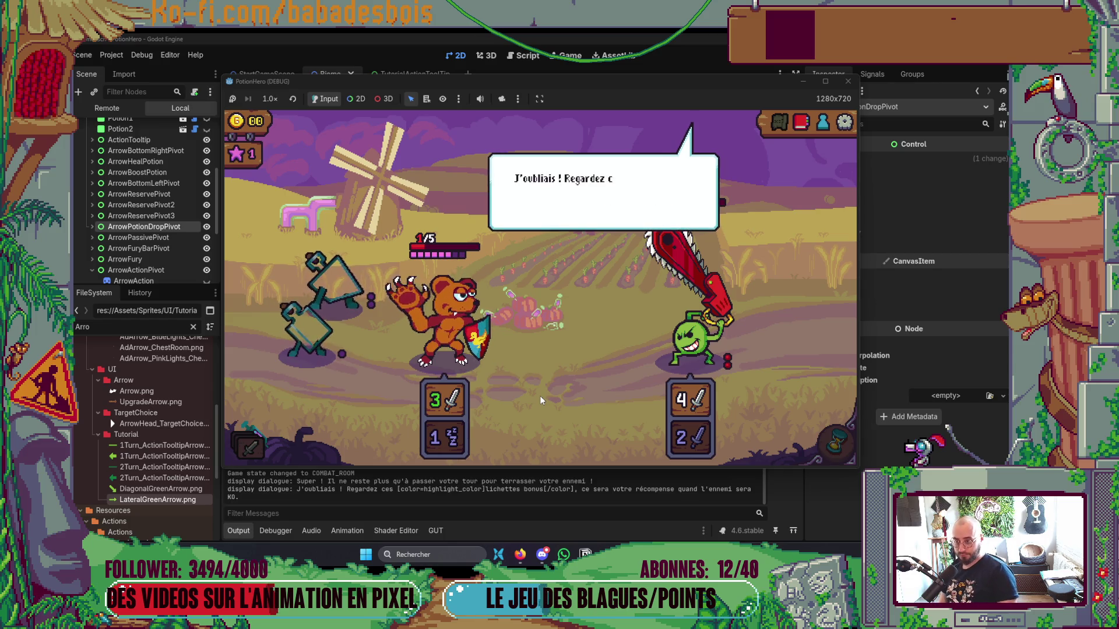
click(535, 393)
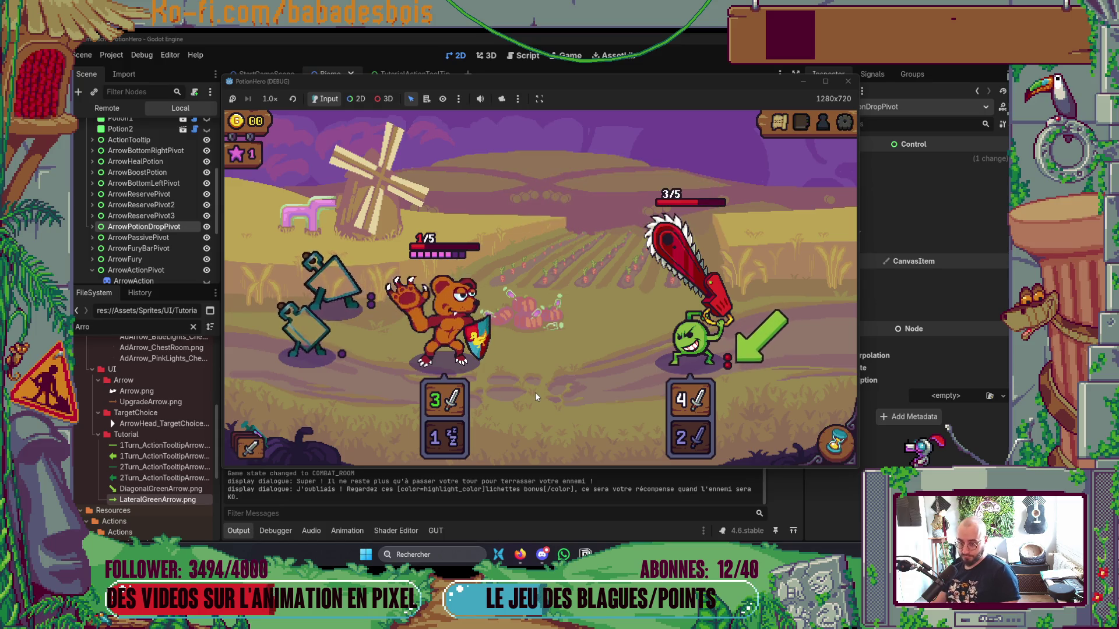
key(alt+Tab)
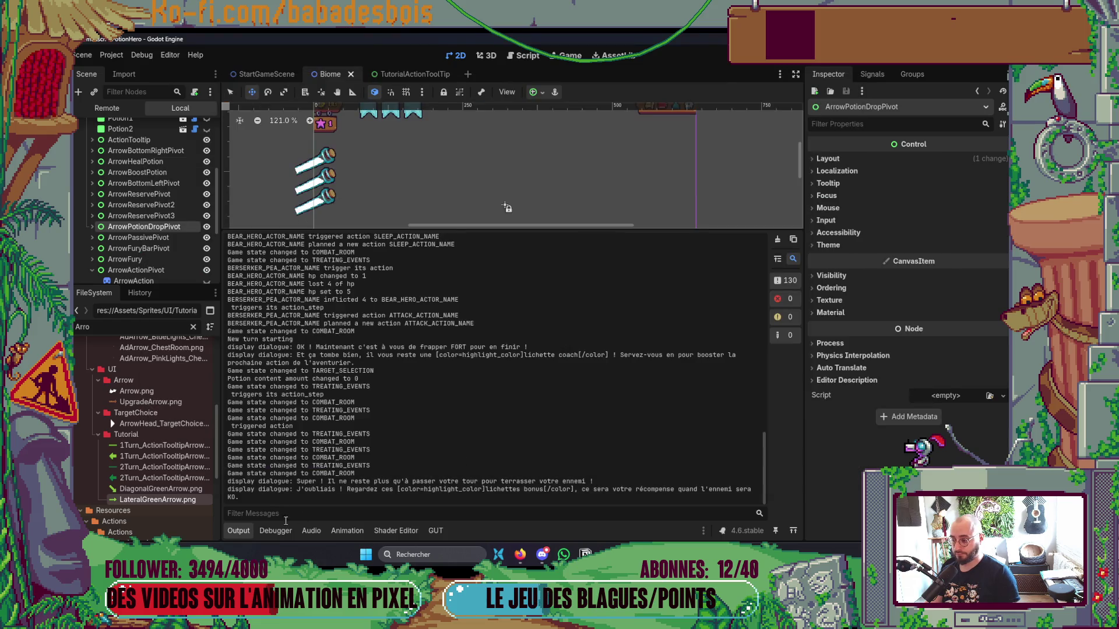
Return to the running game and collect the battle reward.
click(245, 540)
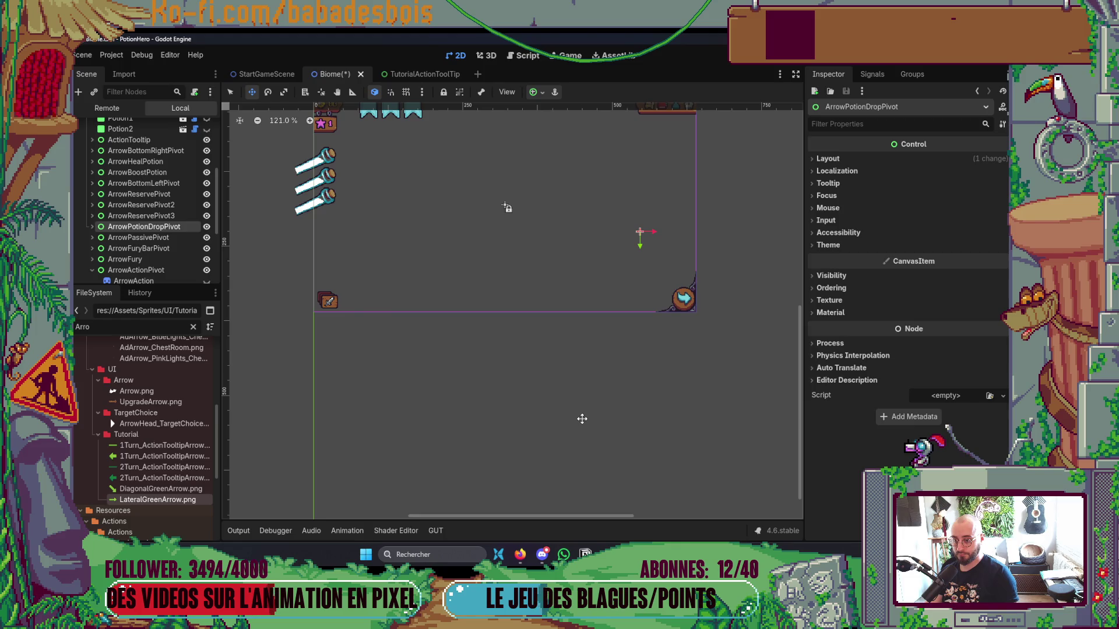
key(alt+Tab)
key(alt+Tab)
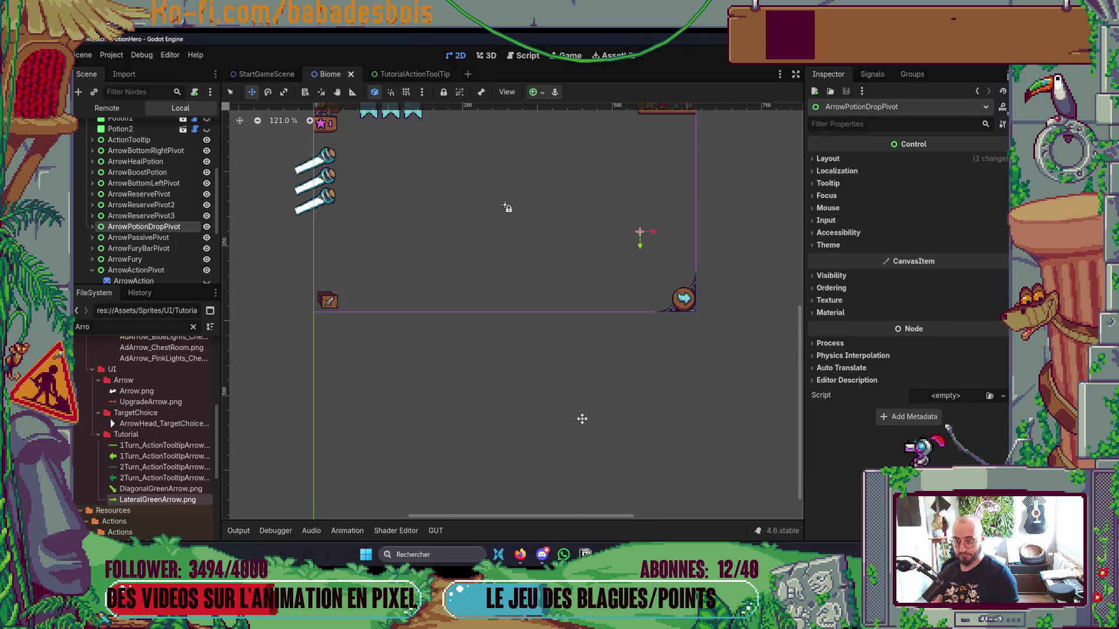
key(alt+Tab)
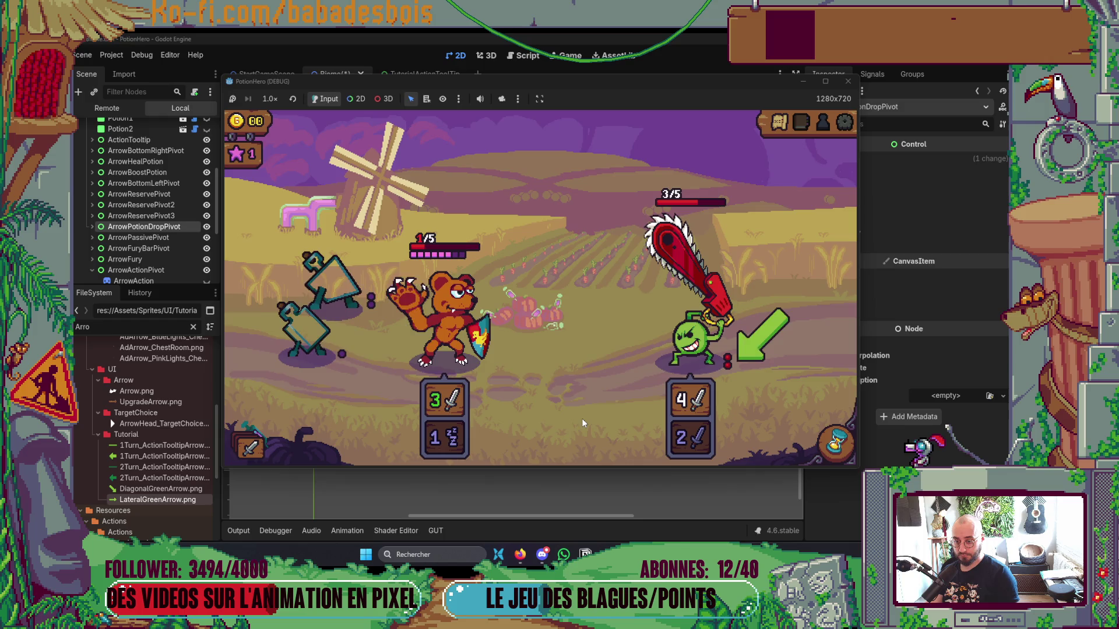
key(alt+Tab)
key(alt+Tab)
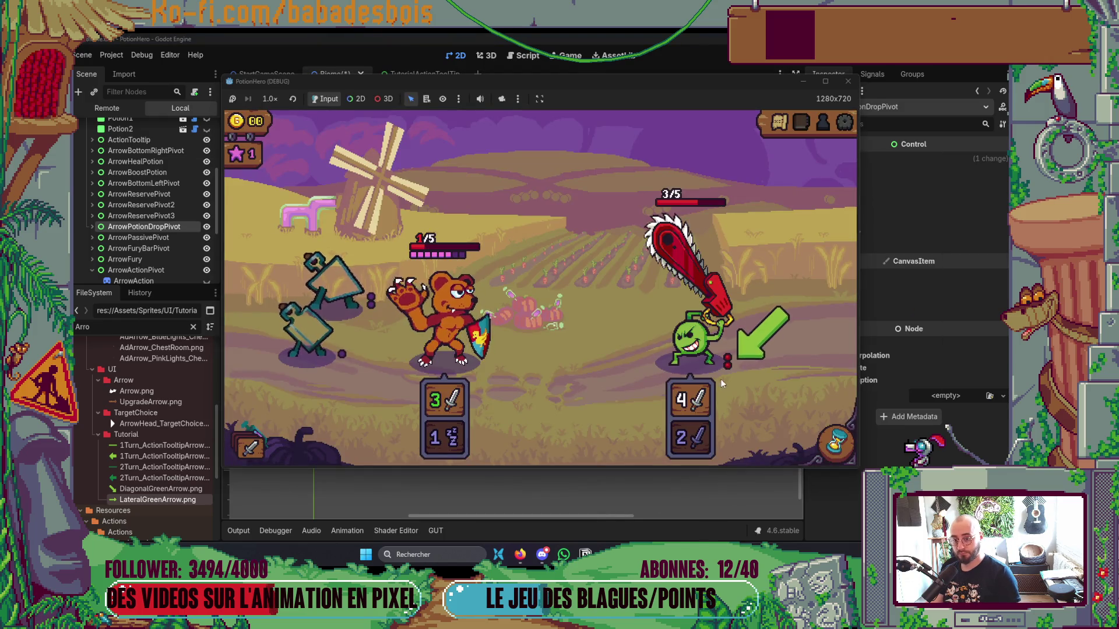
mouse_move(730, 367)
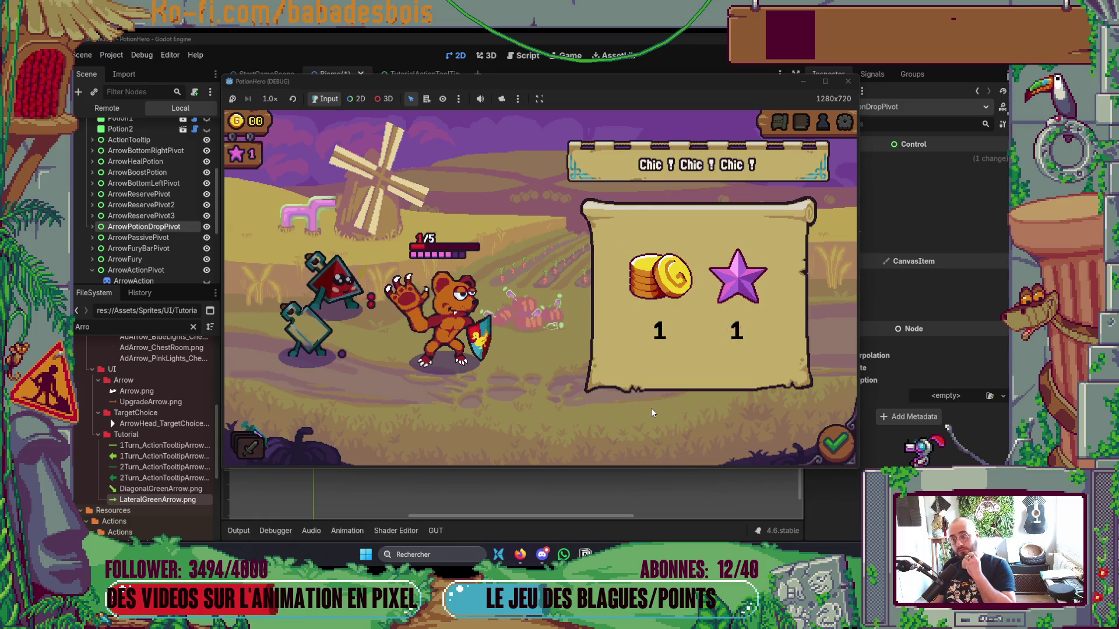
click(831, 450)
Enter the next room, open the treasure chest, and read the action-pile dialogue.
click(608, 332)
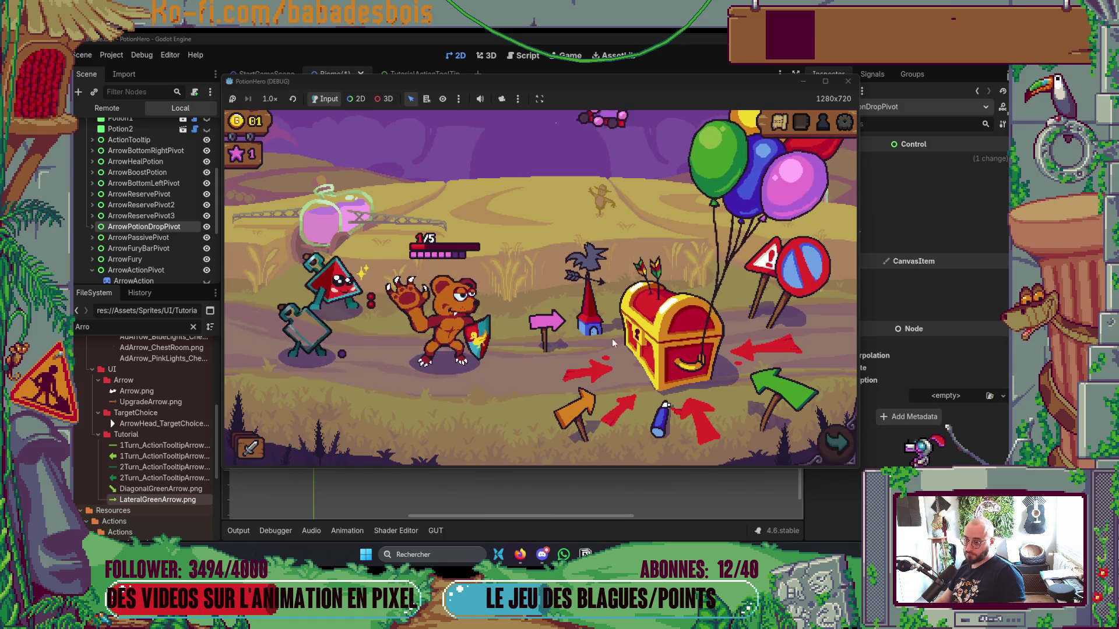
click(655, 336)
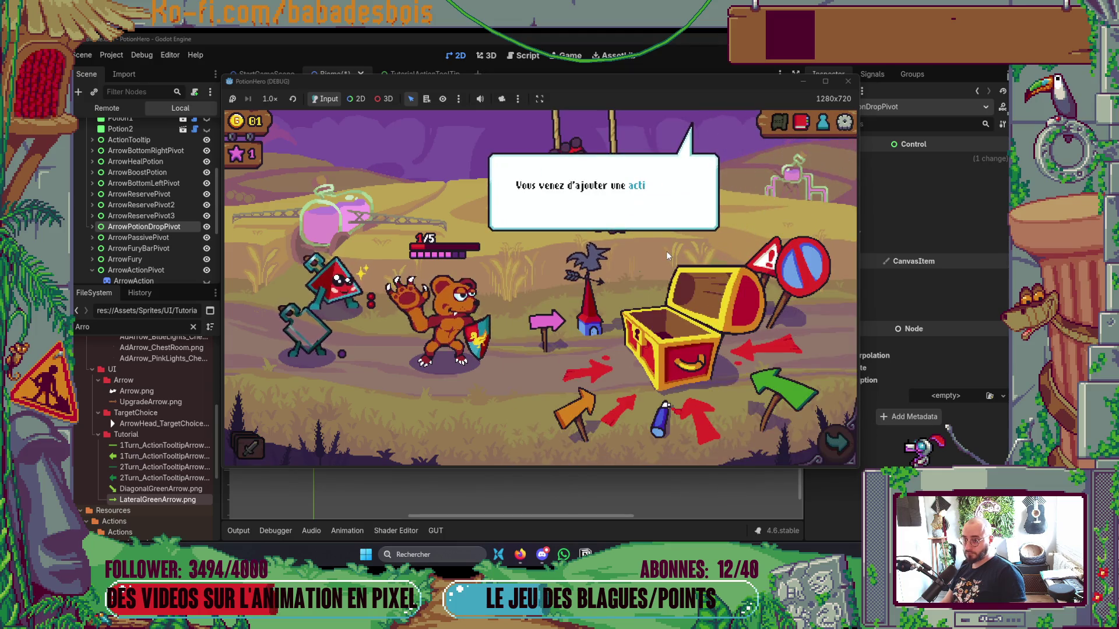
click(643, 267)
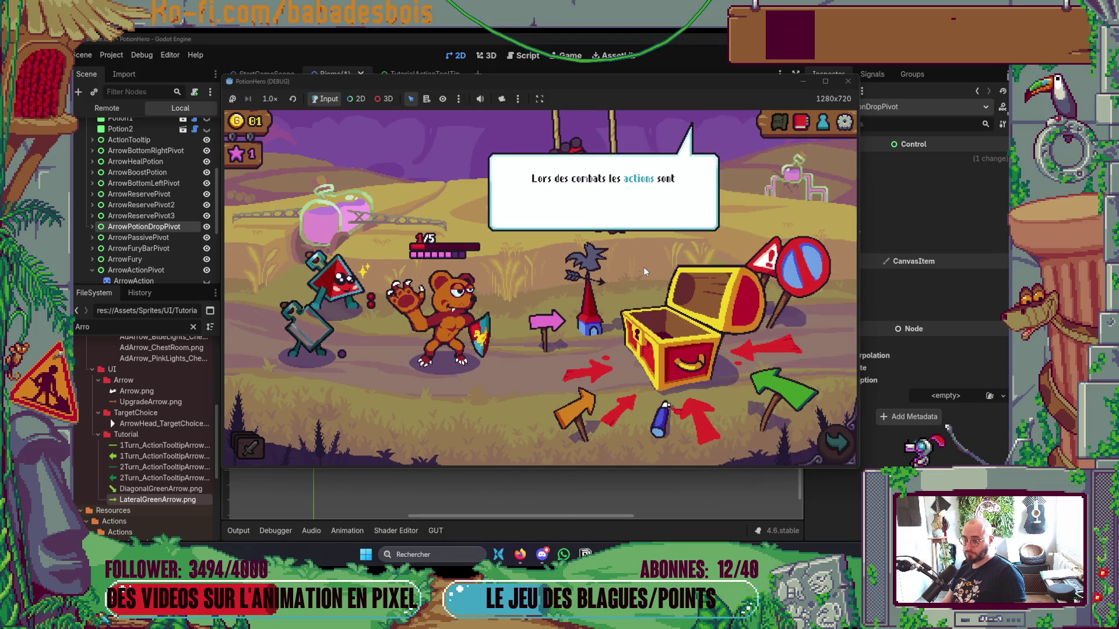
click(551, 376)
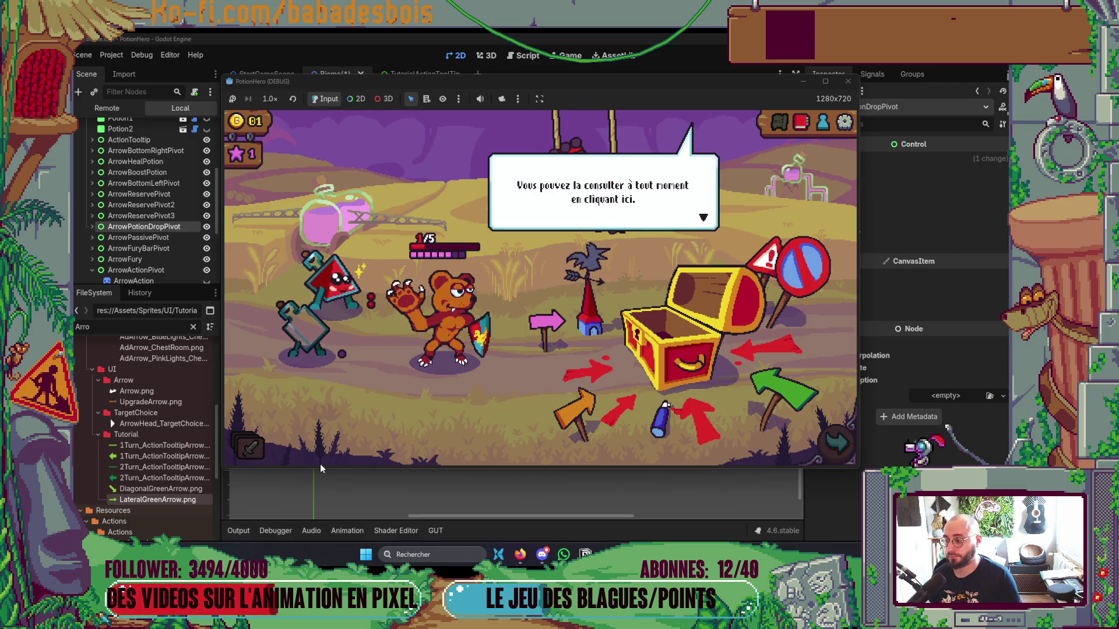
click(442, 433)
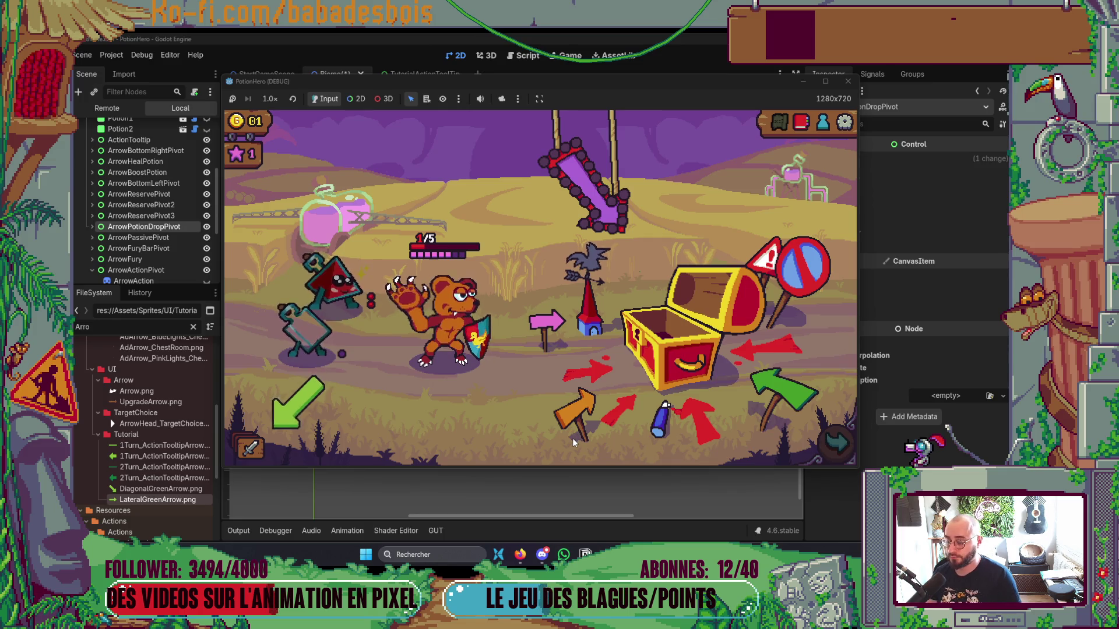
Return to Tutorial.gd and begin a search for the potion drop arrow.
key(alt+Tab)
key(Tab)
key(slash)
Search Tutorial.gd for 'potion_dr' to reach the potion_drop arrow code, then bring up Miro.
text(potion_dr)
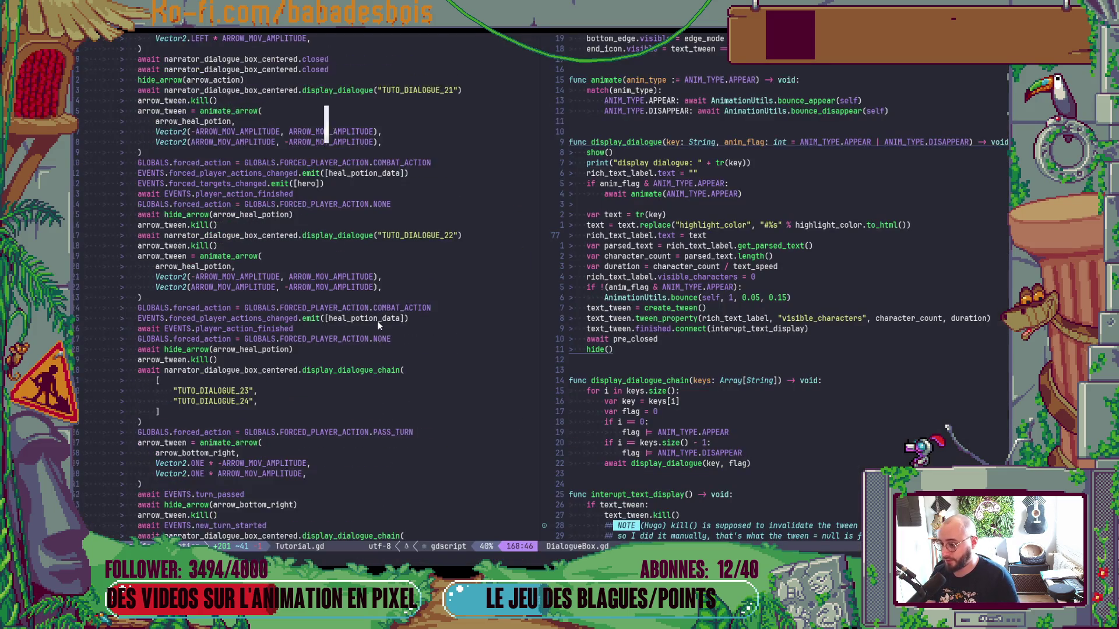
key(Return)
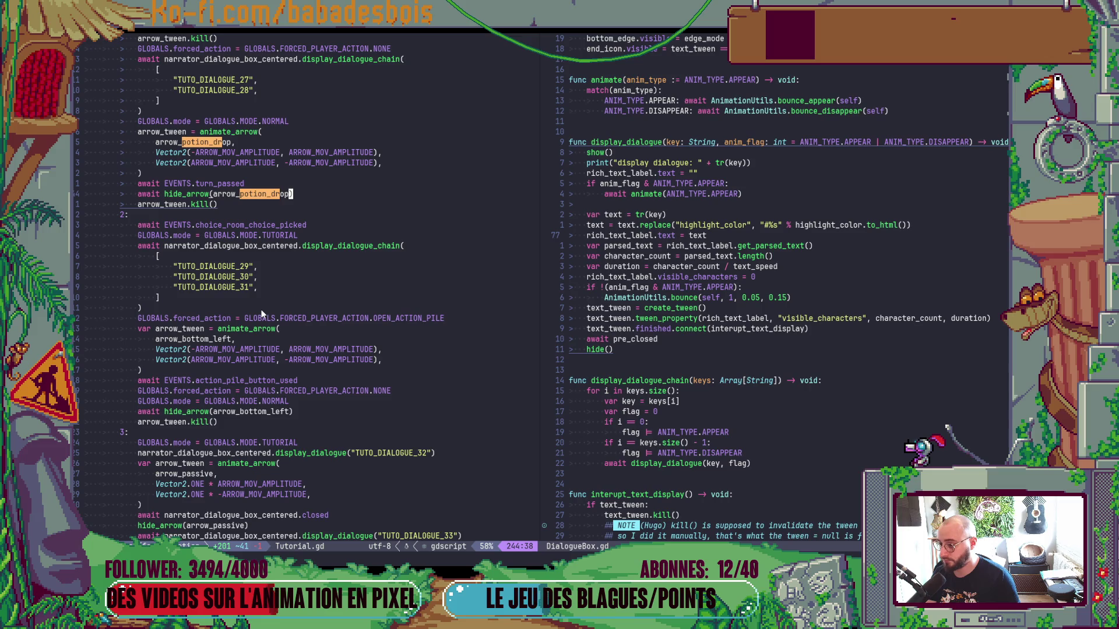
key(alt+Tab)
key(alt+Tab)
key(alt+Tab)
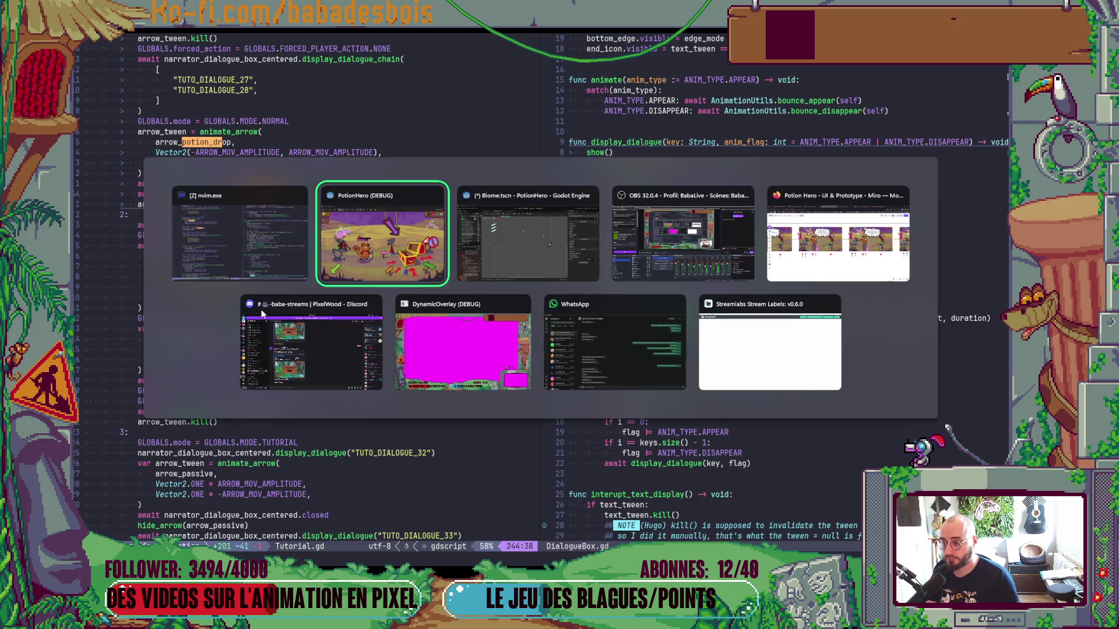
scroll(519, 310, down, 5)
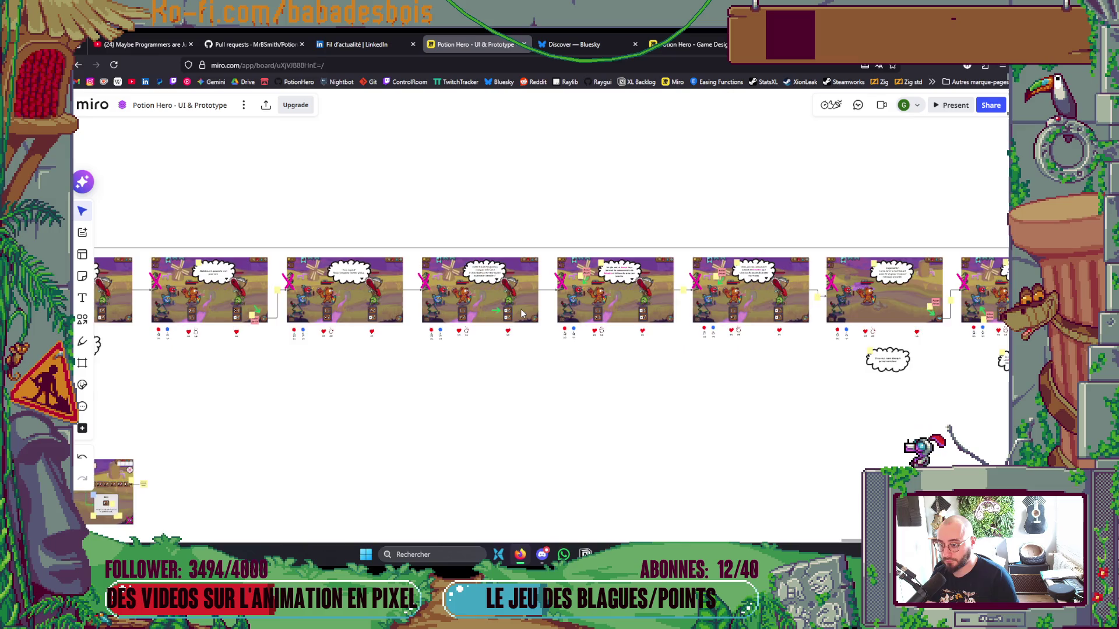
Zoom the Miro board onto the chest and action-pile storyboard frames, comparing with Tutorial.gd.
scroll(278, 403, up, 3)
scroll(278, 403, up, 5)
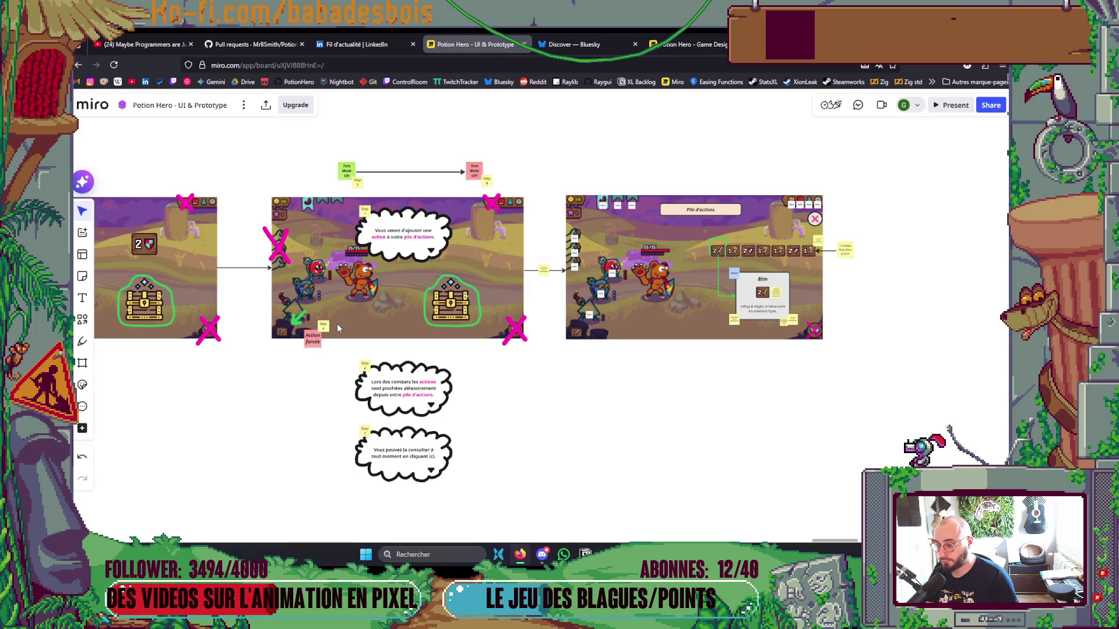
key(alt+Tab)
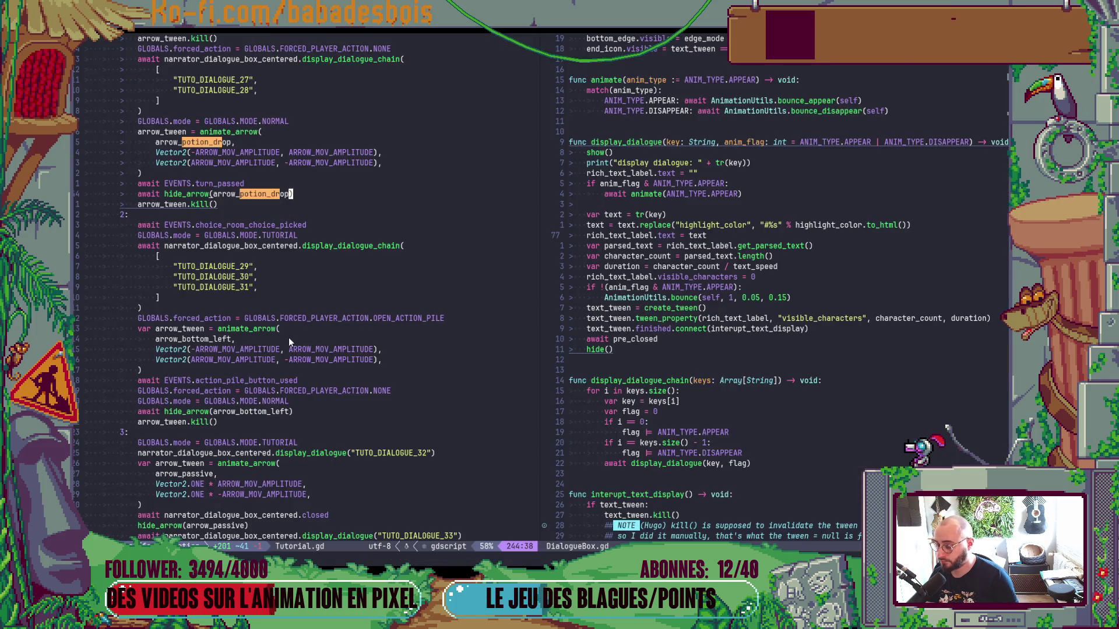
key(alt+Tab)
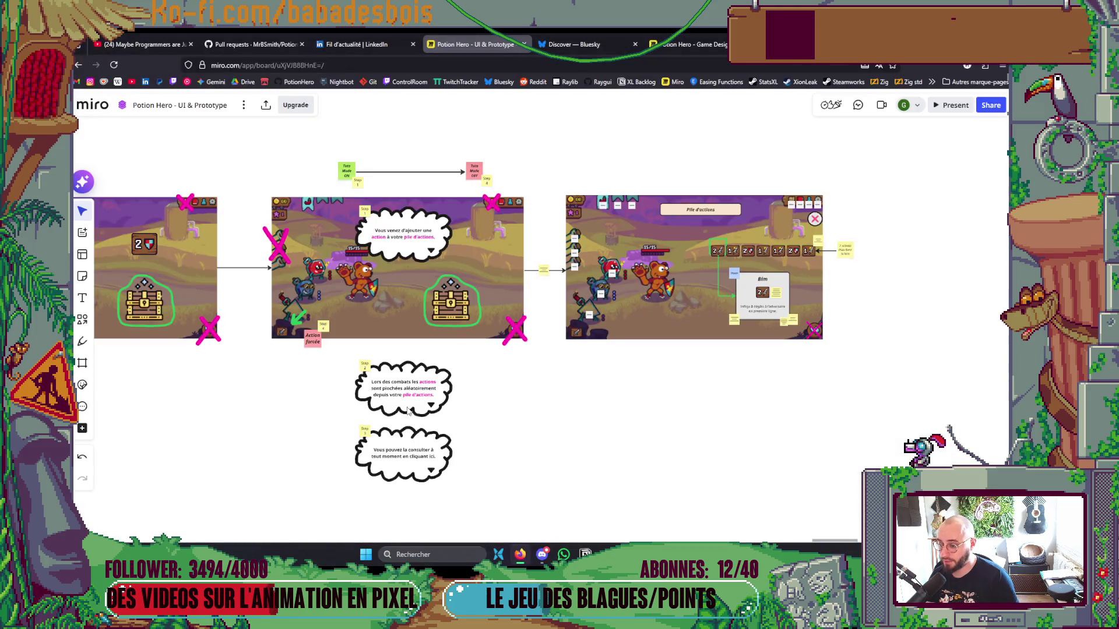
key(alt+Tab)
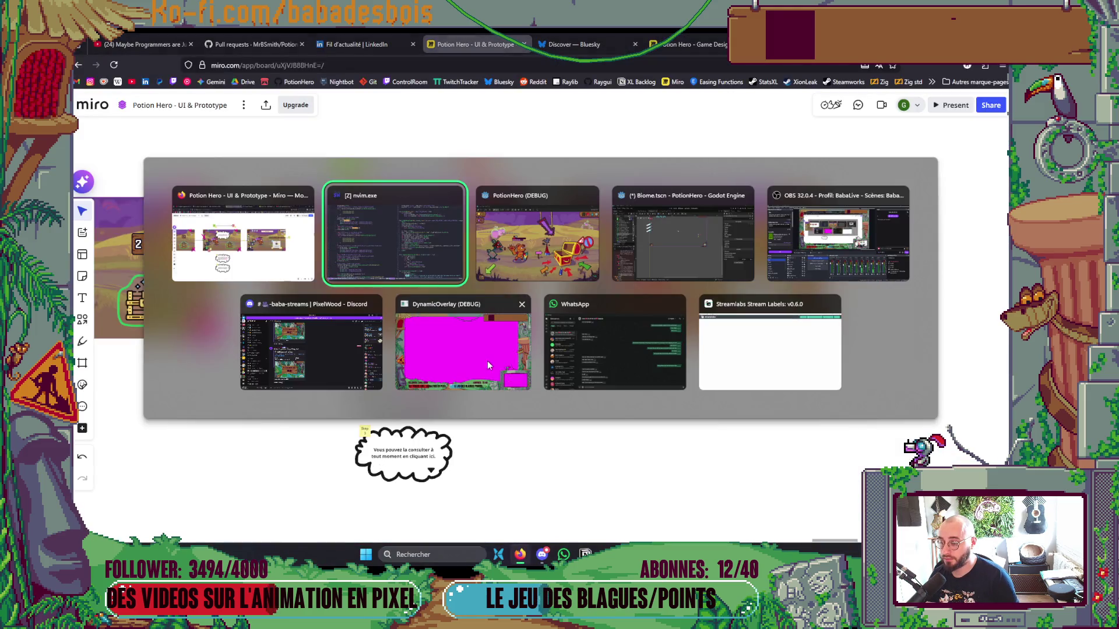
Inspect the action pile panel in the game, close it, and move on.
click(487, 361)
click(254, 447)
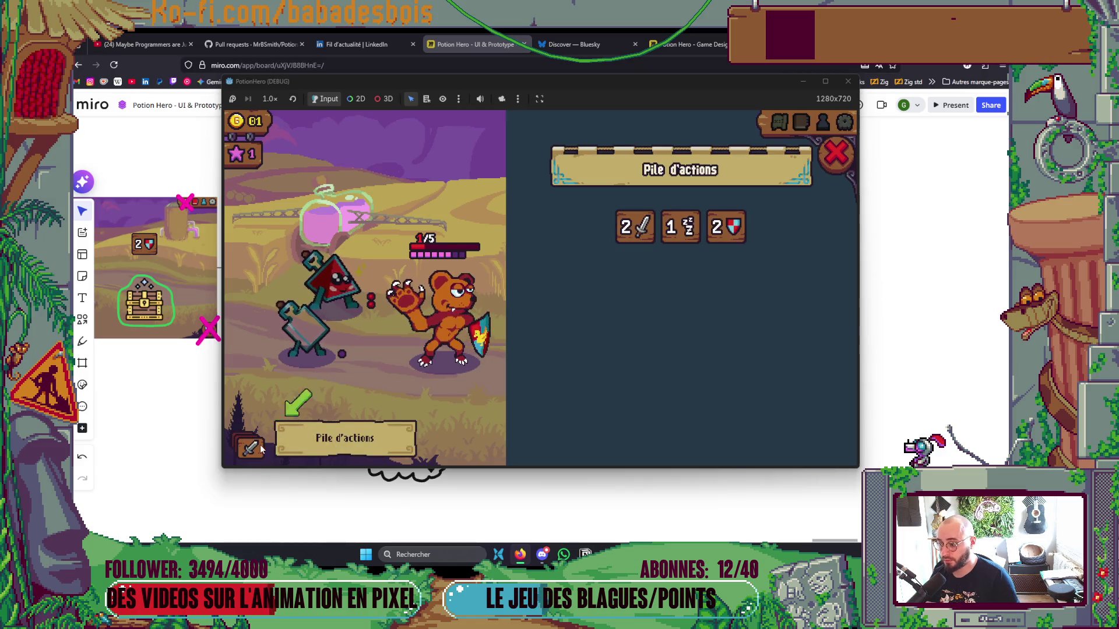
click(838, 155)
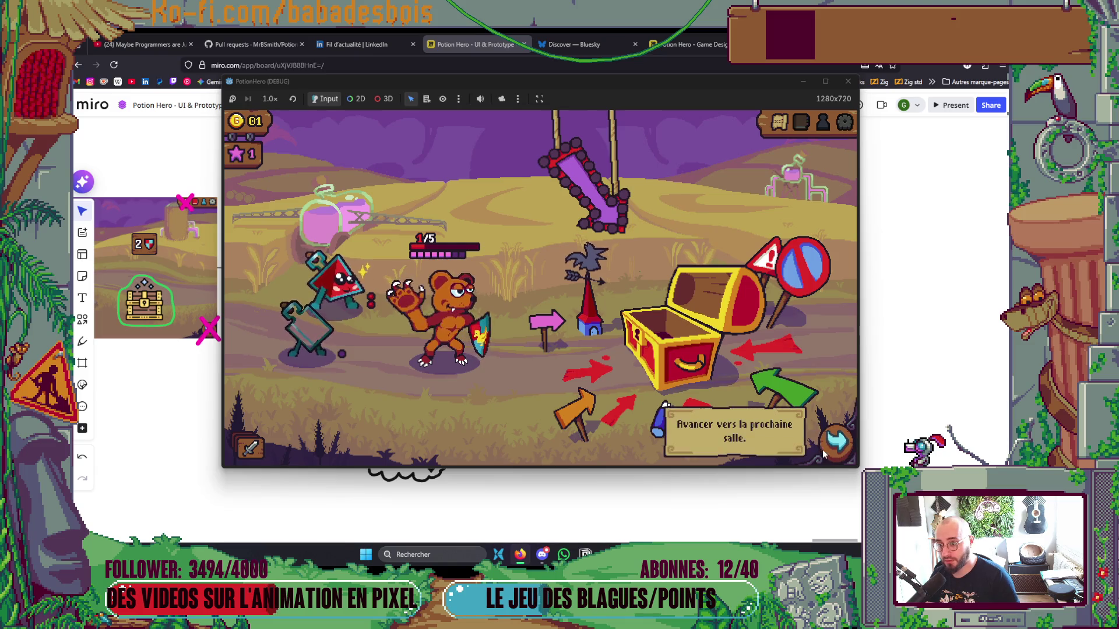
click(823, 449)
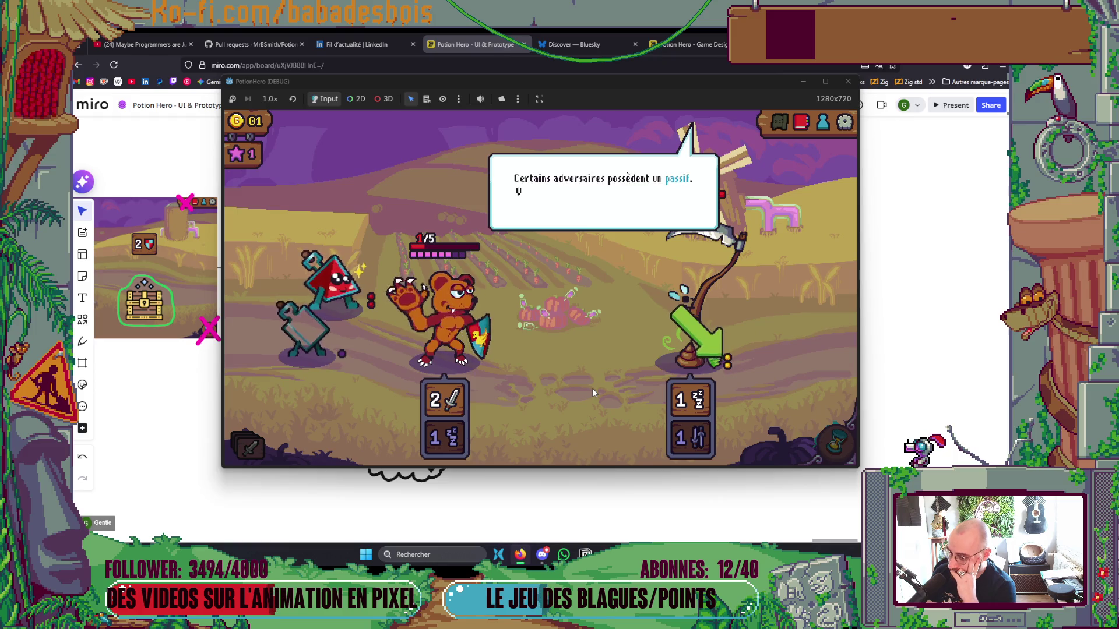
Select the ArrowPassivePivot node in the Godot editor and look over its properties.
key(alt+Tab)
key(Tab)
key(Tab)
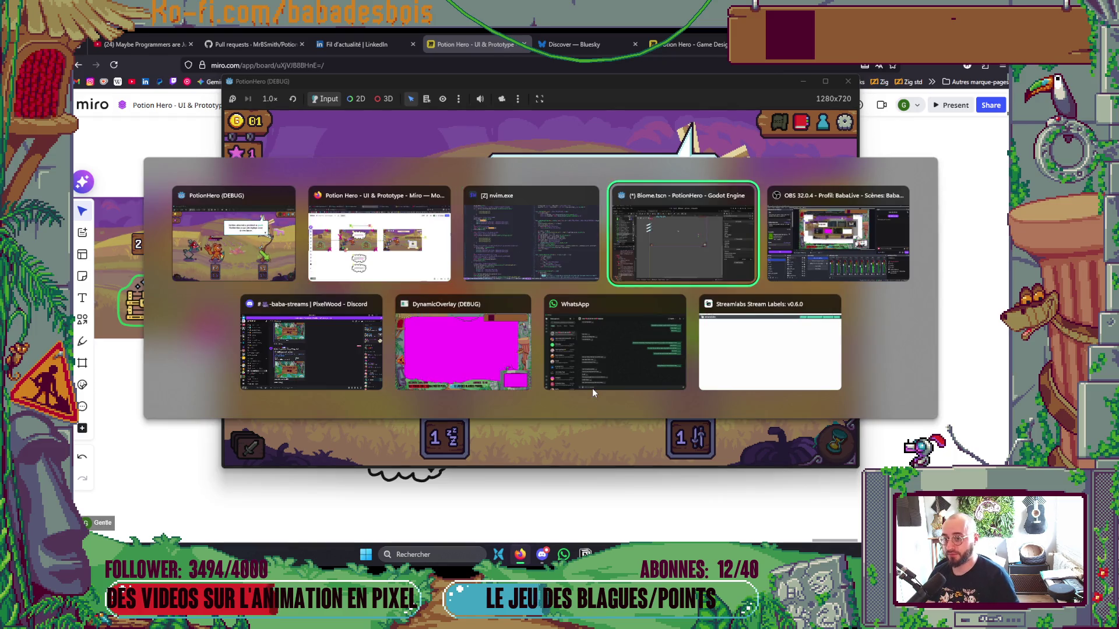
click(175, 239)
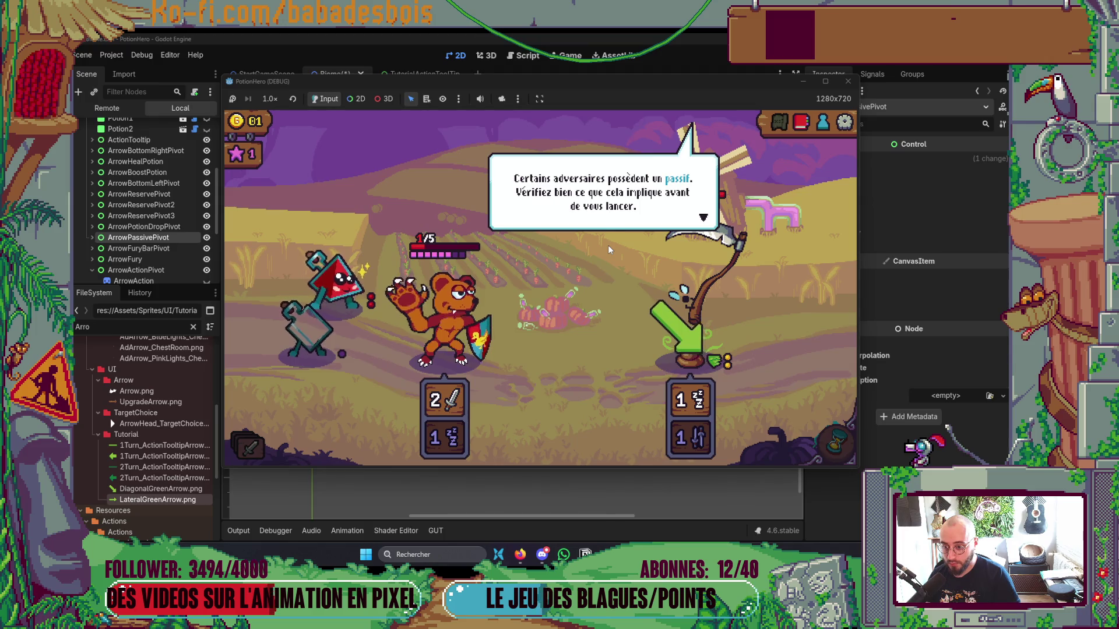
scroll(608, 246, down, 2)
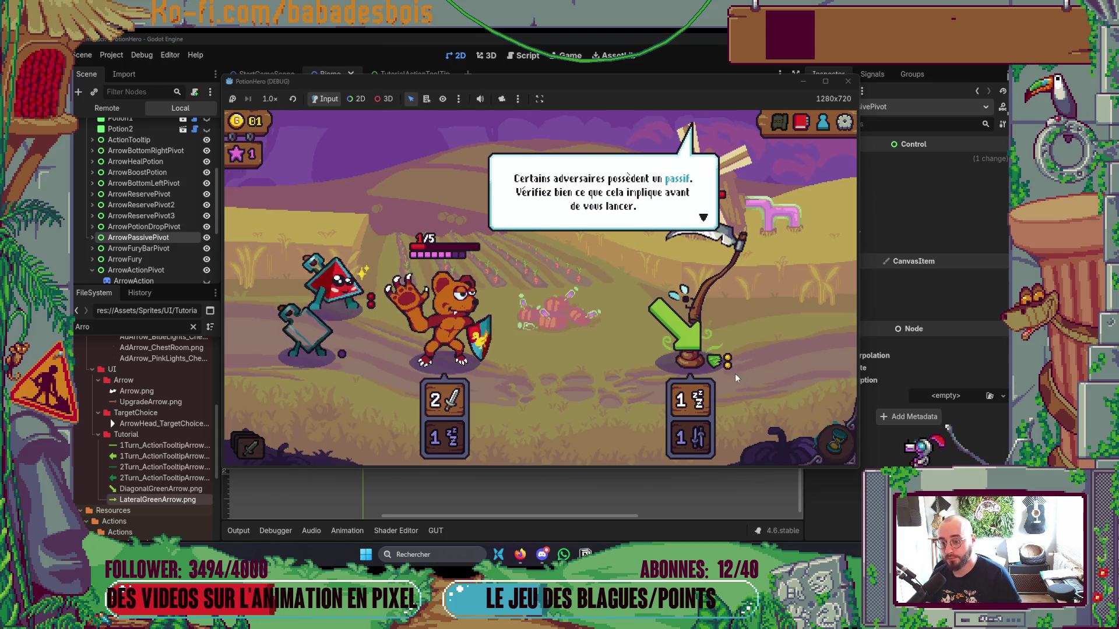
Dismiss the Passif card dialogue and play actions on the bear until the fury explanation appears.
mouse_move(719, 366)
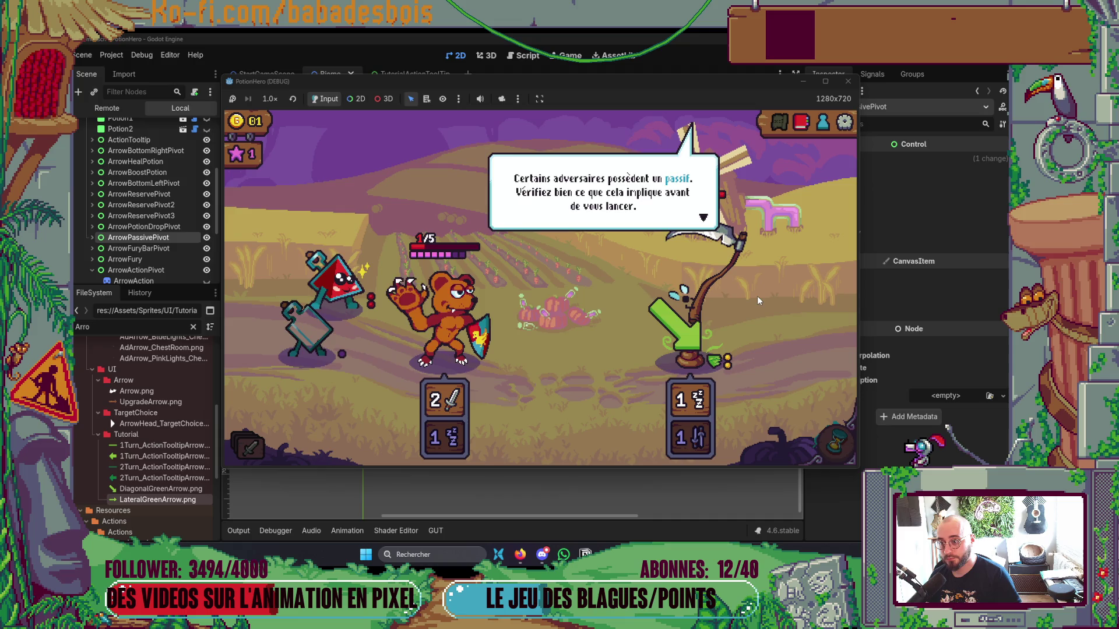
click(757, 295)
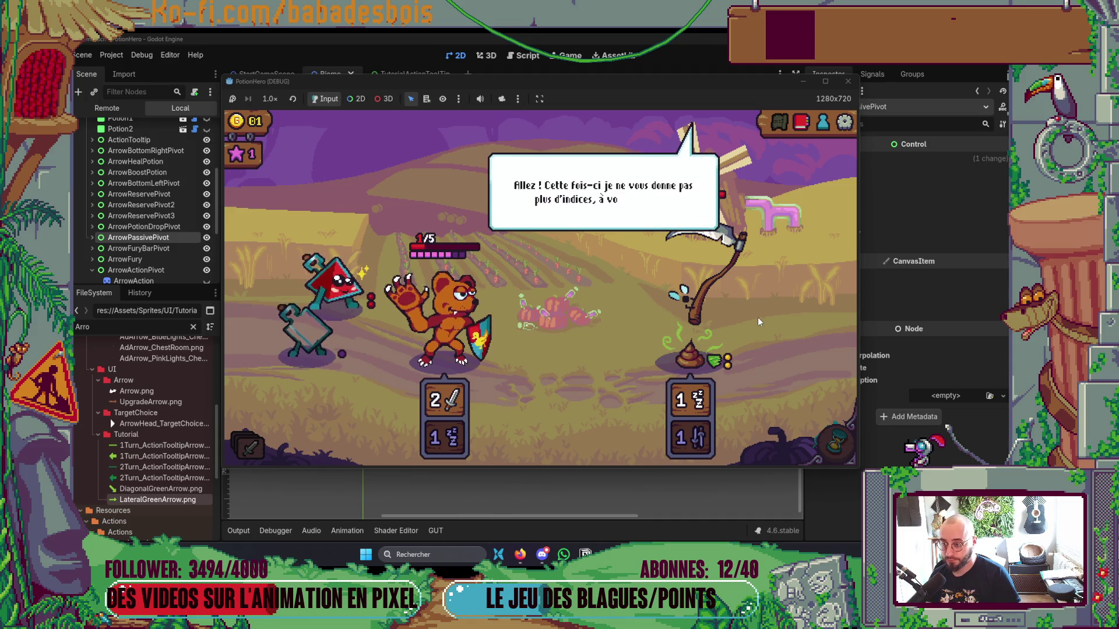
click(758, 321)
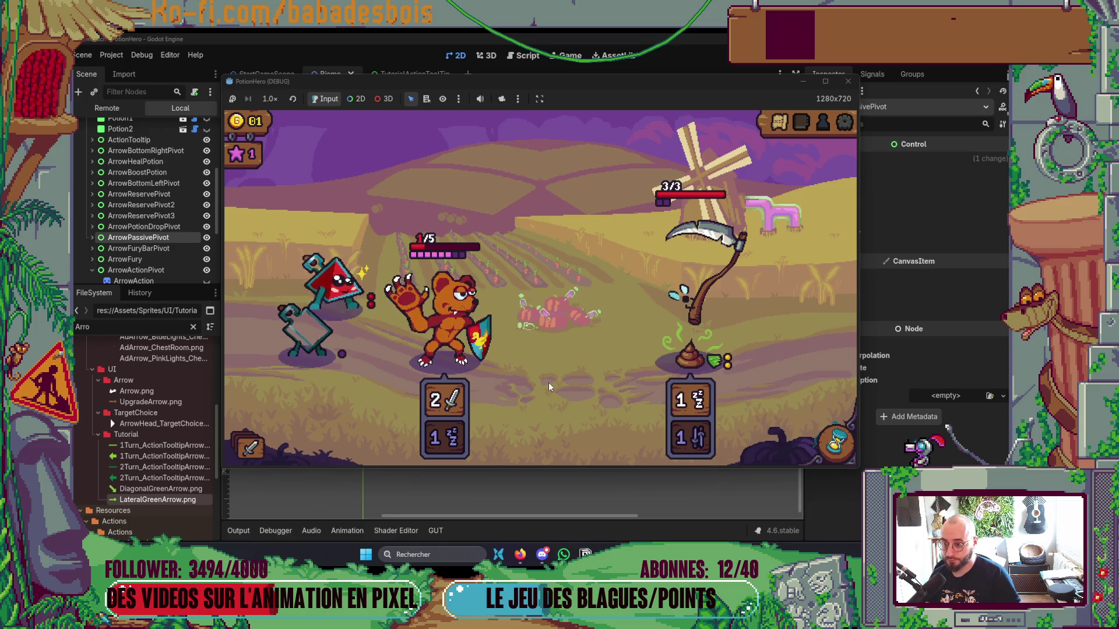
drag(382, 281, 424, 335)
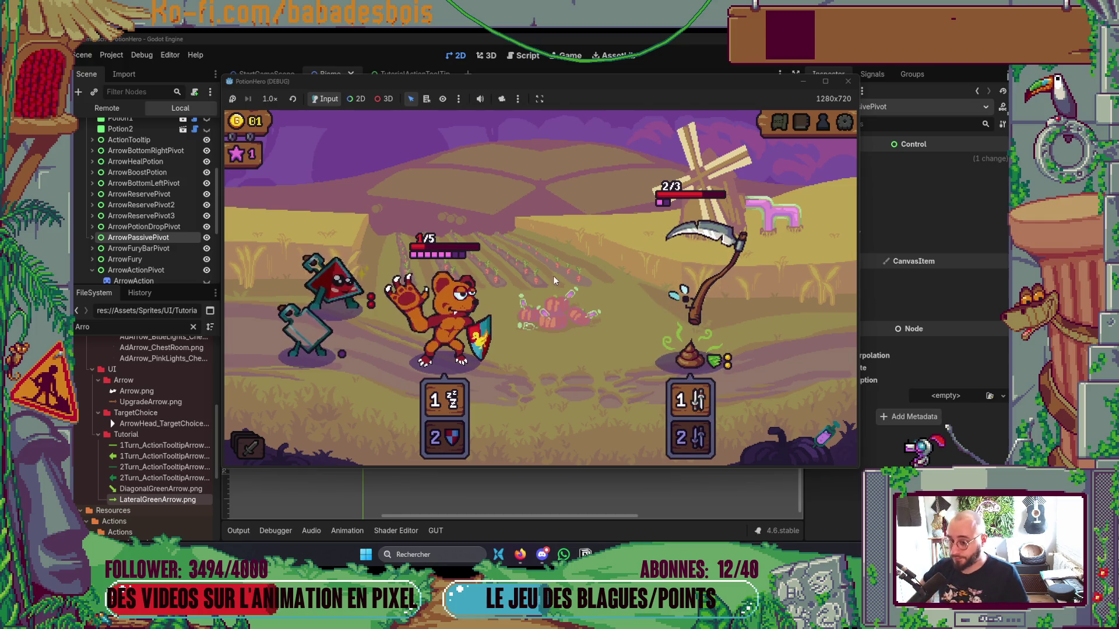
drag(345, 283, 607, 222)
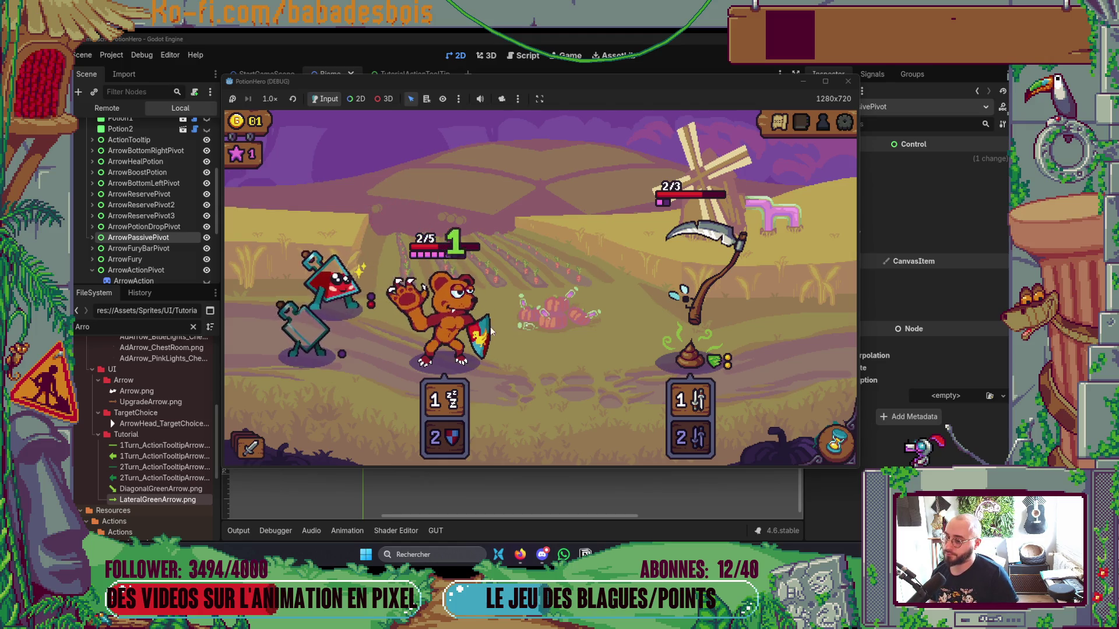
mouse_move(324, 284)
drag(324, 283, 443, 321)
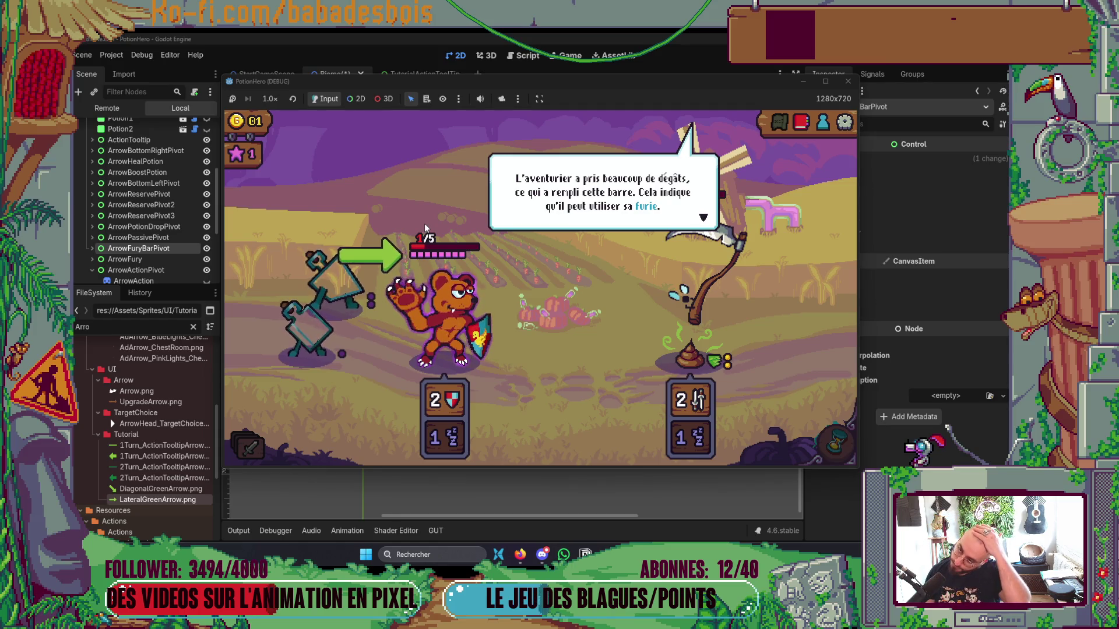
Close the fury dialogue bubbles, then select the ArrowFury node in the Biome scene.
click(613, 302)
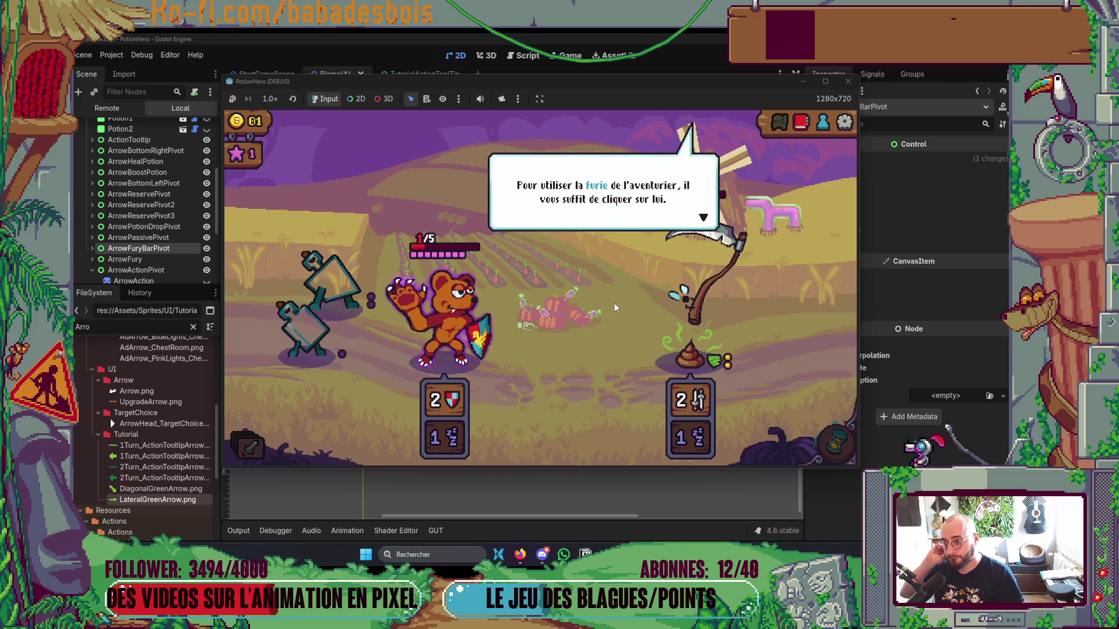
click(614, 303)
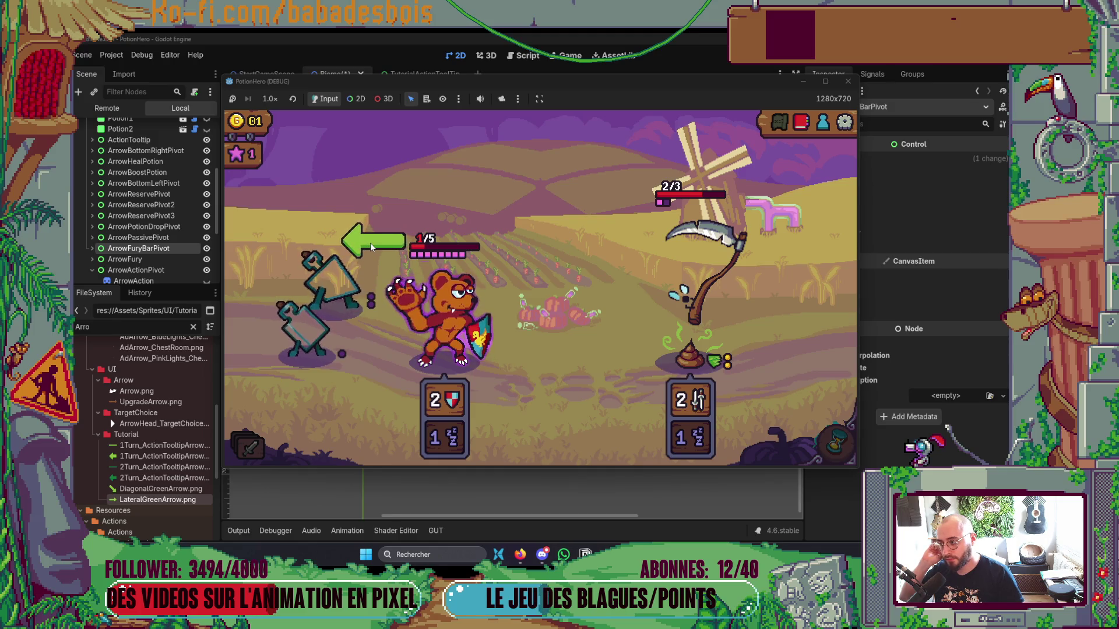
click(154, 260)
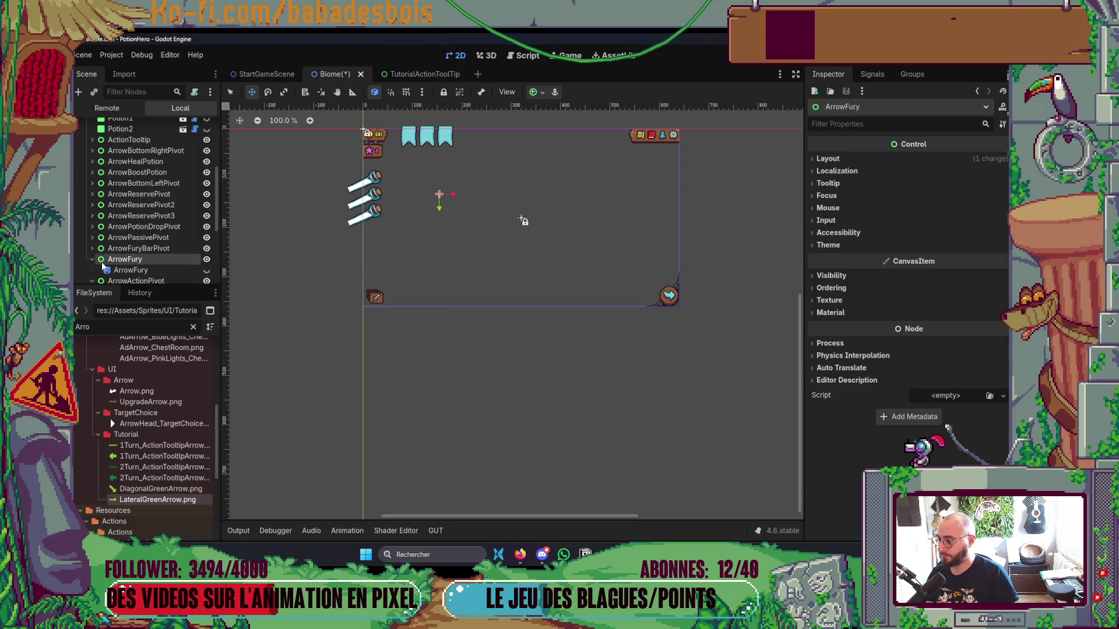
Open ArrowFury's Layout > Transform settings, try resetting its position, and undo.
click(130, 270)
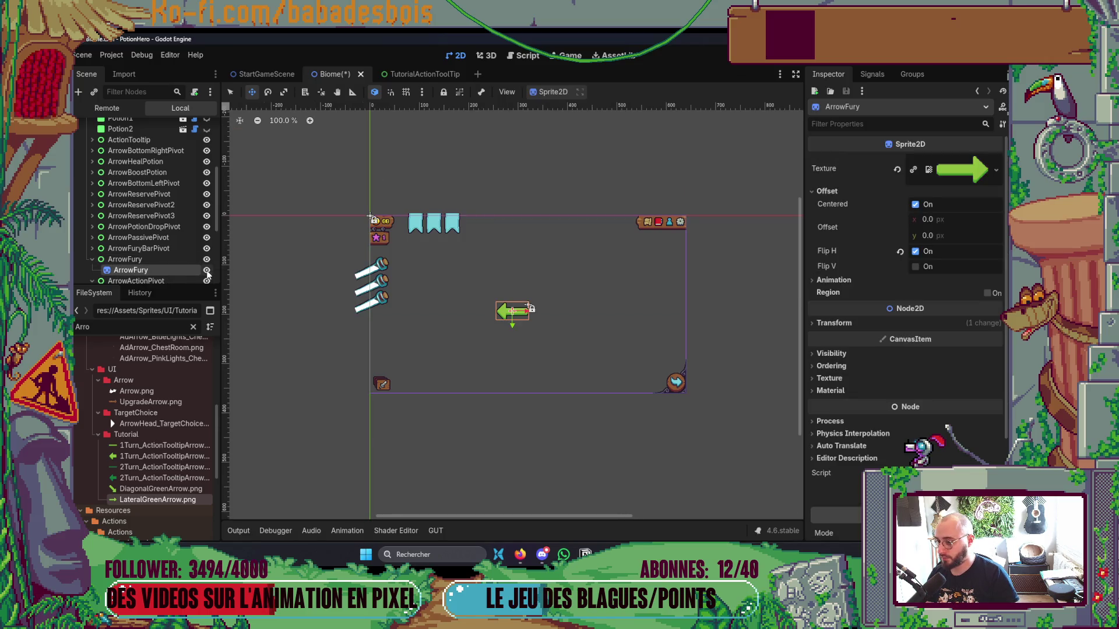
click(163, 260)
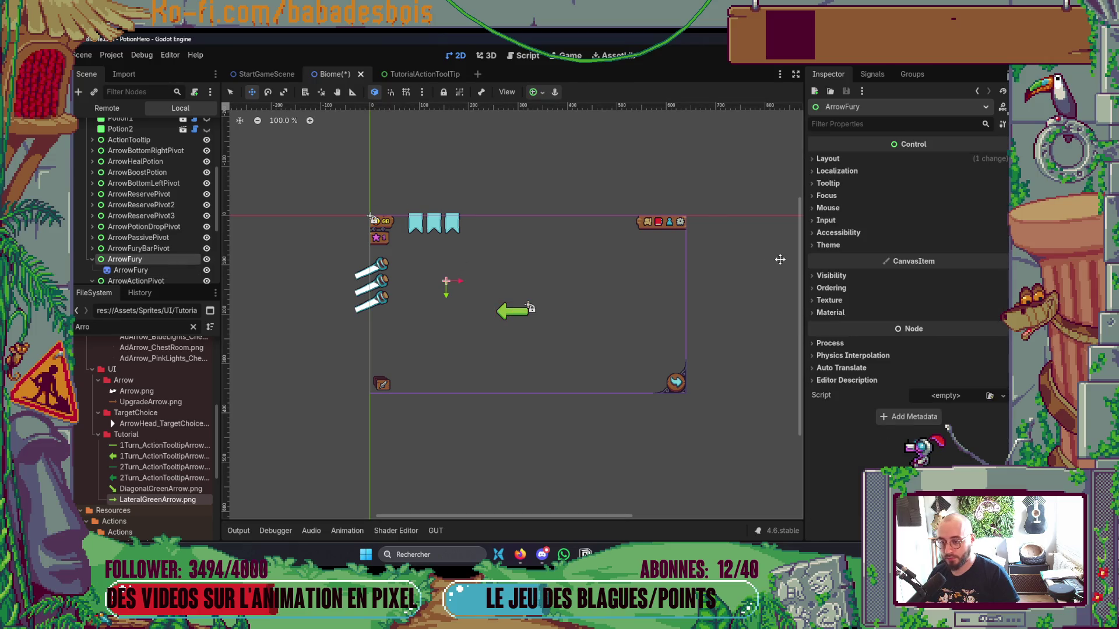
click(838, 158)
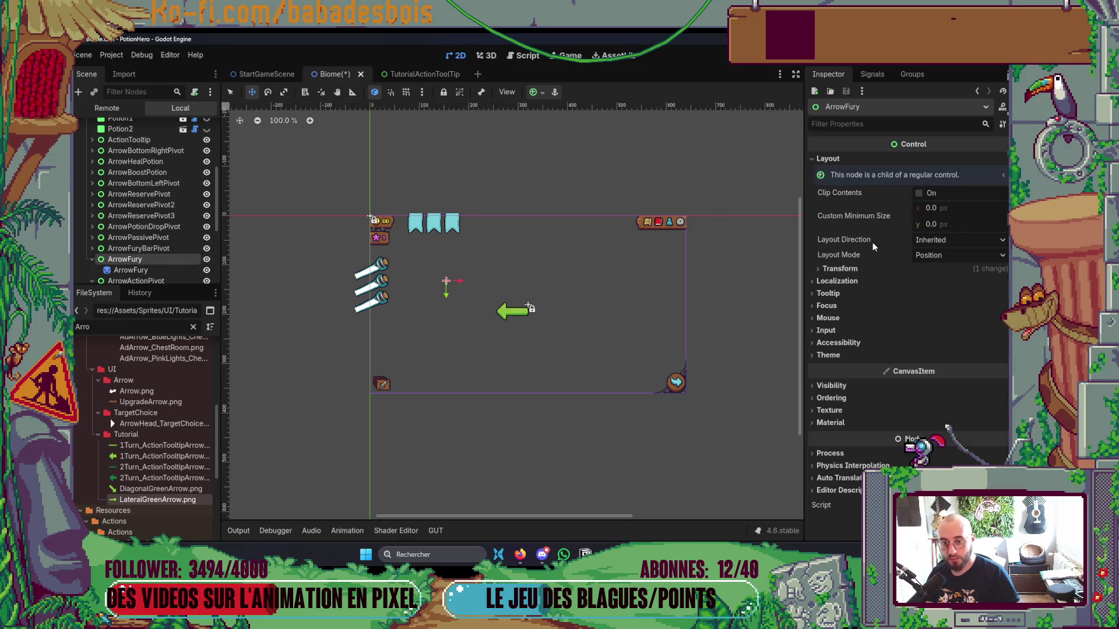
click(838, 269)
click(903, 321)
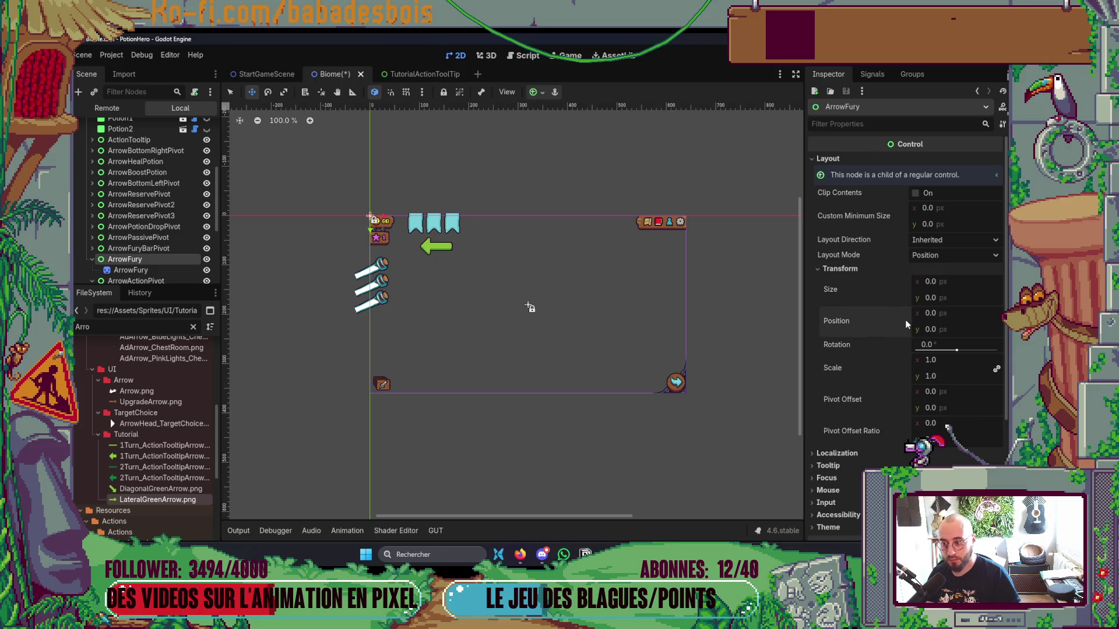
key(ctrl+z)
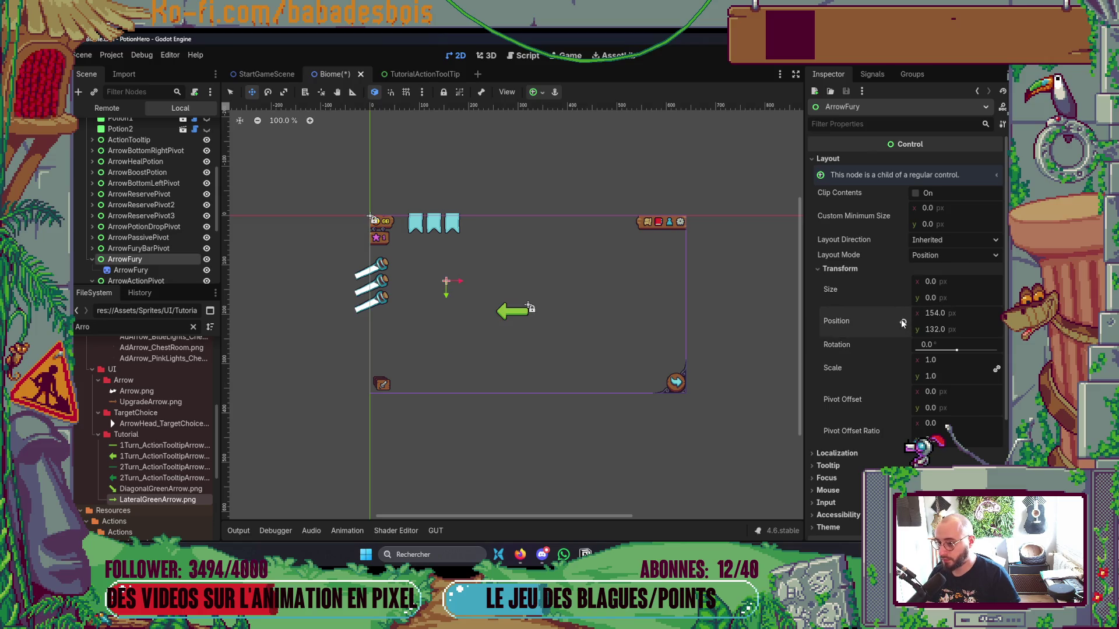
Zero the arrow sprite's position and drag ArrowFury to position 298, 215.
click(165, 270)
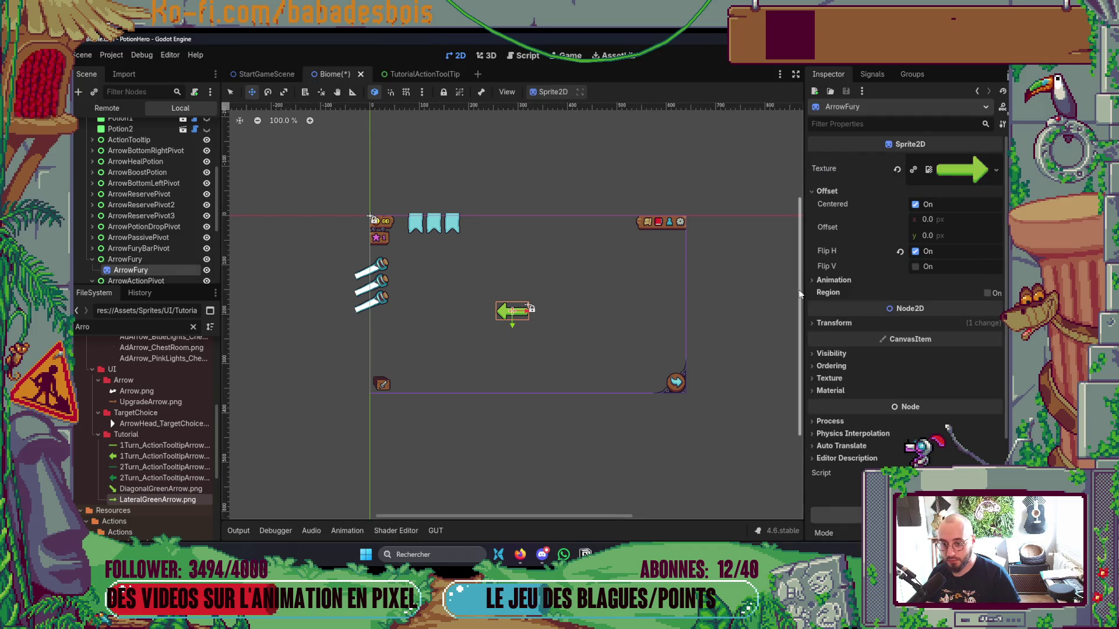
click(834, 323)
click(902, 346)
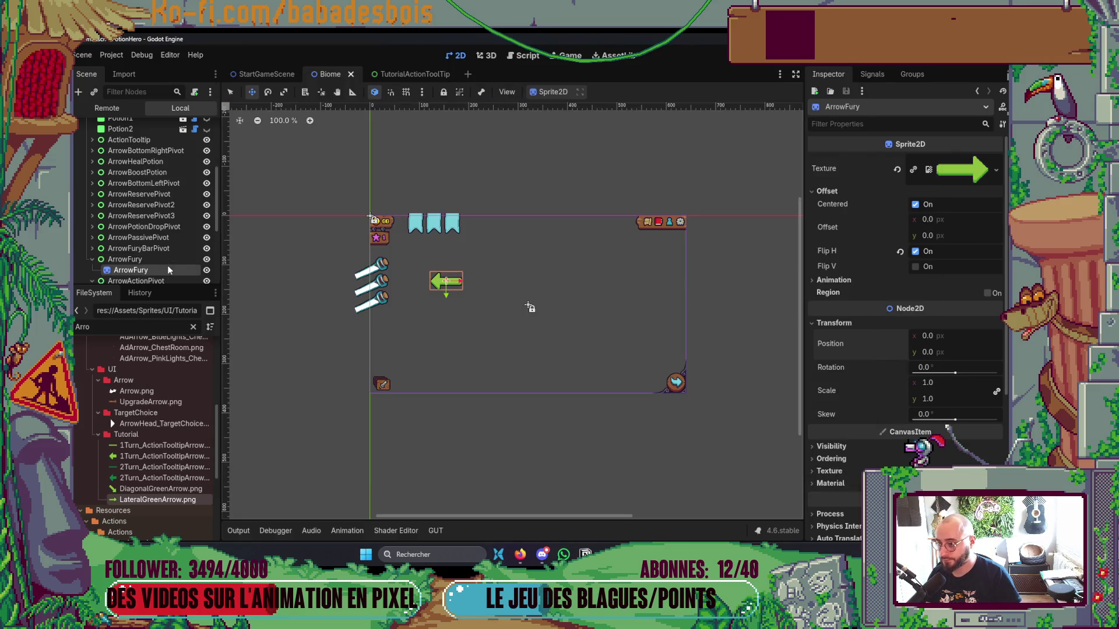
click(166, 260)
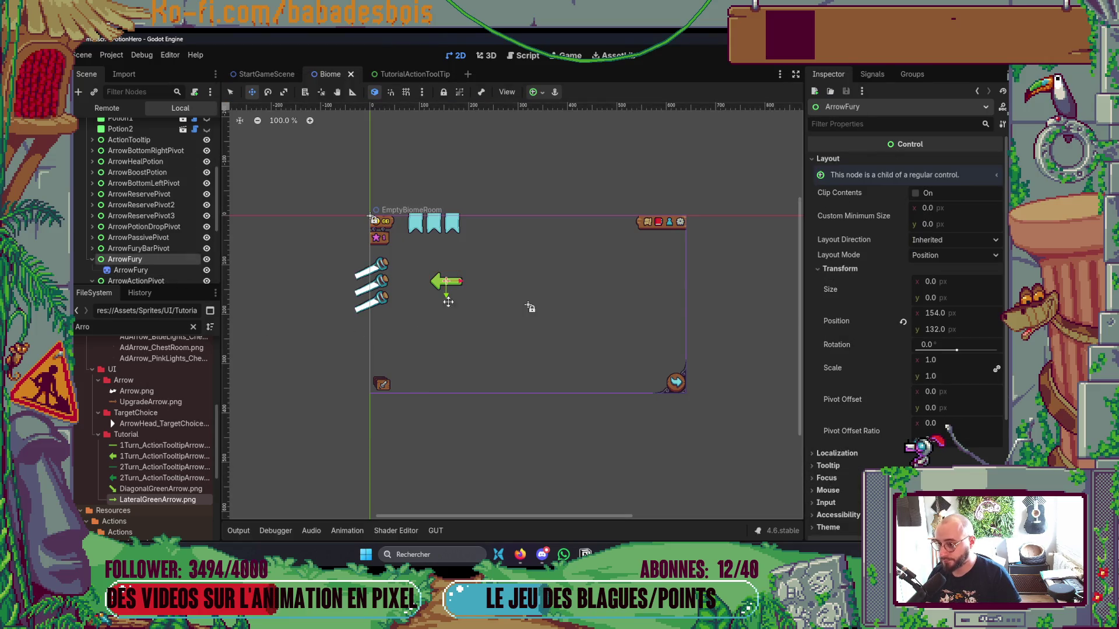
drag(502, 321, 515, 320)
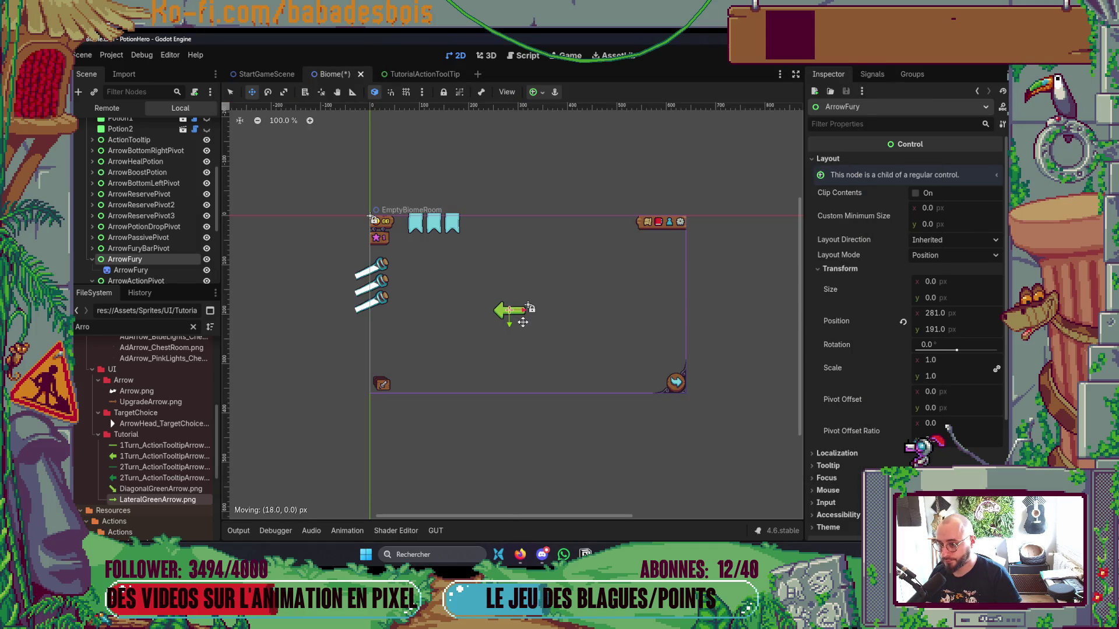
drag(514, 320, 517, 317)
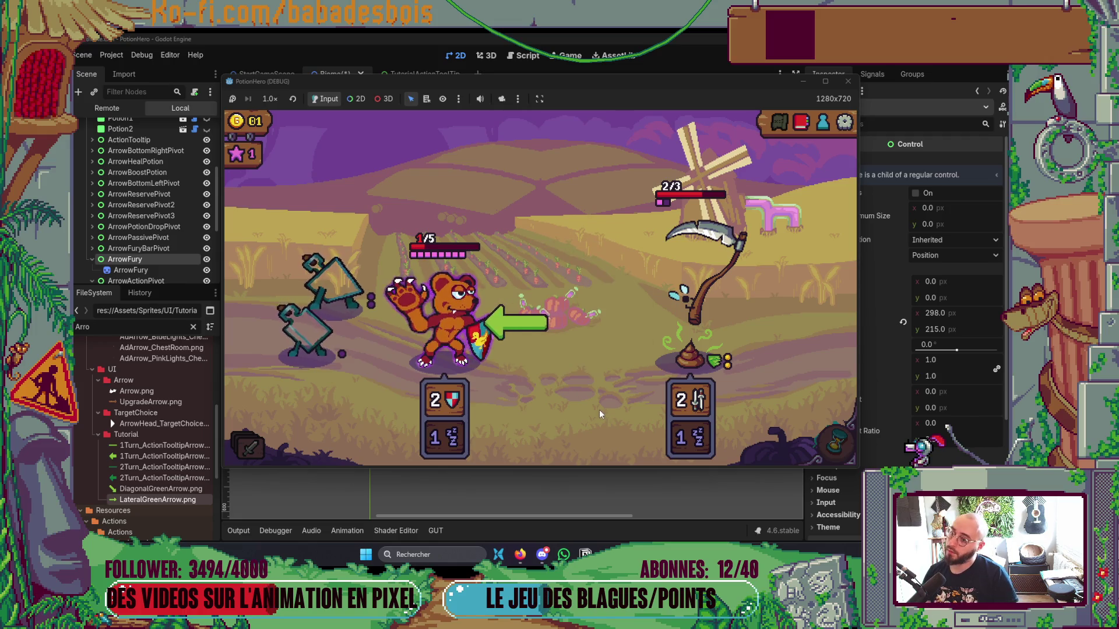
Trigger the bear's fury for 4 shield and dismiss the 'passer le tour' messages.
click(439, 340)
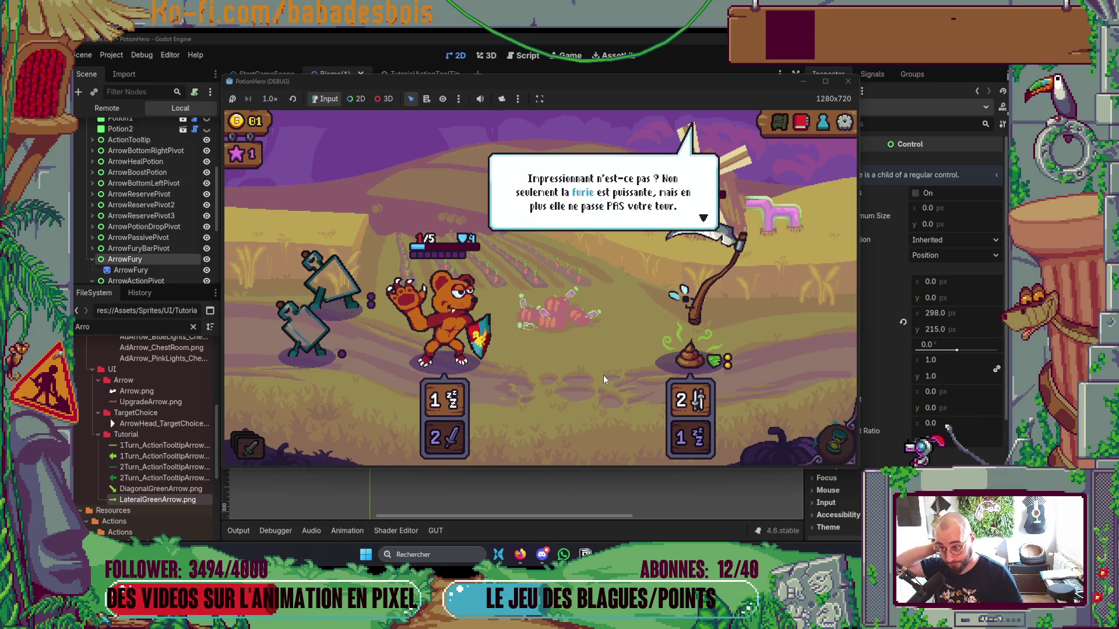
click(604, 375)
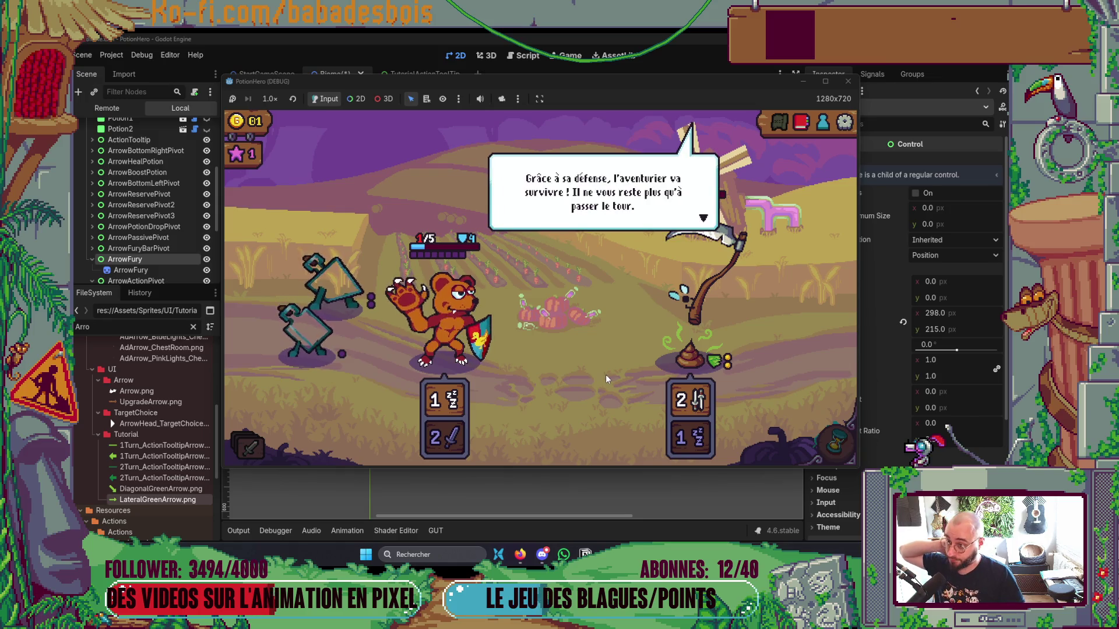
click(609, 375)
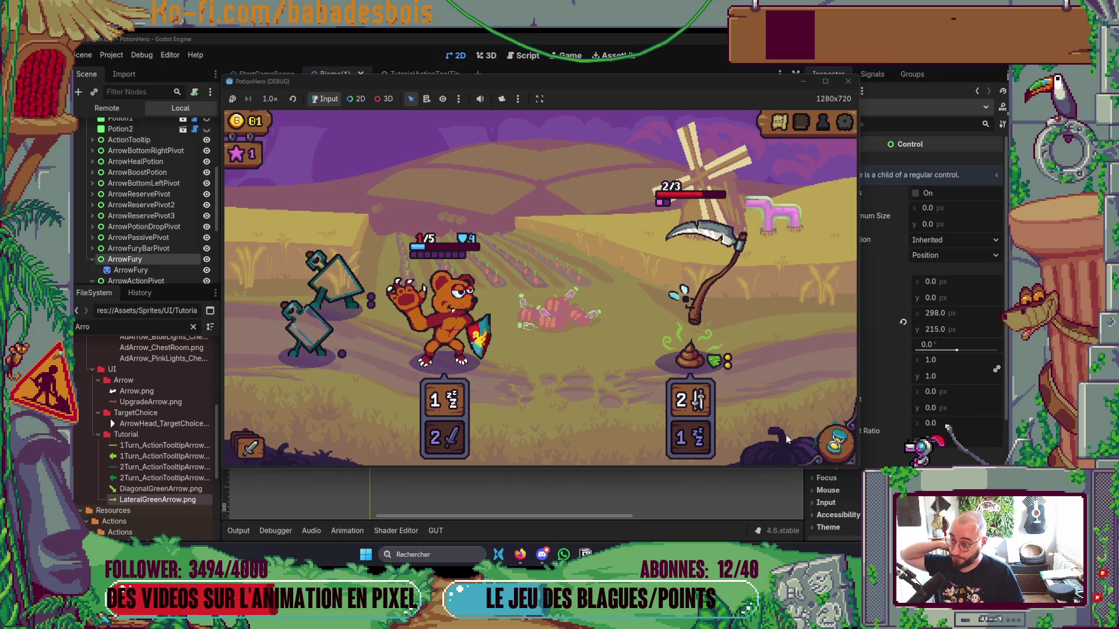
key(alt+Tab)
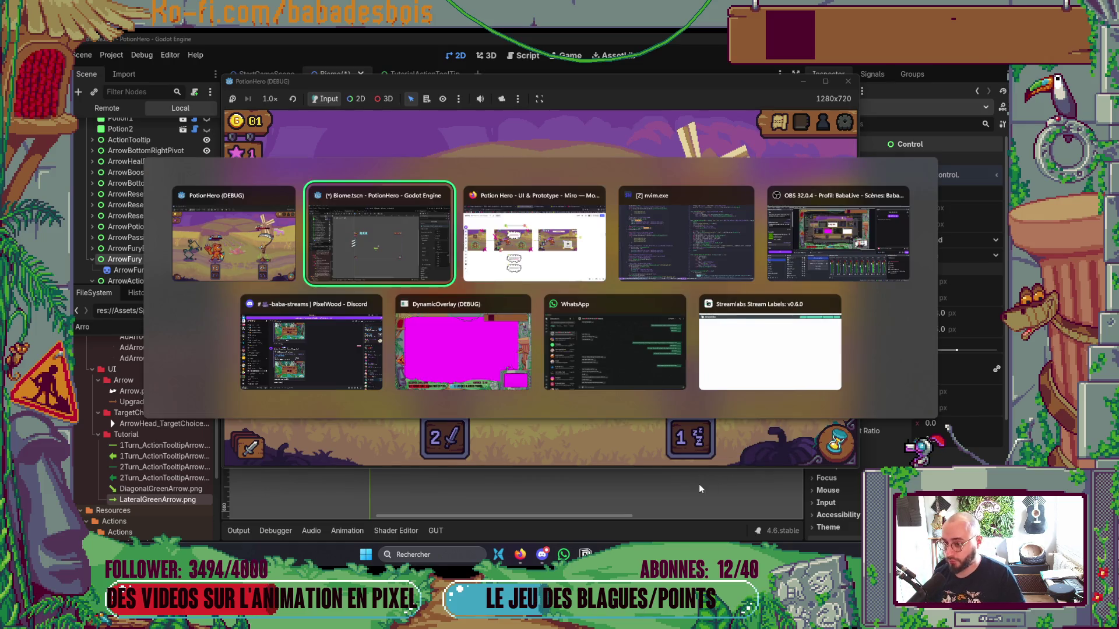
Pan and zoom across the Miro mockup row to check the fury-step speech bubbles, then return to PotionHero.
scroll(582, 331, down, 3)
mouse_move(582, 331)
mouse_down()
mouse_move(567, 306)
mouse_move(426, 277)
mouse_up()
scroll(697, 415, up, 5)
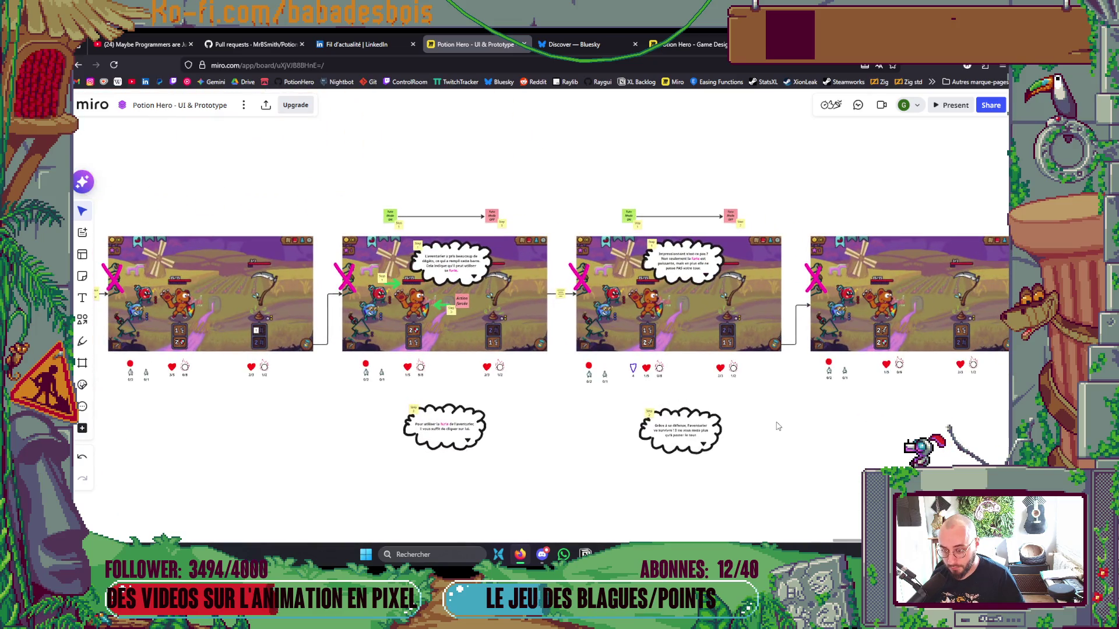
drag(785, 421, 612, 387)
scroll(732, 377, down, 2)
drag(732, 377, 692, 379)
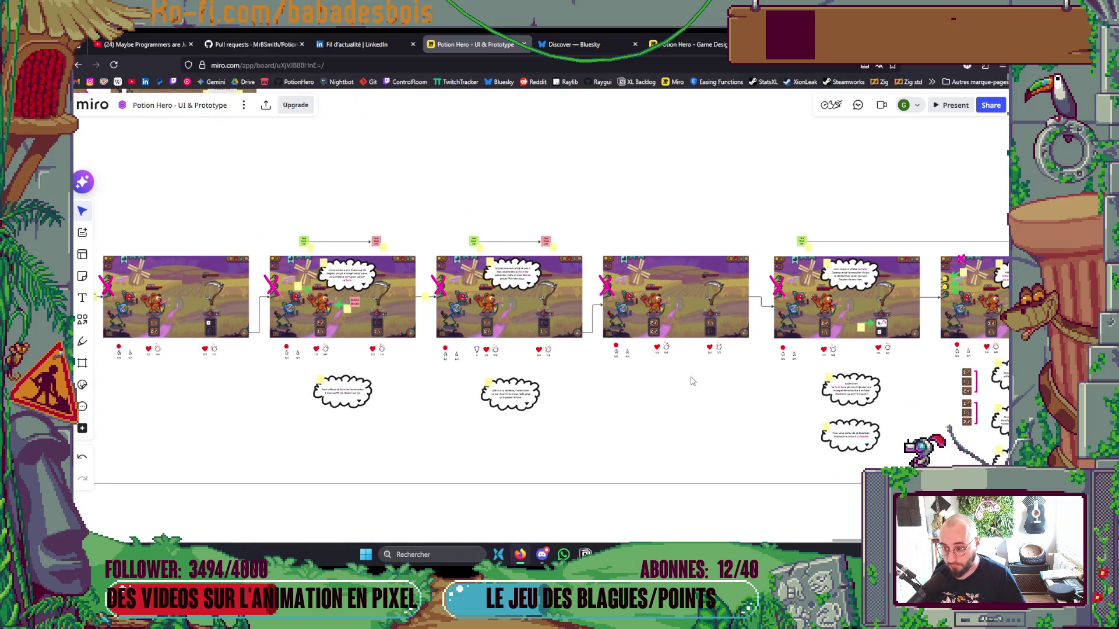
scroll(688, 381, up, 2)
key(alt+Tab)
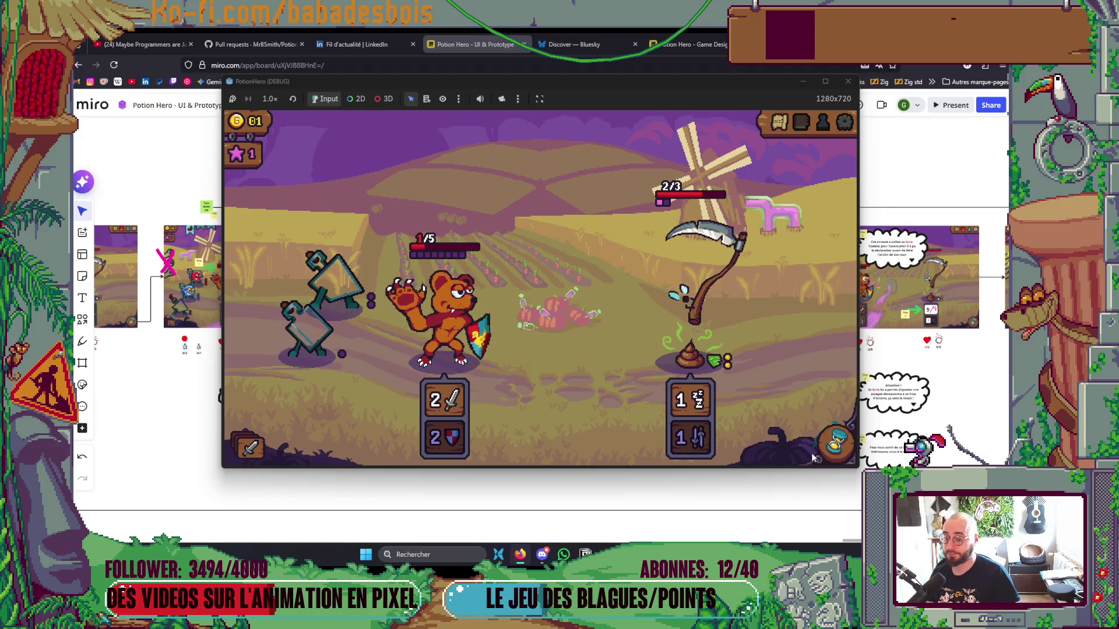
End the turn with the hourglass button, then scroll Tutorial.gd in Neovim down to the feed_reserve step.
click(821, 452)
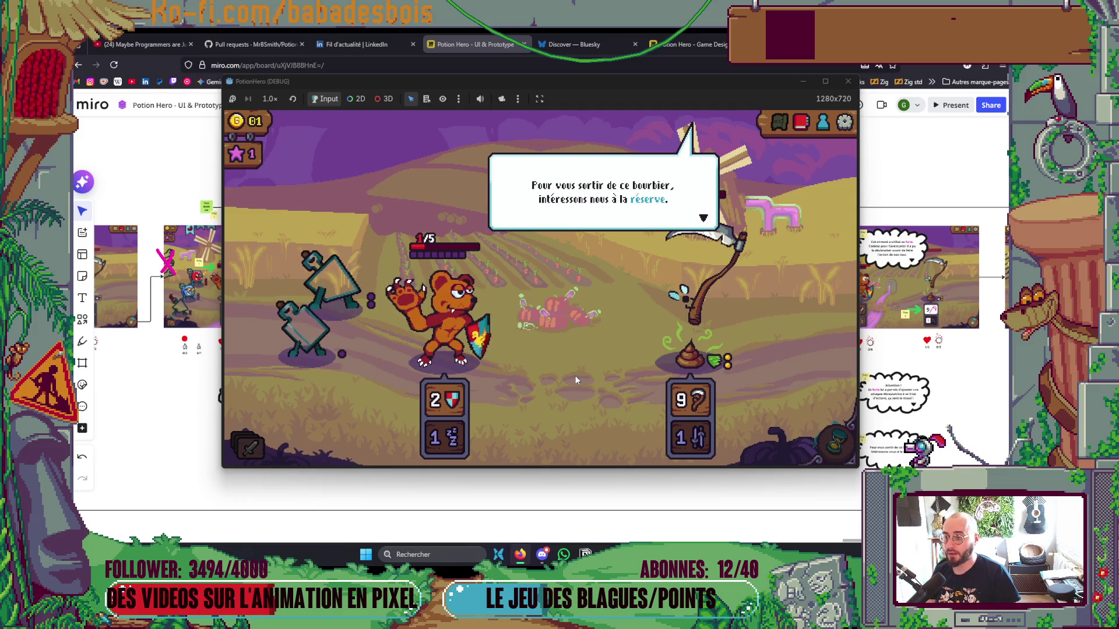
key(alt+Tab)
key(alt+Tab)
scroll(453, 367, down, 15)
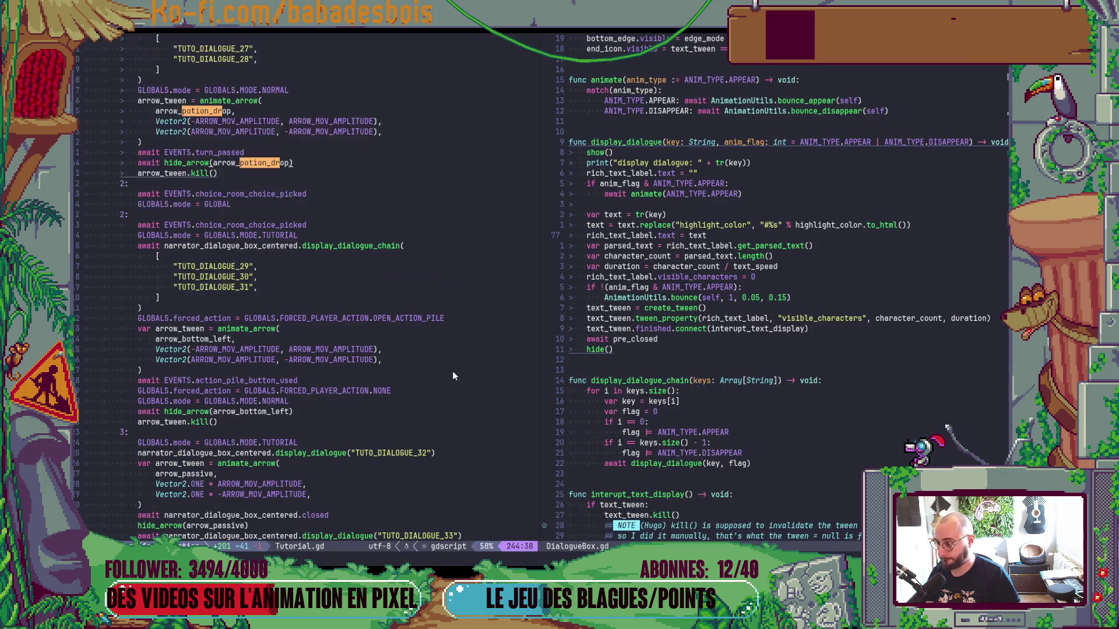
scroll(454, 361, down, 7)
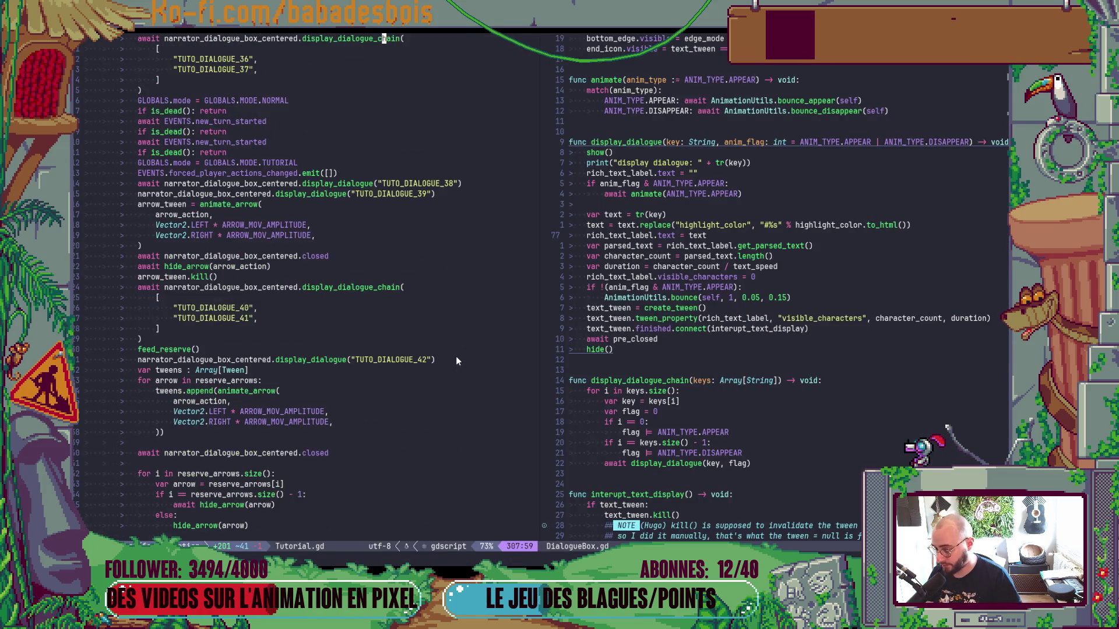
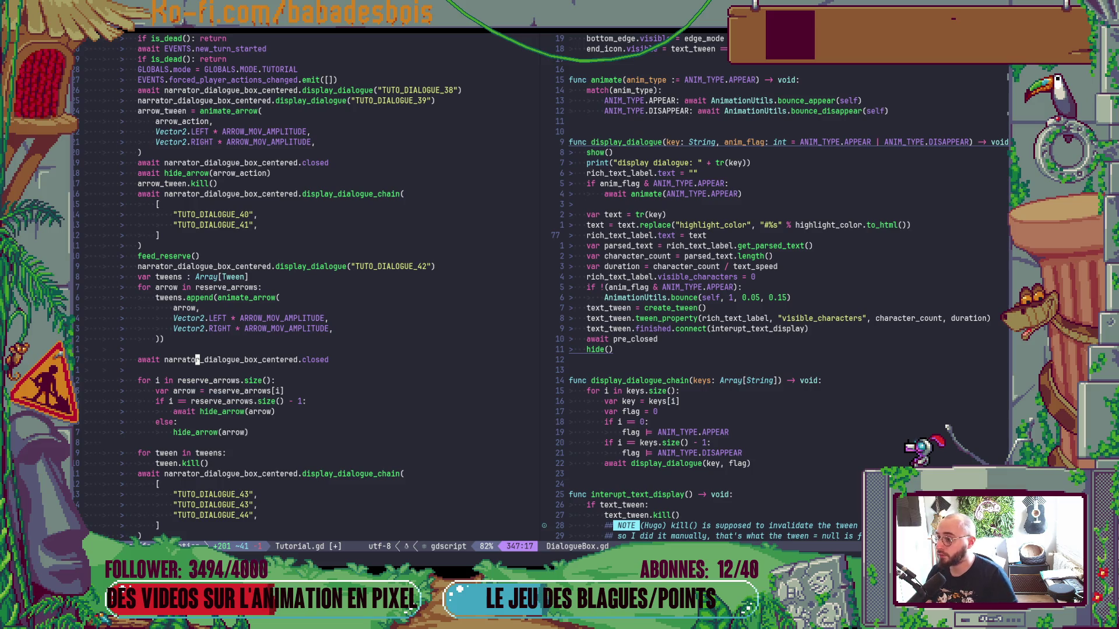
Duplicate the 'await narrator_dialogue_box_centered.closed' line in Tutorial.gd and save the file.
scroll(194, 233, up, 2)
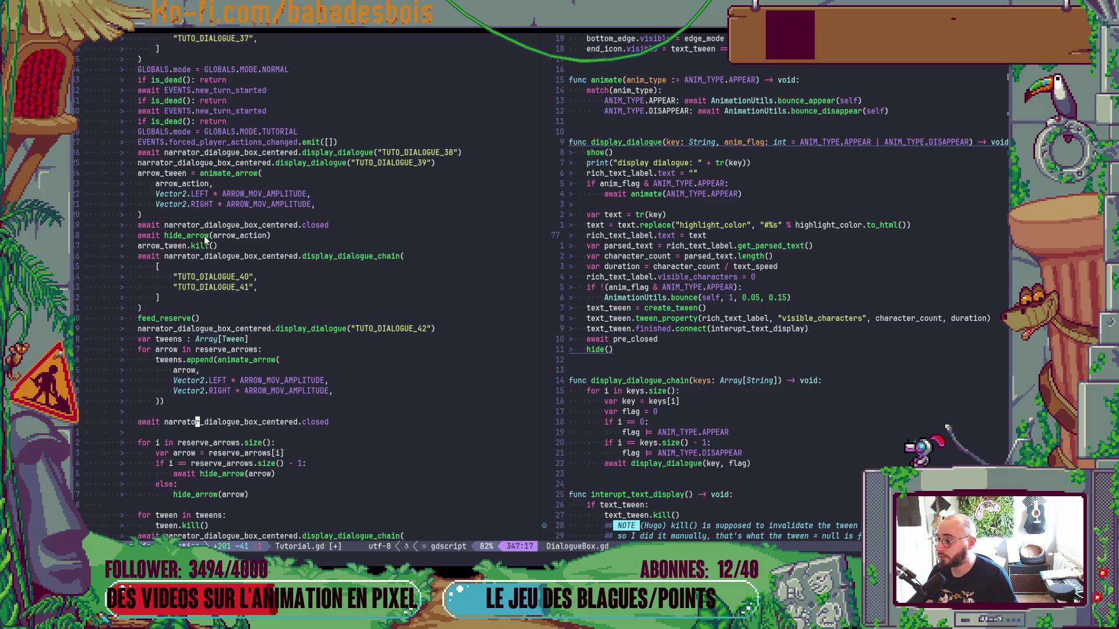
scroll(205, 239, up, 1)
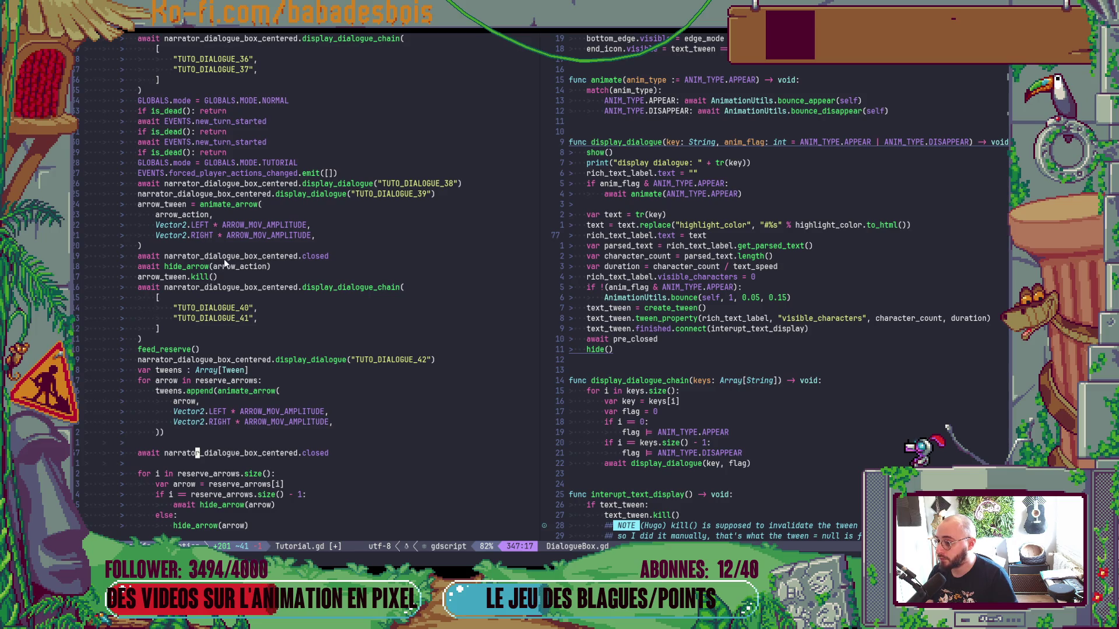
click(243, 257)
key(p)
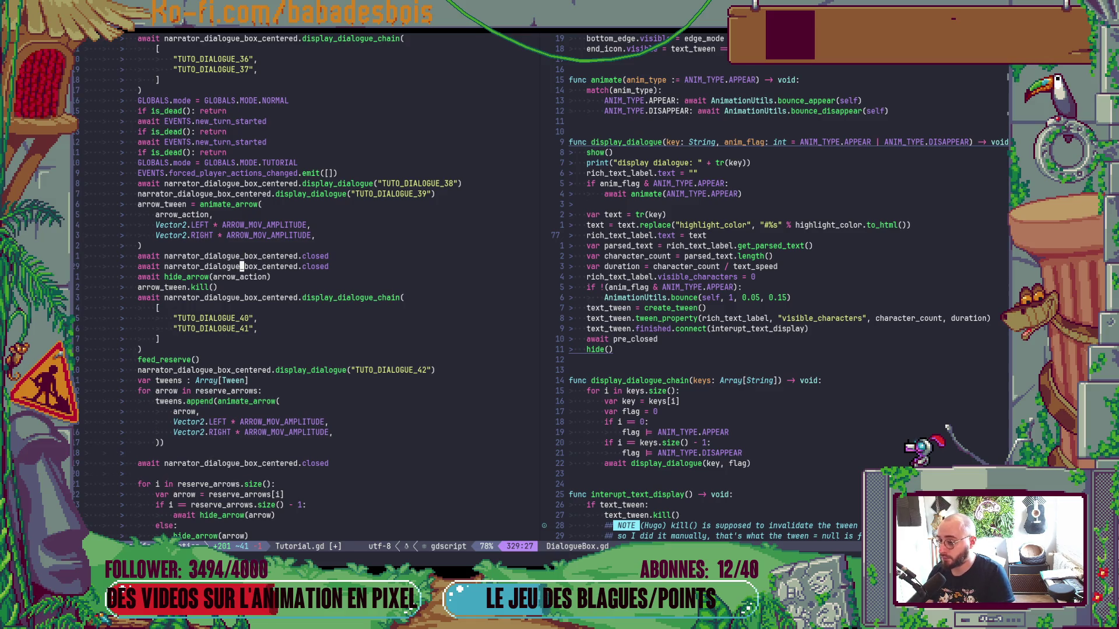
key(ctrl+s)
Close the old running game and relaunch it from Godot with F5 to test the change.
key(alt+Tab)
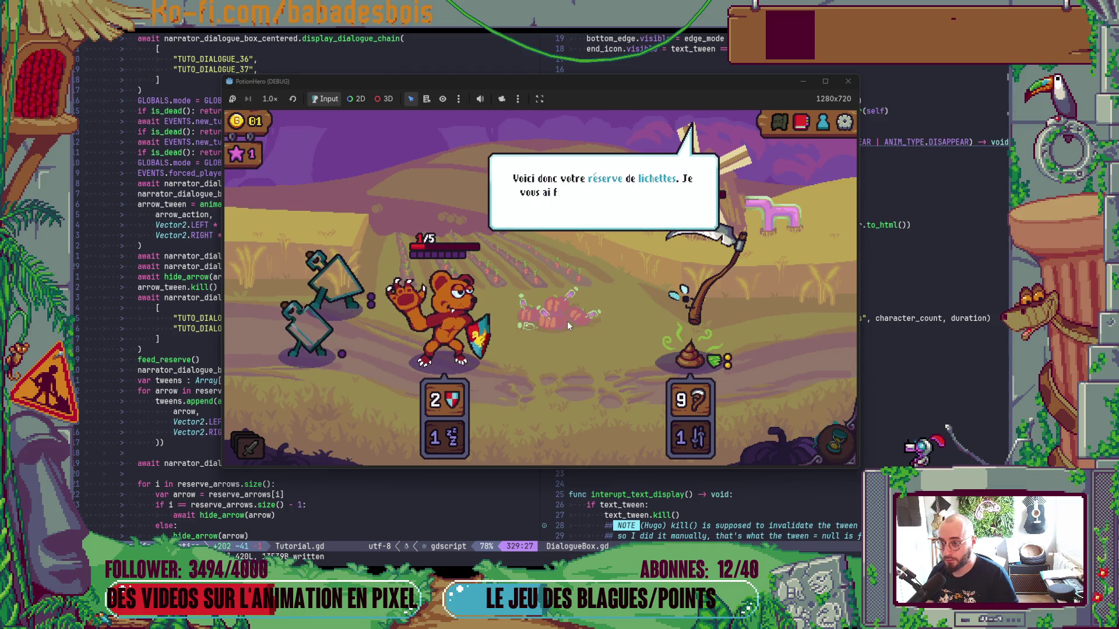
click(568, 347)
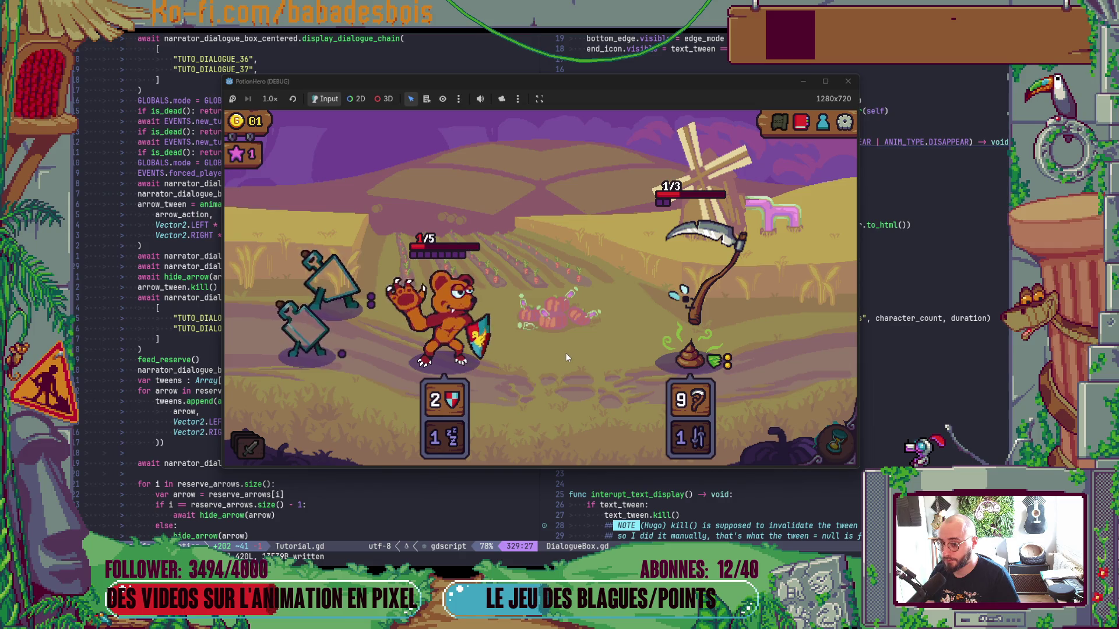
click(854, 85)
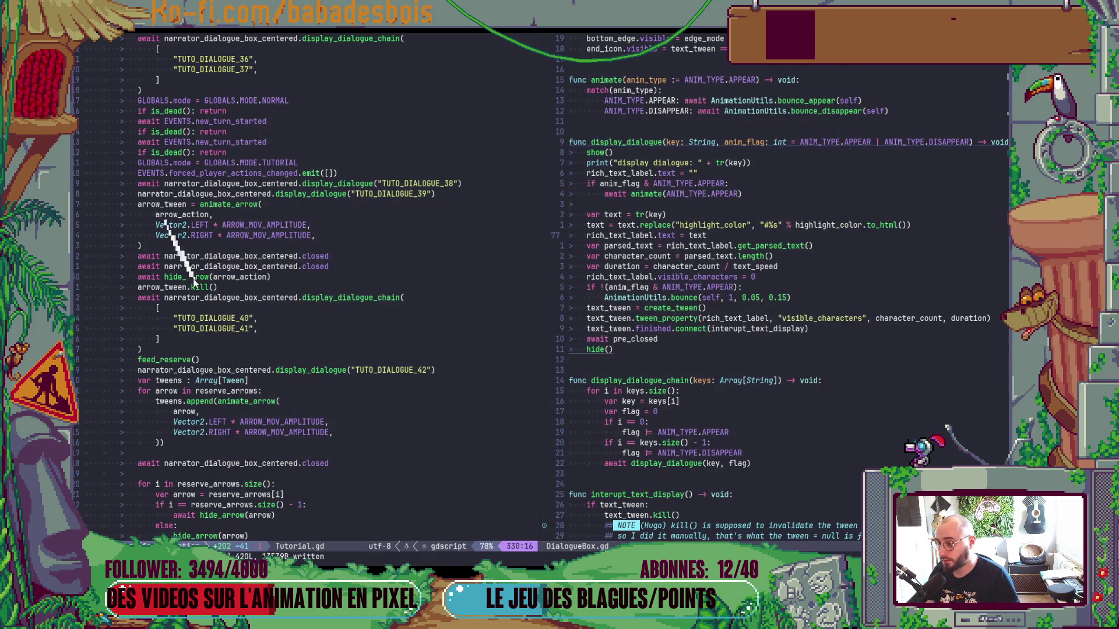
key(alt+Tab)
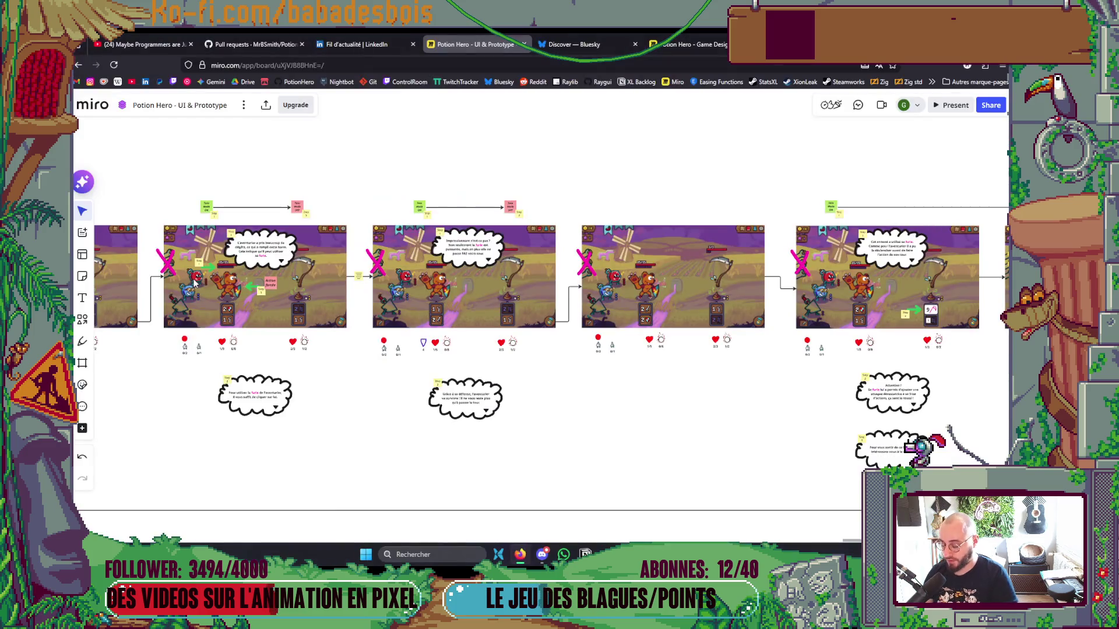
key(alt+Tab)
key(F5)
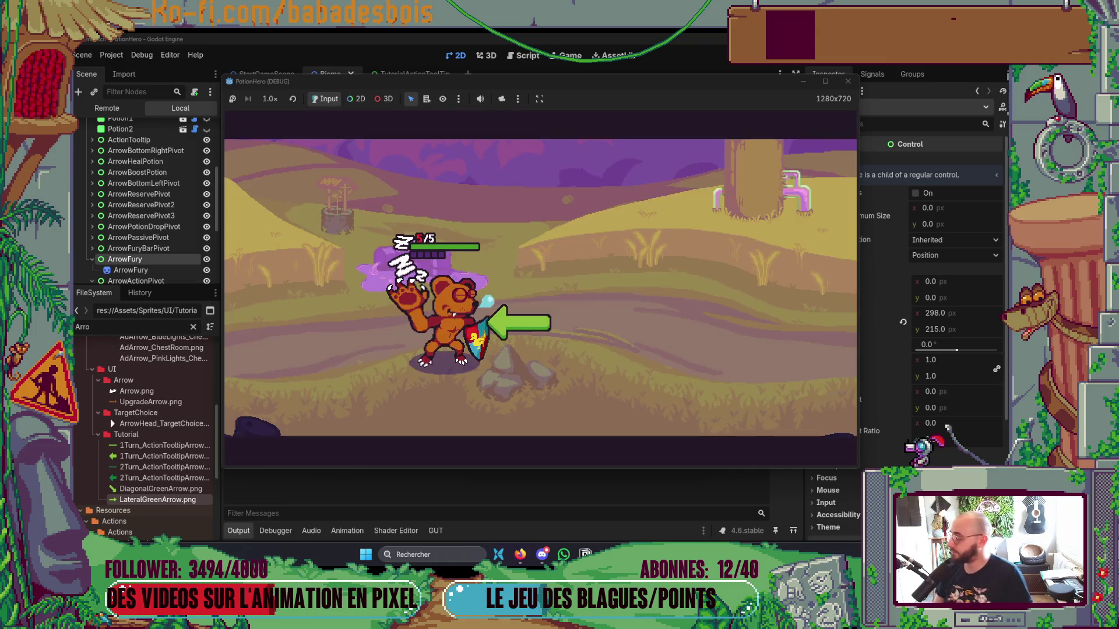
Stop and relaunch the game, then skip through the first opening narrator lines.
click(848, 81)
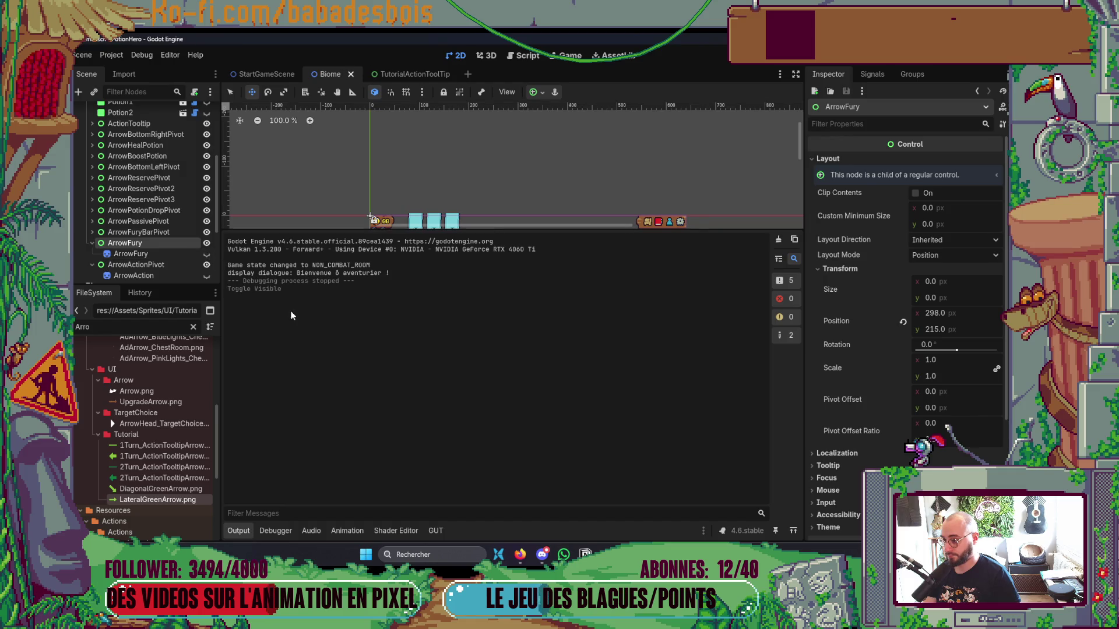
key(F5)
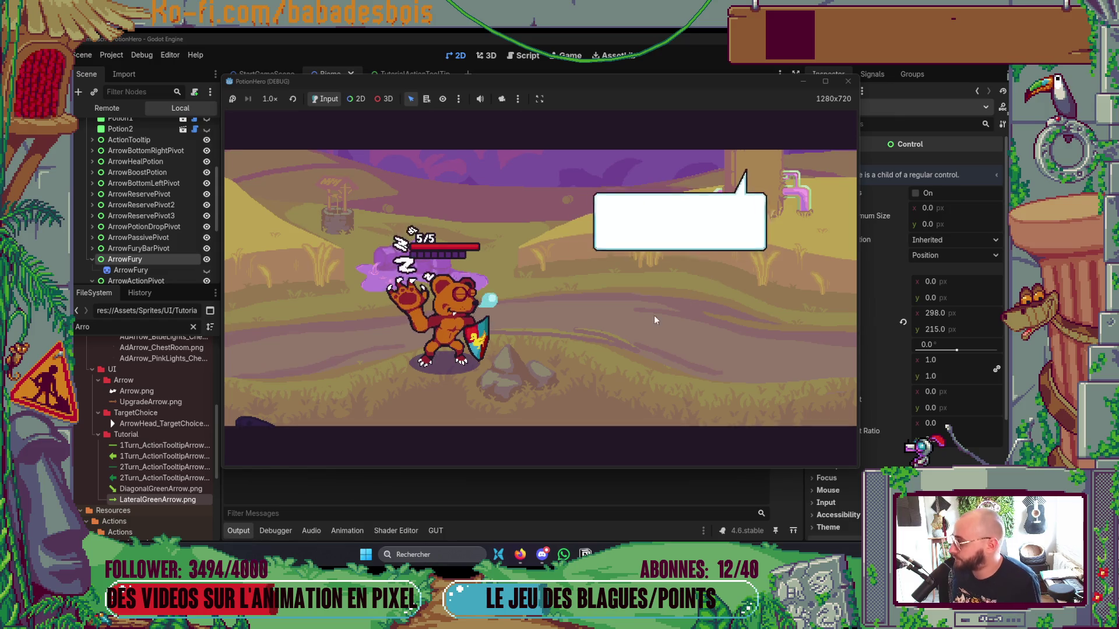
click(612, 336)
click(607, 337)
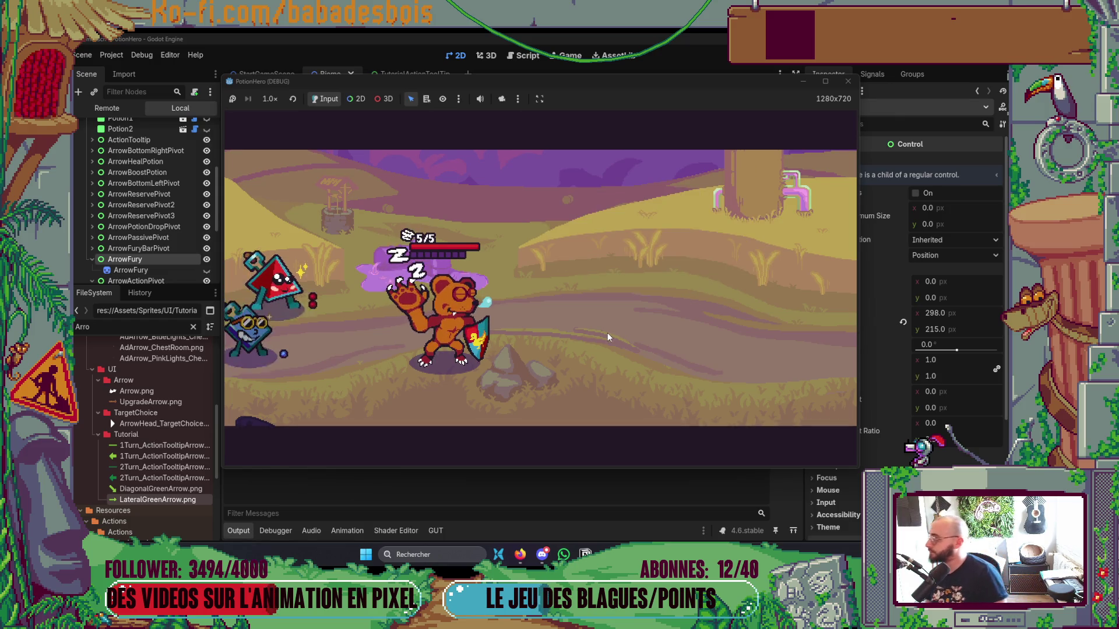
click(606, 333)
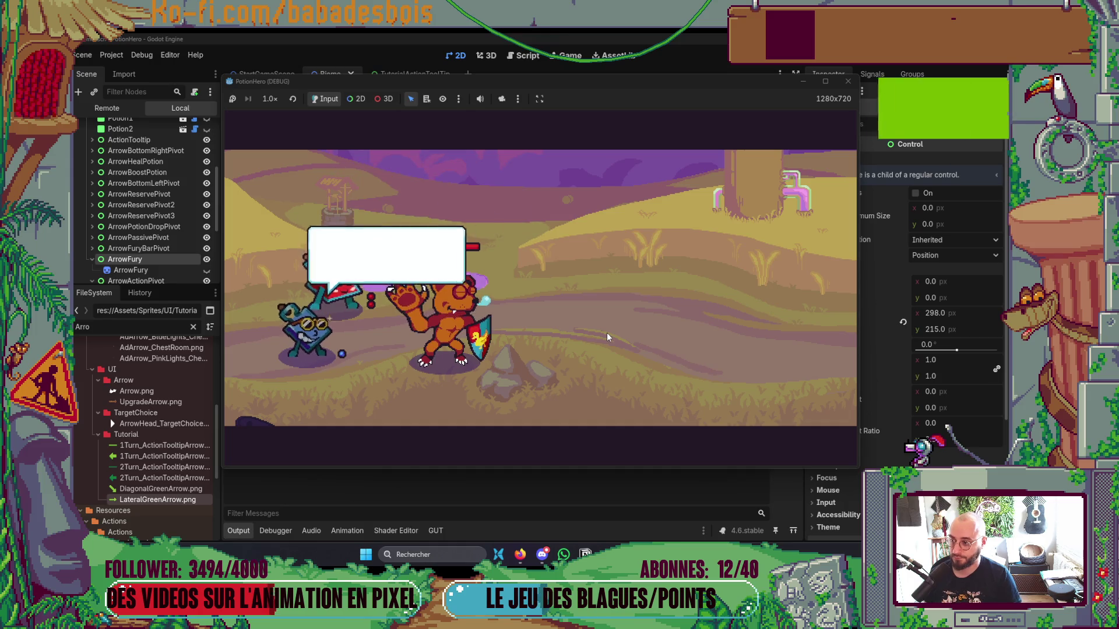
click(607, 334)
click(607, 335)
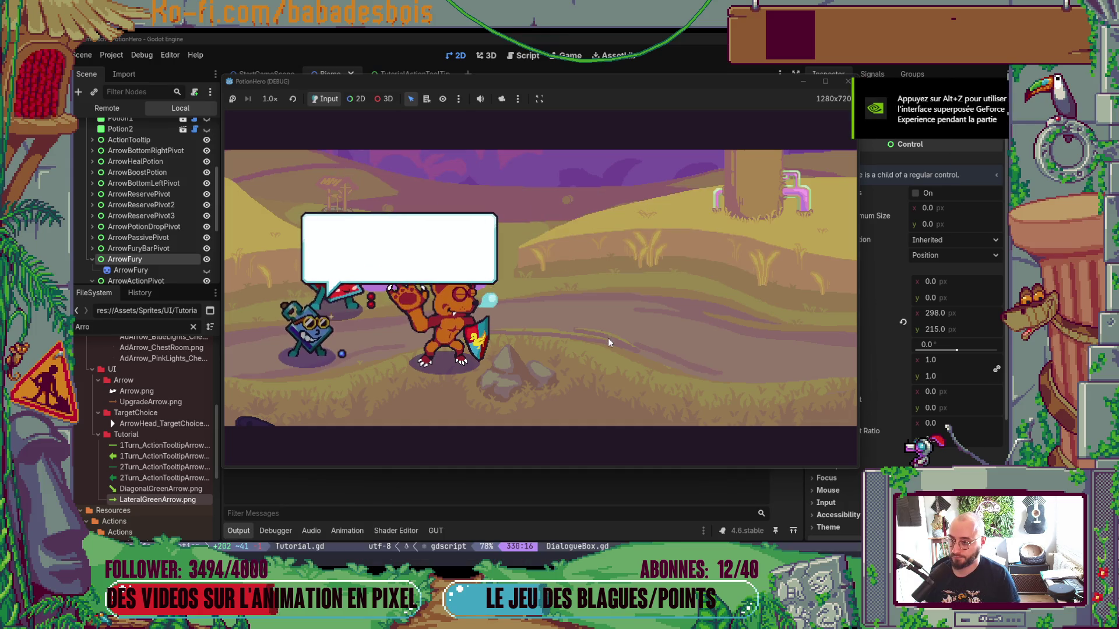
Finish the intro dialogue and advance to the Ferme malfamée map.
click(607, 341)
click(606, 342)
click(606, 341)
click(607, 342)
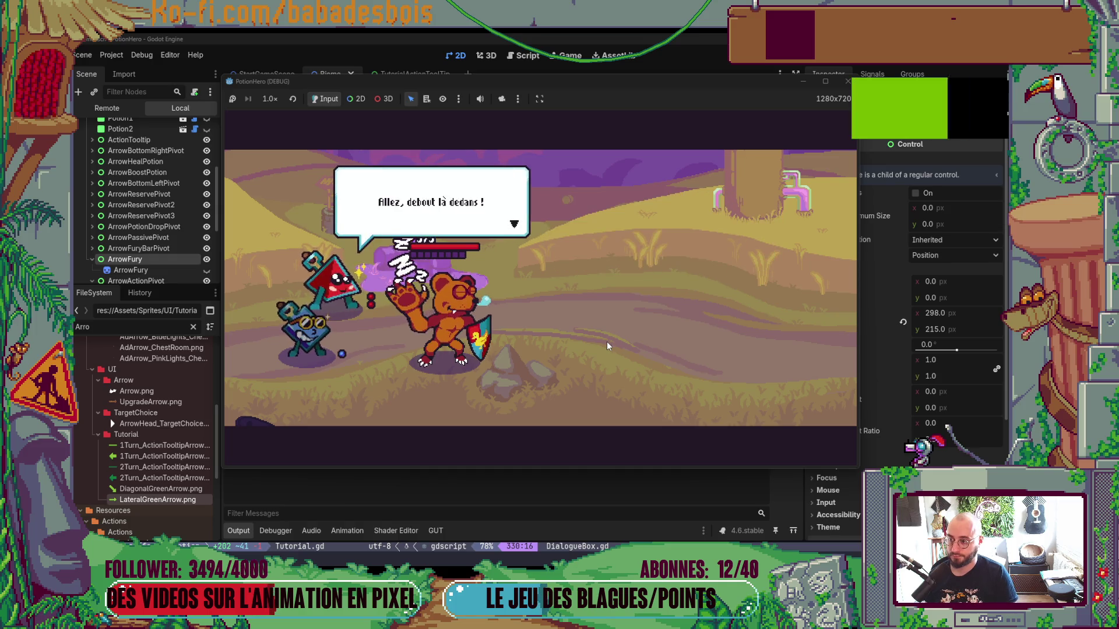
click(606, 342)
click(607, 344)
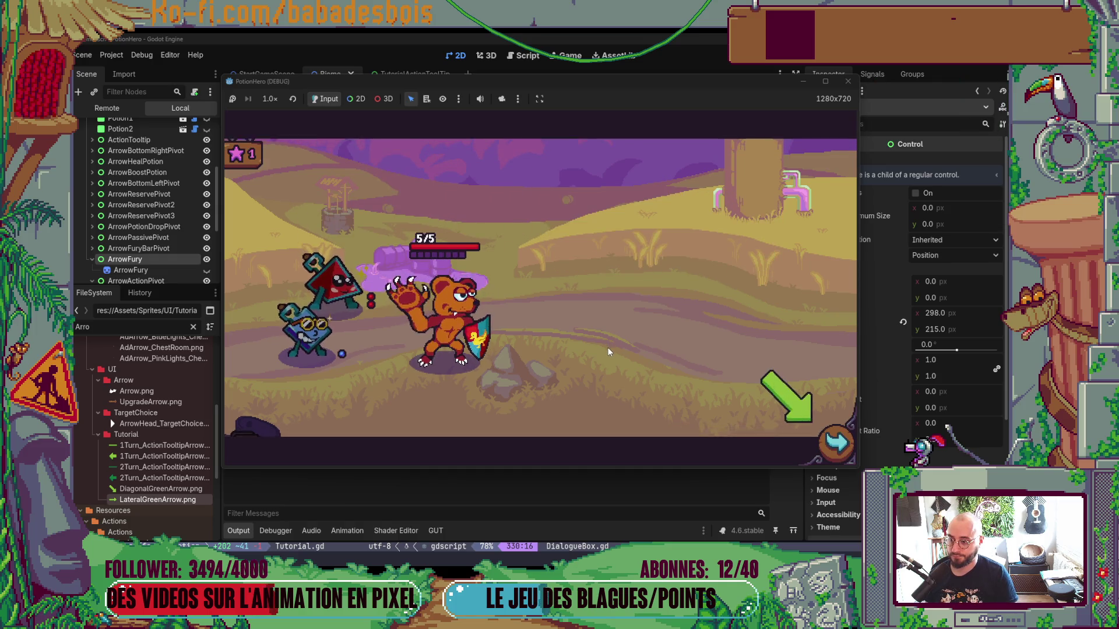
click(832, 444)
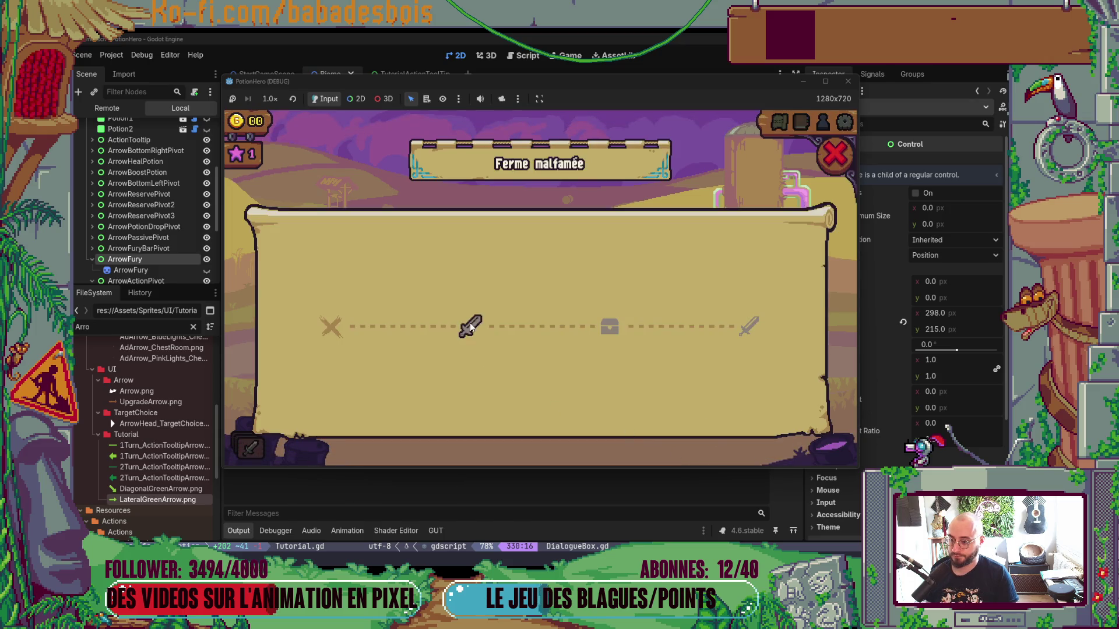
Travel to the fight, read the turn-information tutorial and pass the first turn.
click(470, 327)
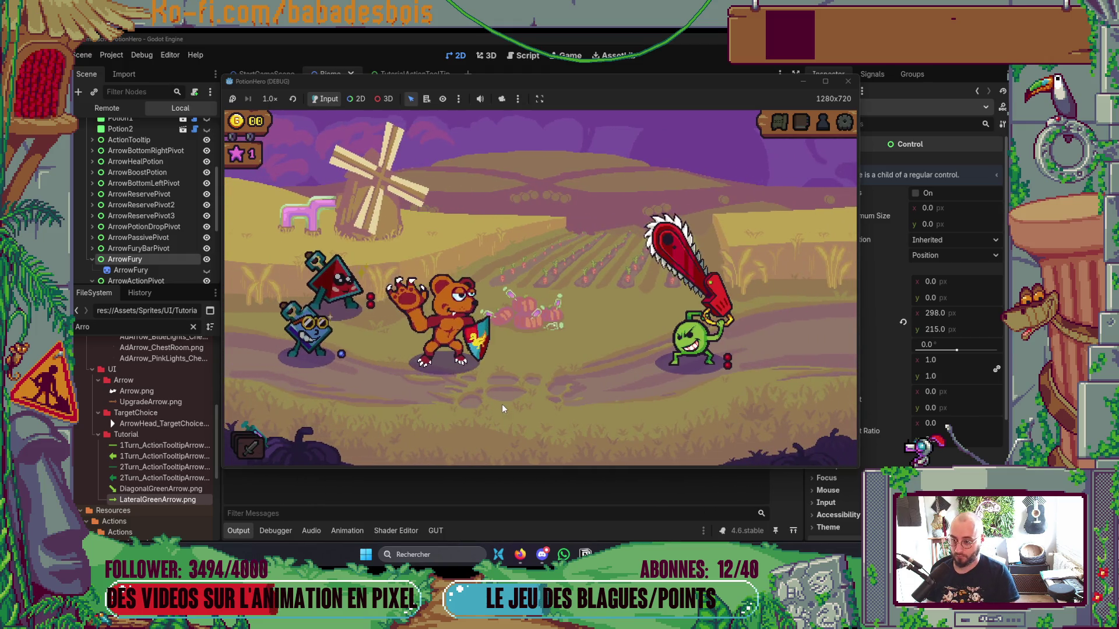
click(540, 418)
click(540, 418)
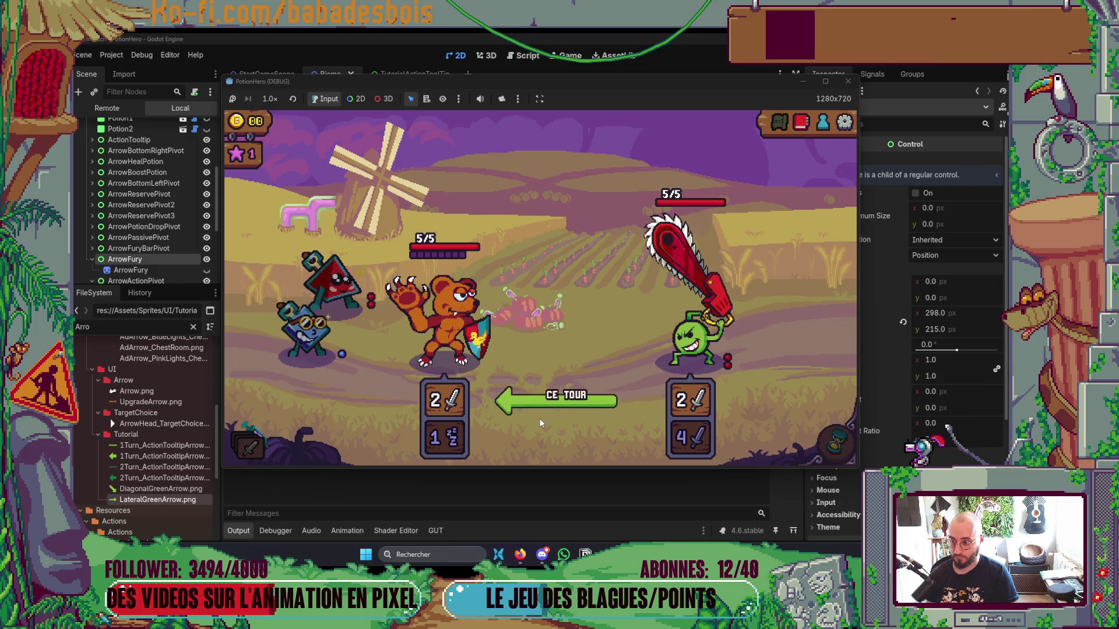
click(614, 348)
click(614, 345)
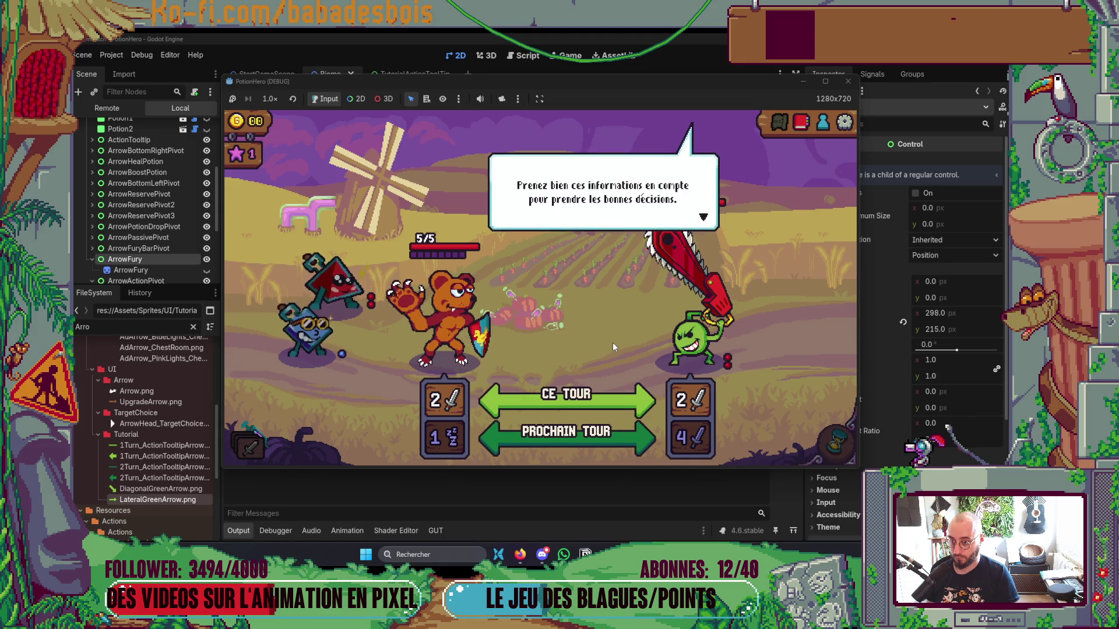
click(613, 343)
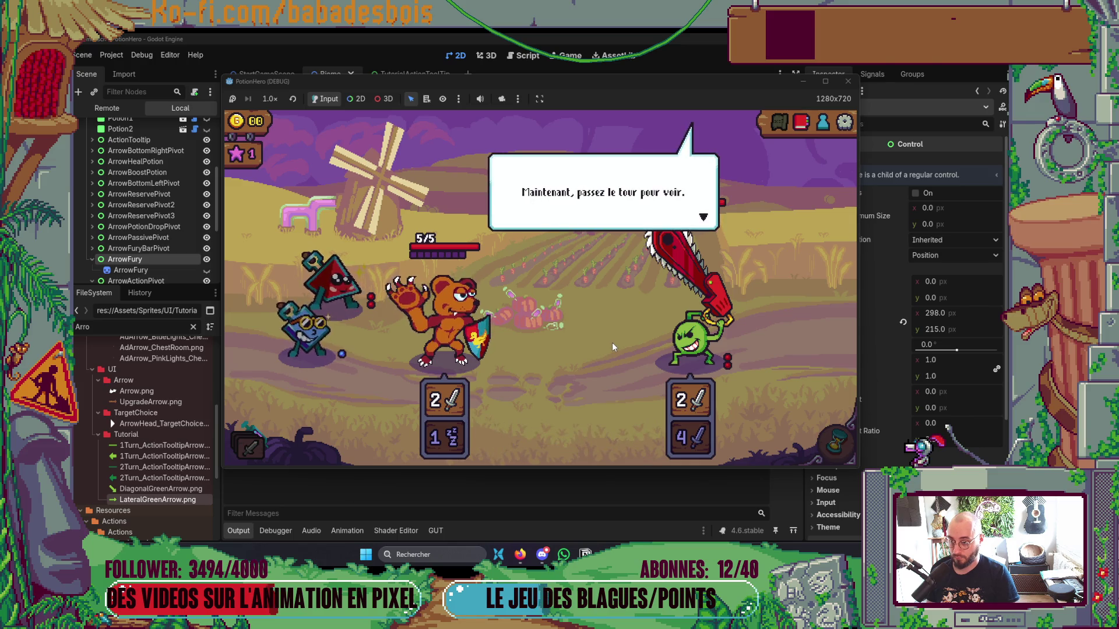
click(612, 341)
click(836, 444)
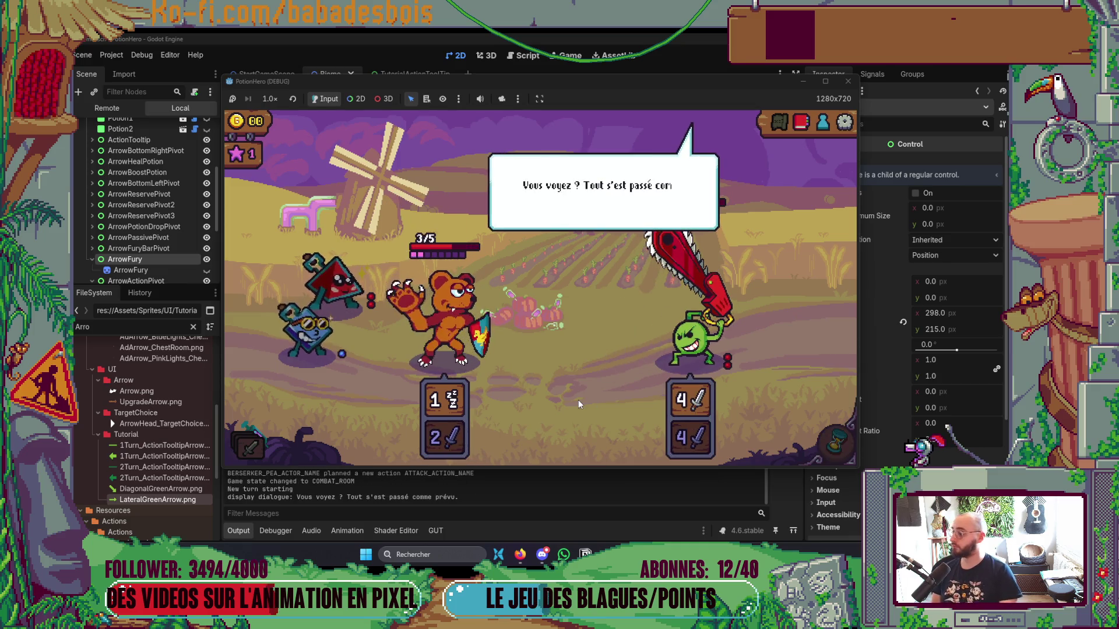
Follow the potion explanation and use two flask potions on the bear.
click(574, 366)
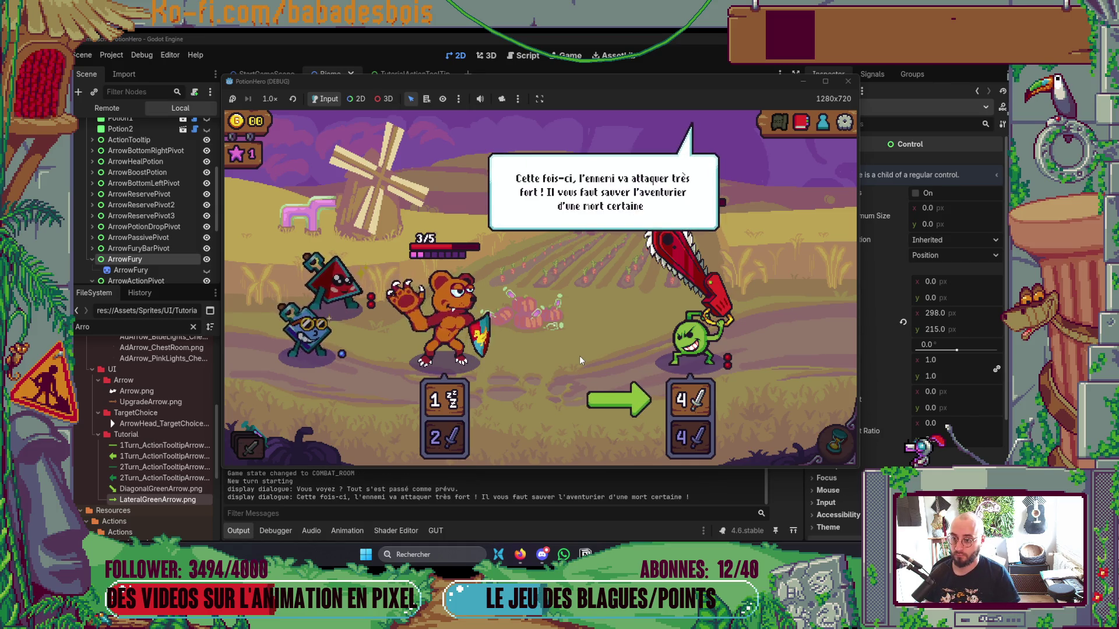
click(580, 355)
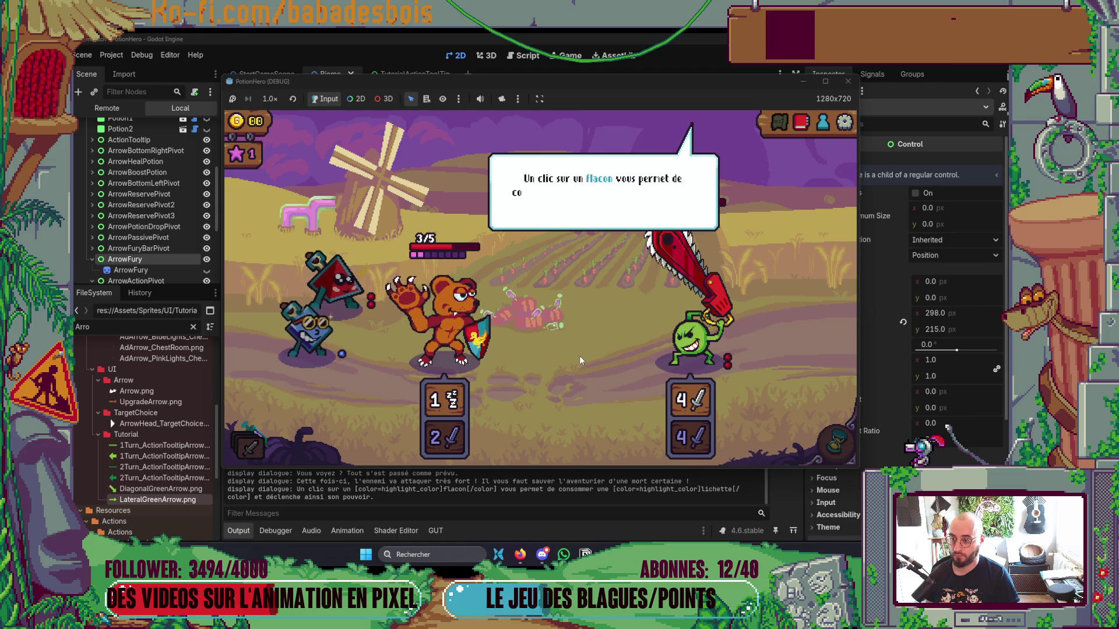
click(582, 347)
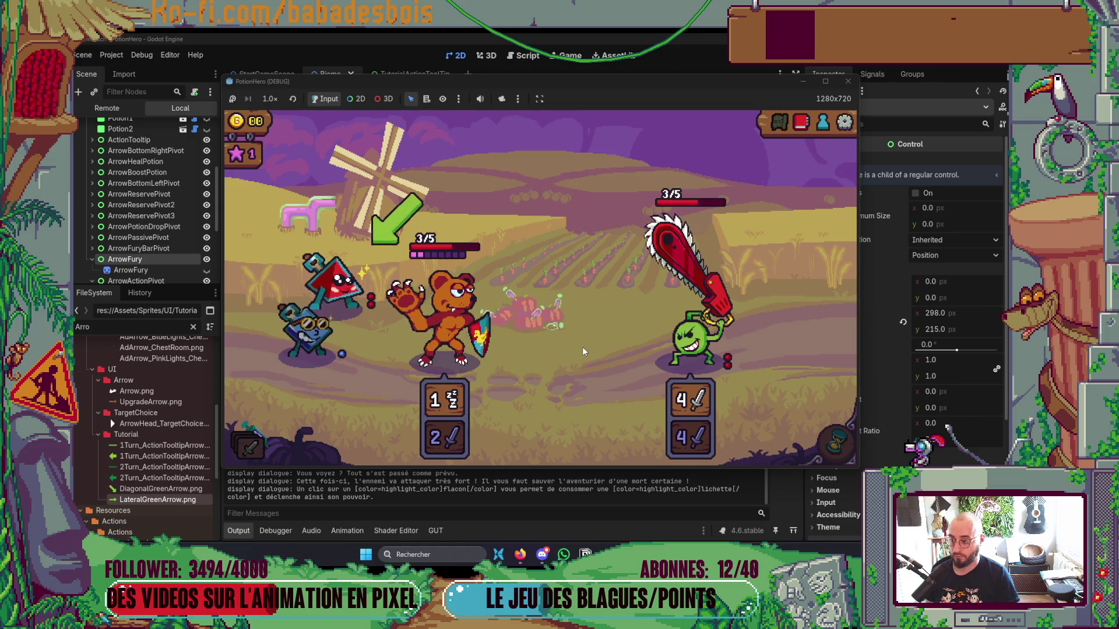
click(350, 280)
click(443, 314)
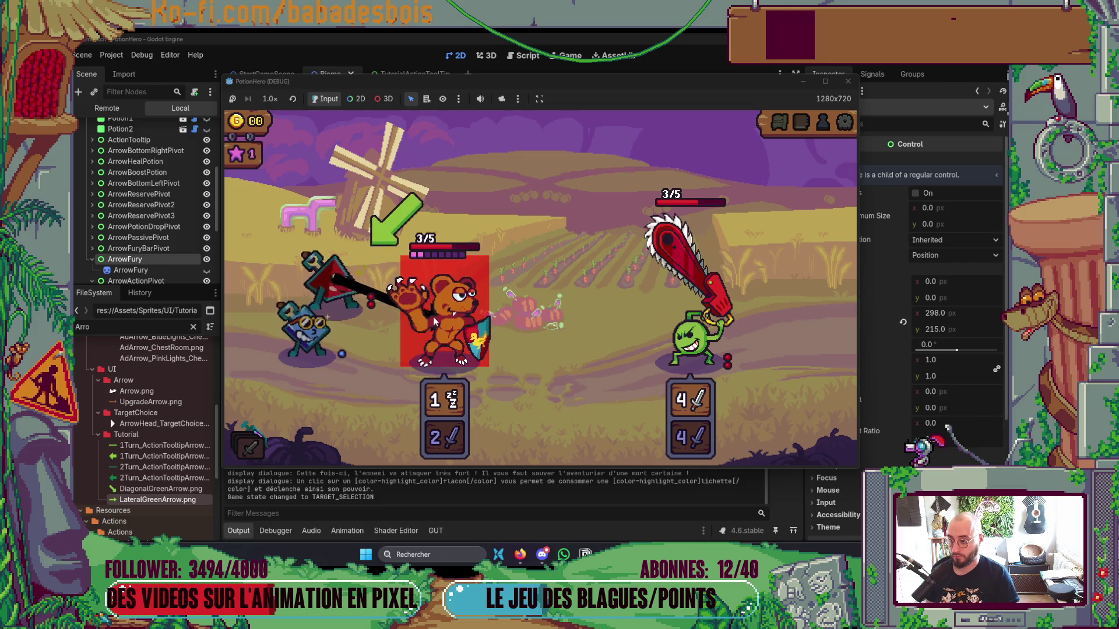
click(604, 352)
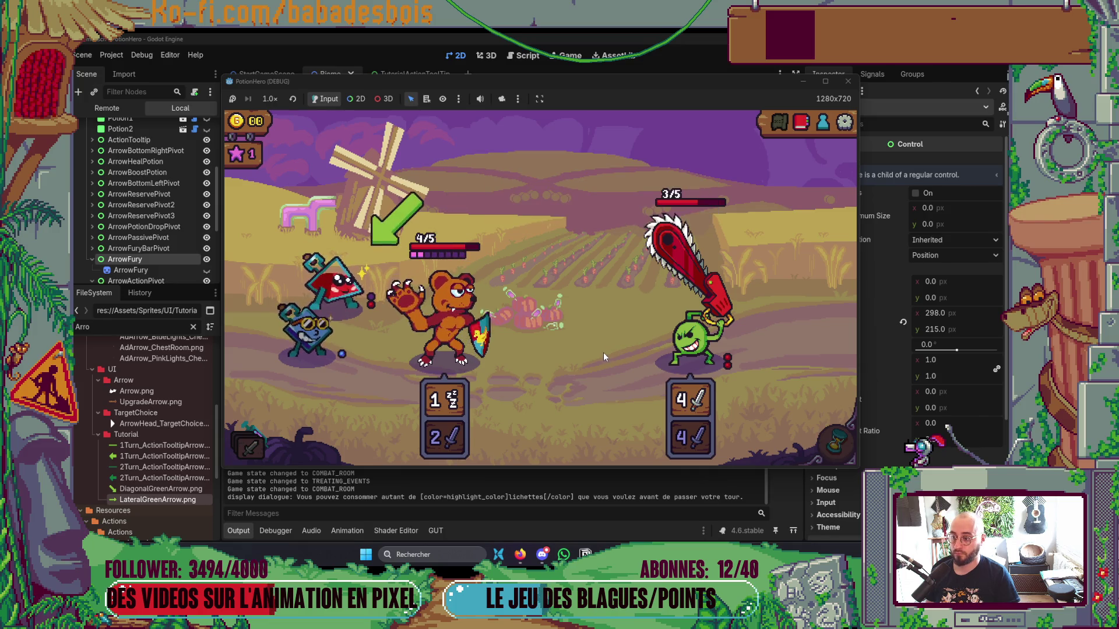
click(437, 316)
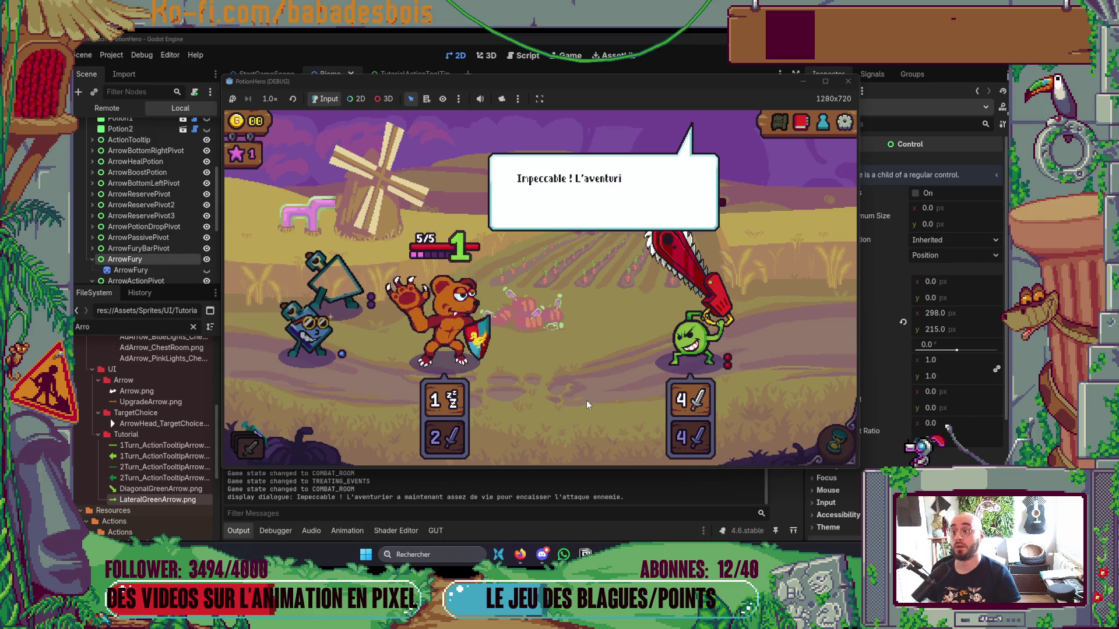
End the turn, then aim the lichette coach potion at the bear.
click(611, 397)
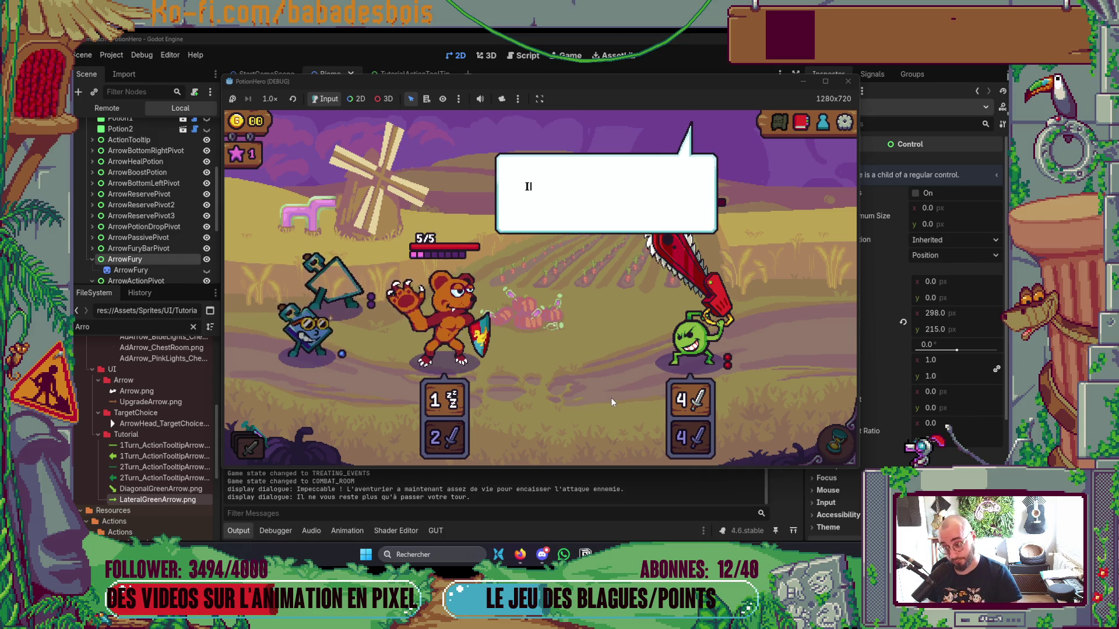
click(610, 397)
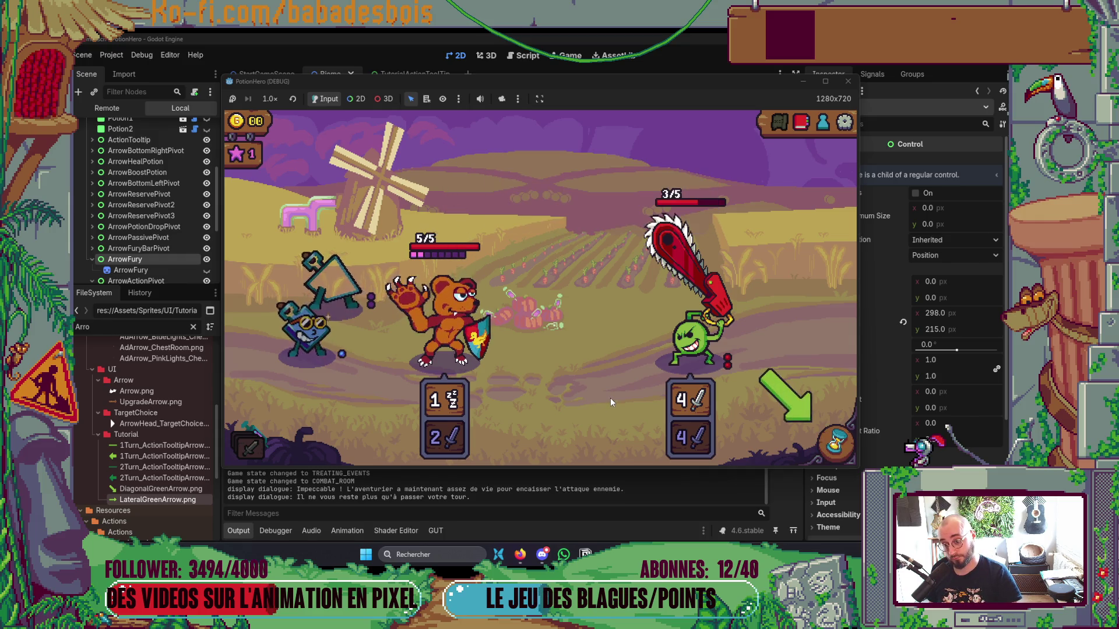
click(818, 450)
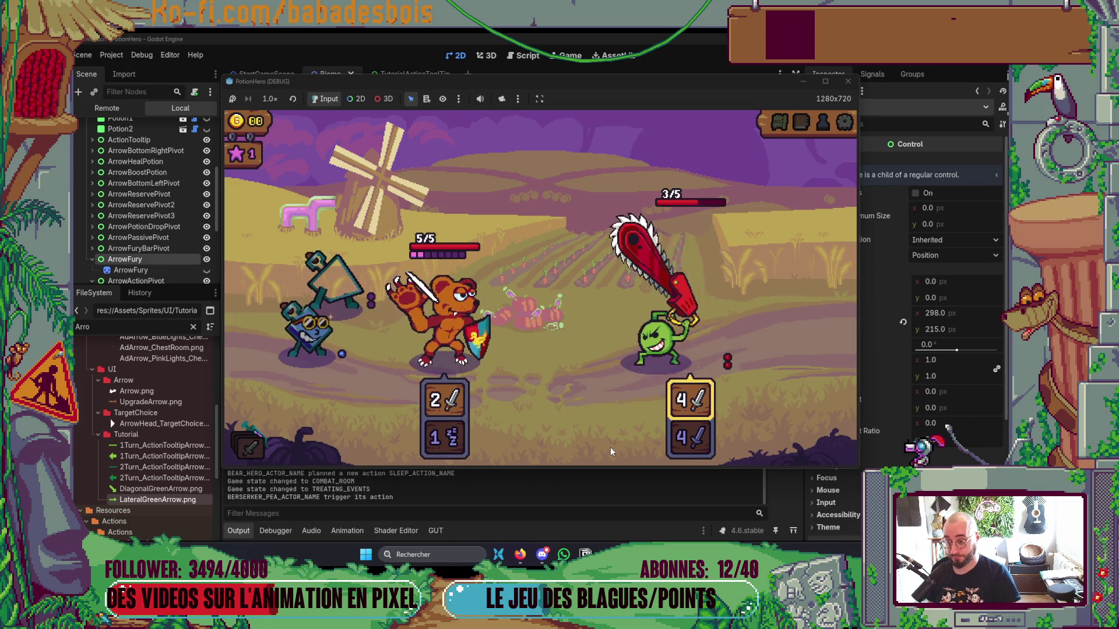
click(557, 384)
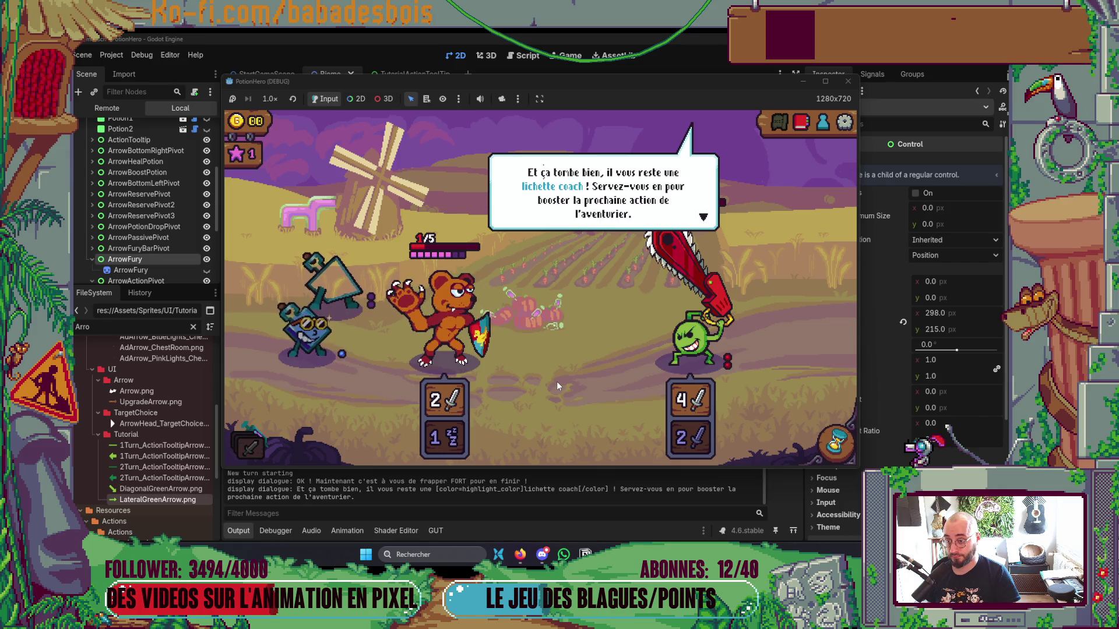
click(552, 378)
drag(327, 320, 429, 319)
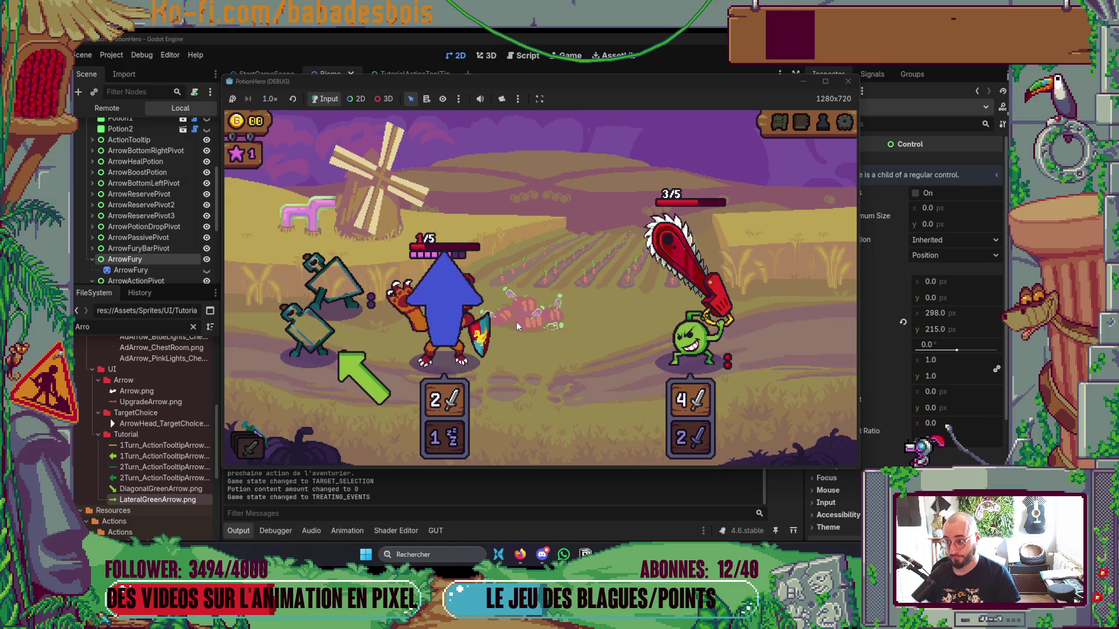
Dismiss the tutorial and end the turn, winning the 1-coin, 1-star reward.
click(596, 359)
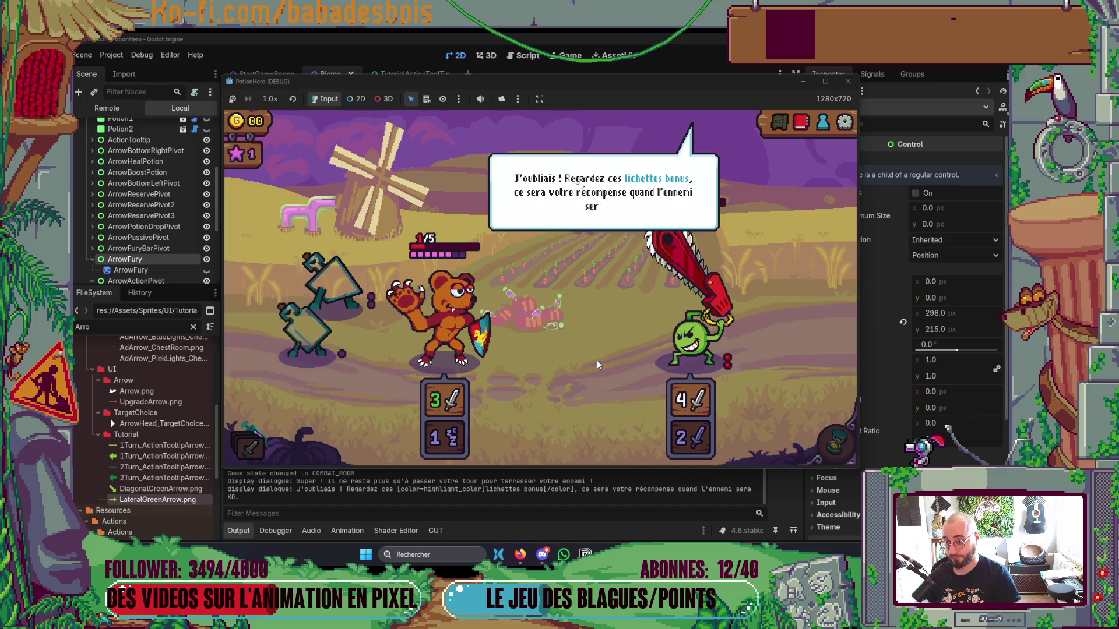
click(596, 361)
mouse_move(728, 365)
click(833, 443)
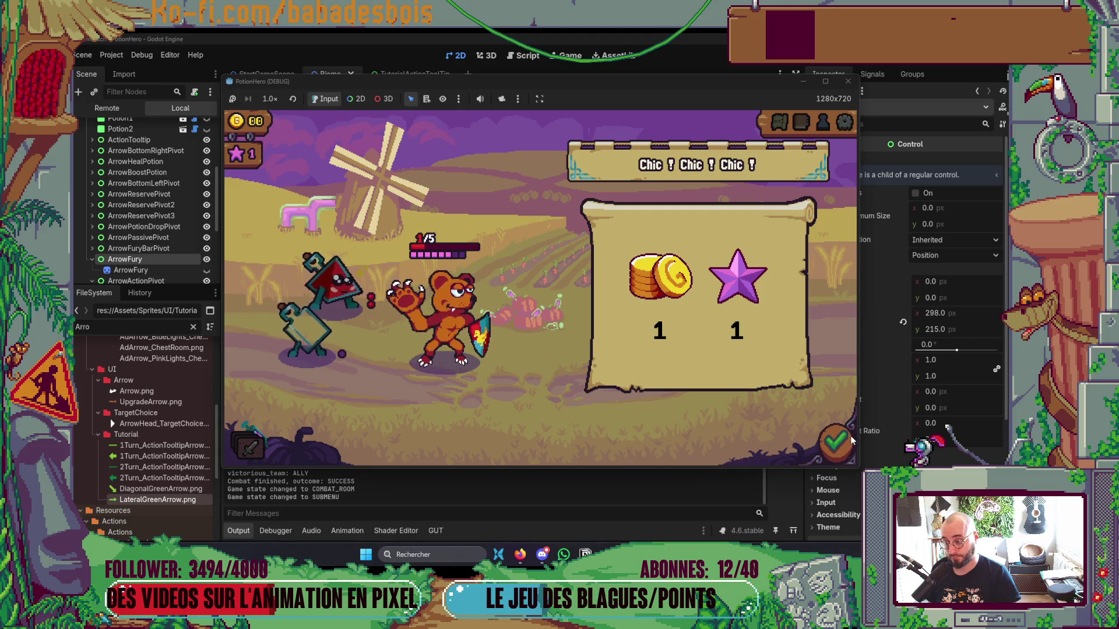
Collect the rewards, enter the chest room, and take the chest's 2-shield action.
click(732, 401)
click(619, 330)
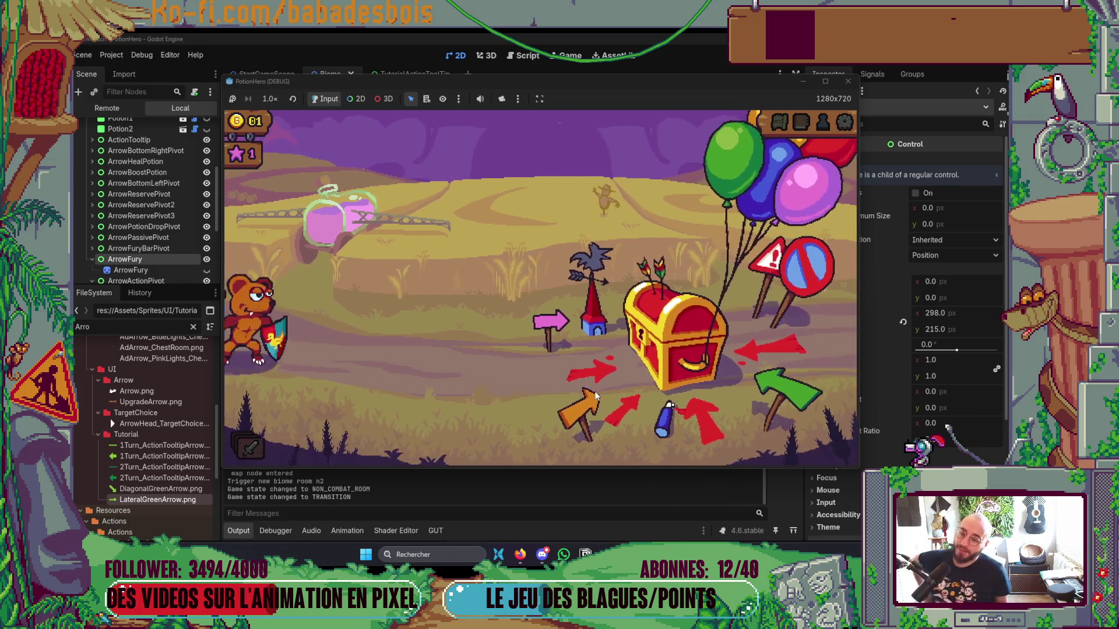
click(679, 339)
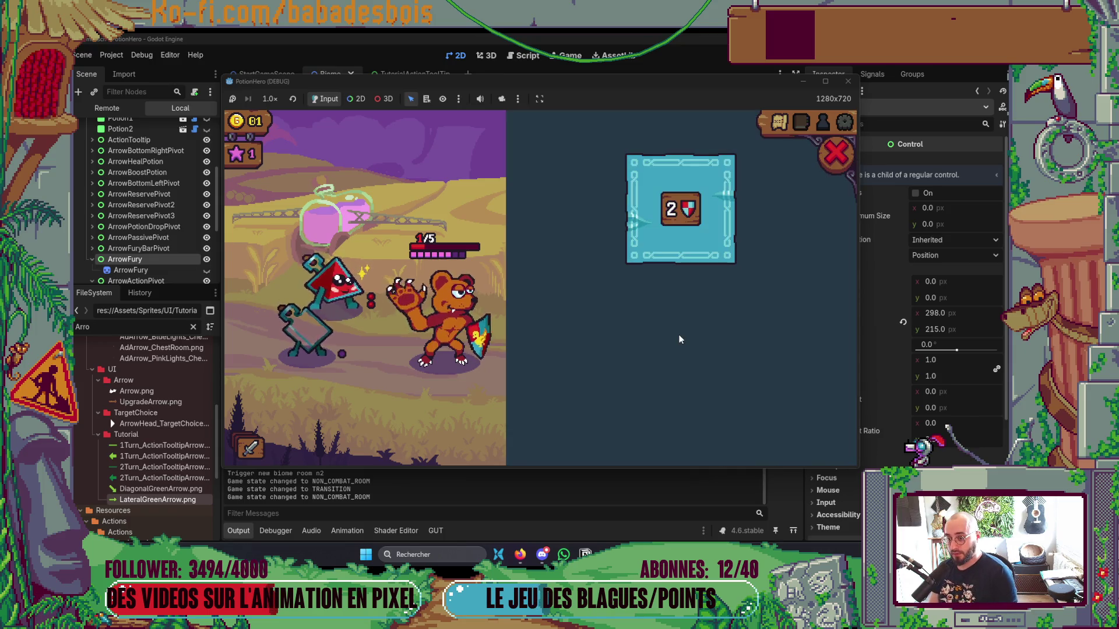
click(693, 207)
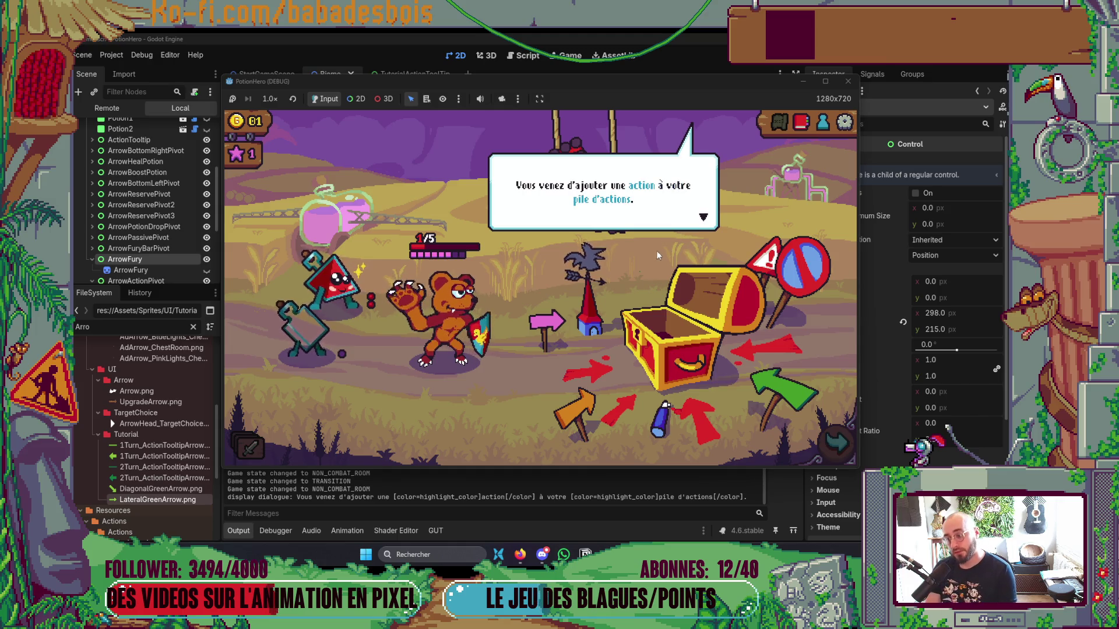
mouse_move(322, 326)
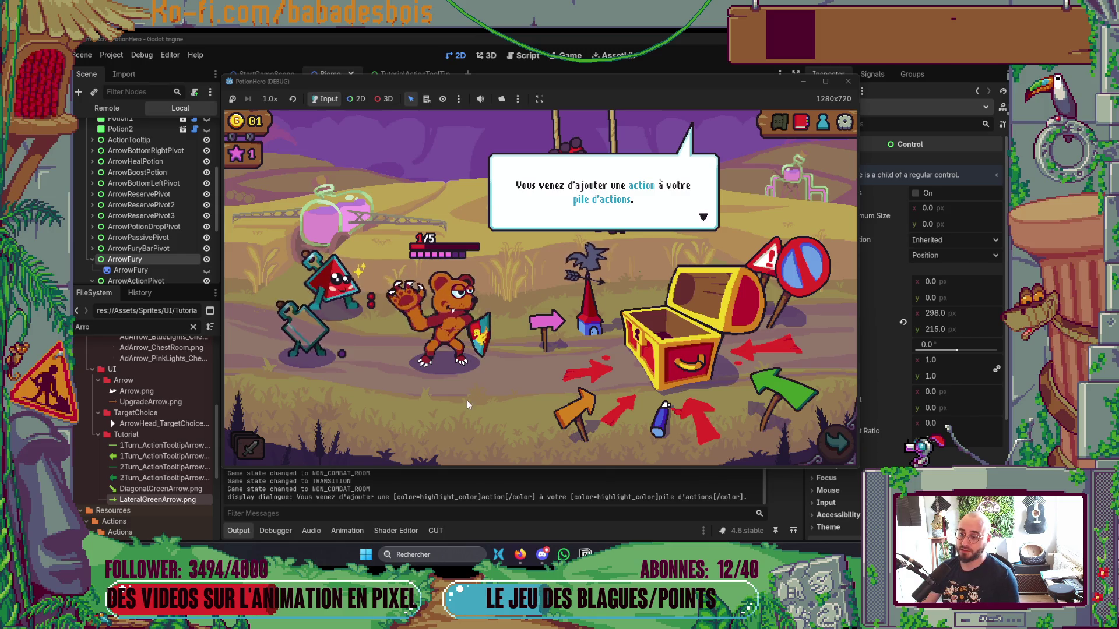
Finish the chest-room dialogue, open and close the action stack, and enter the sword fight.
click(498, 369)
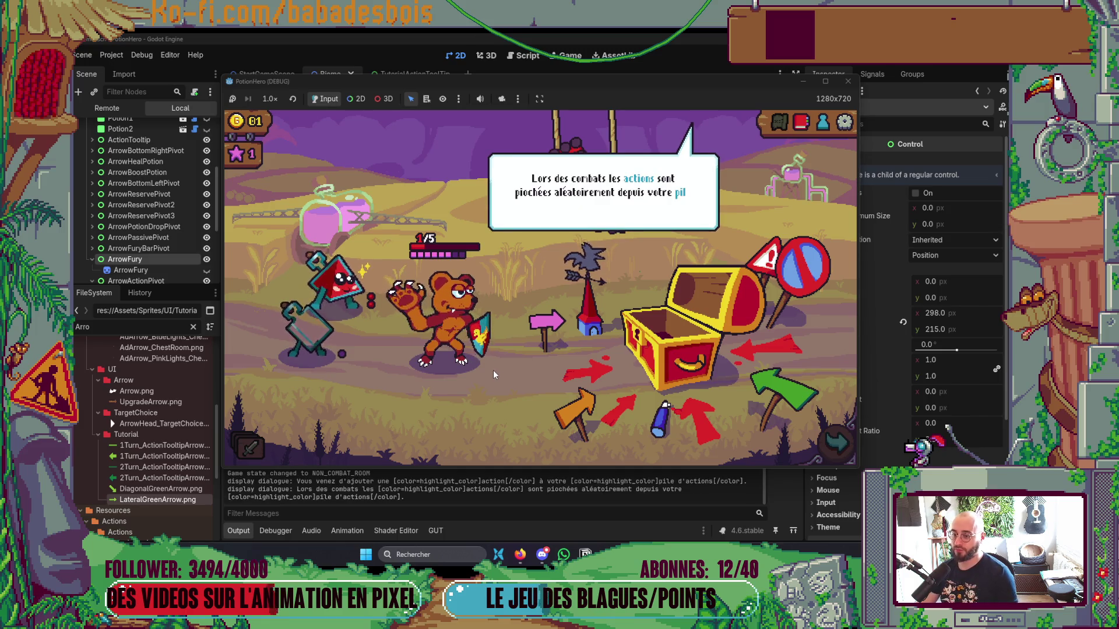
click(490, 373)
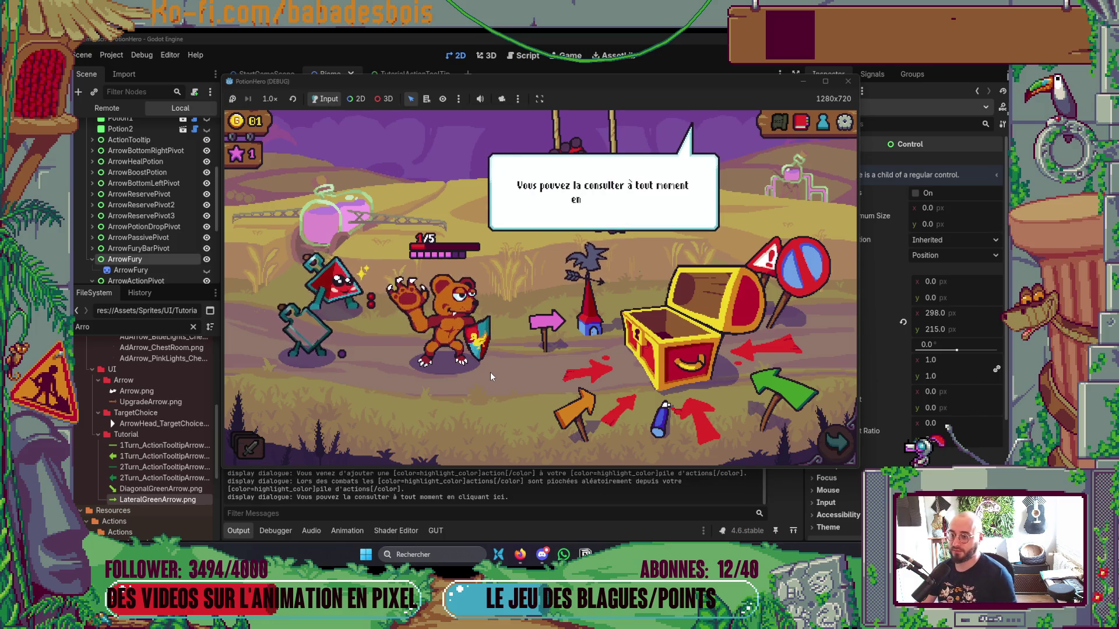
click(491, 372)
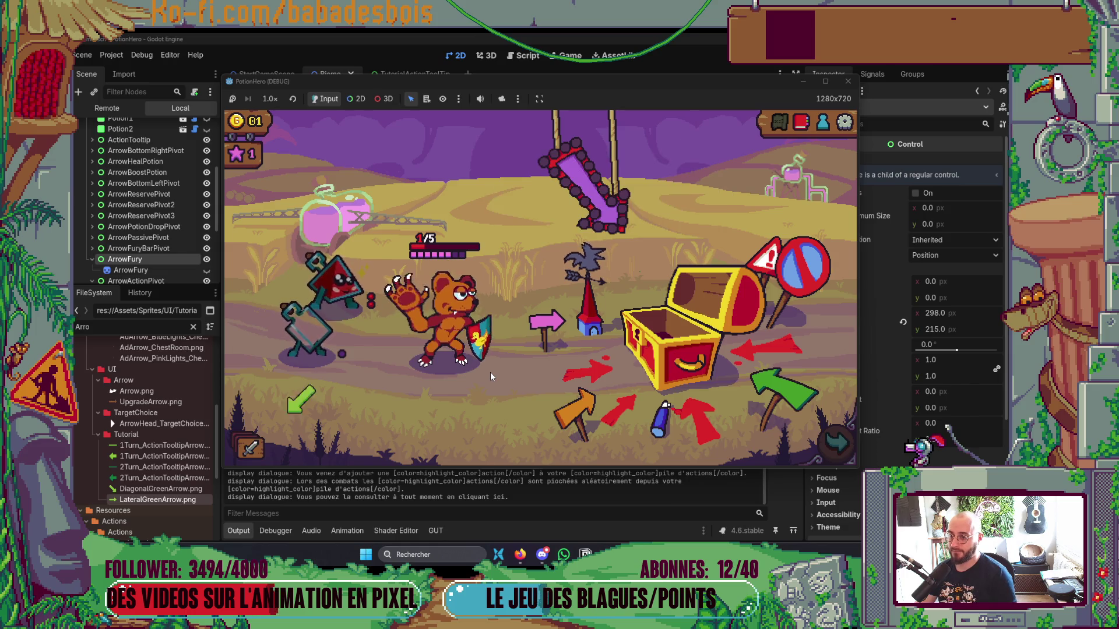
click(262, 446)
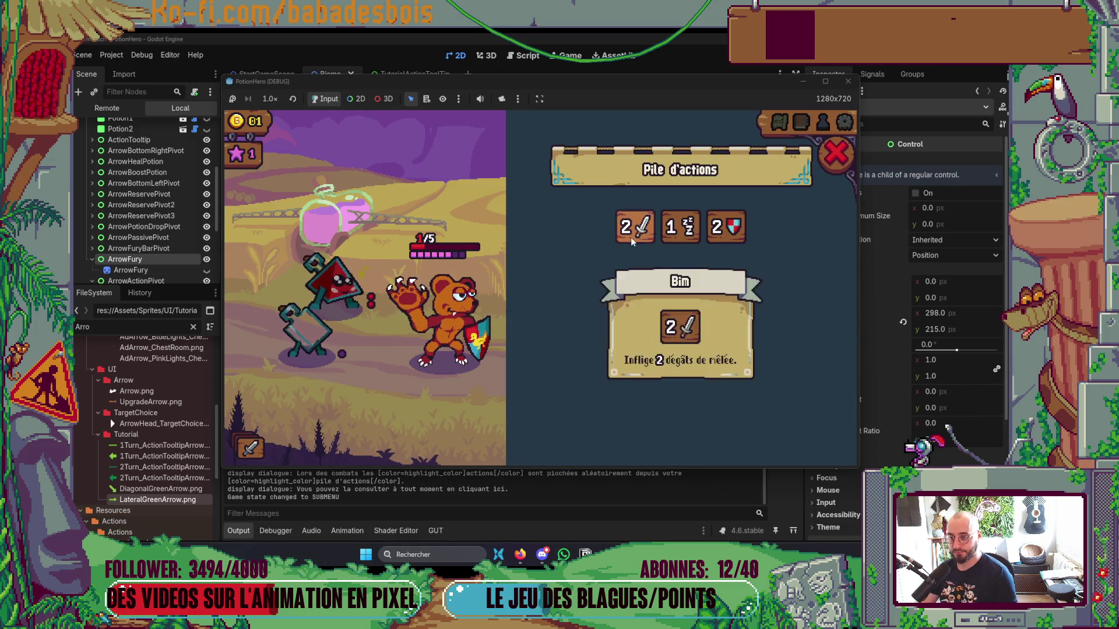
click(834, 152)
click(703, 410)
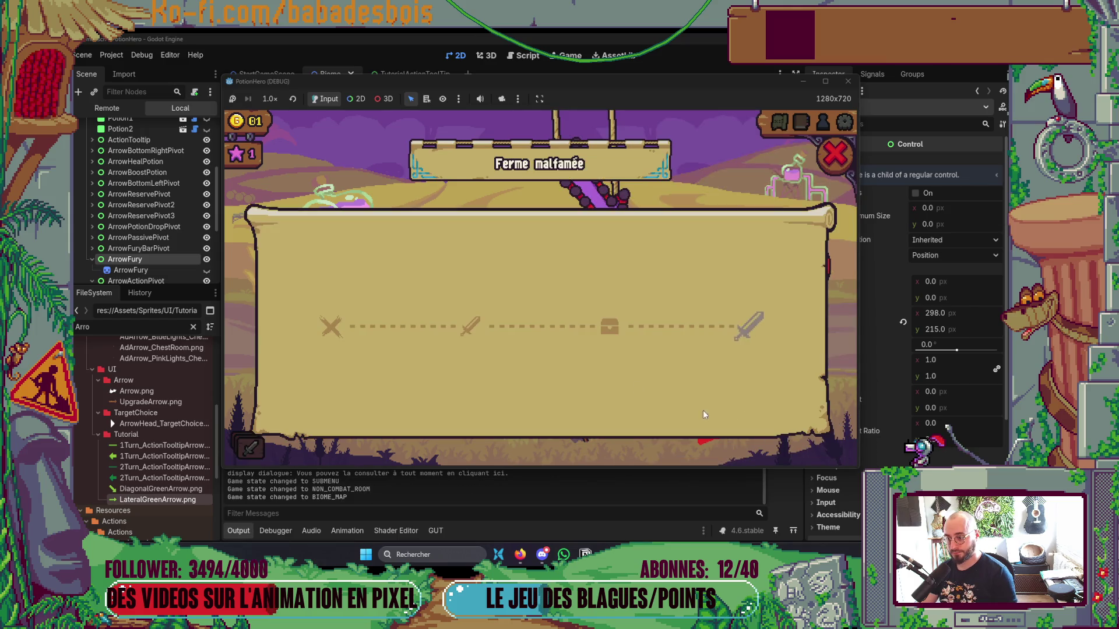
click(747, 325)
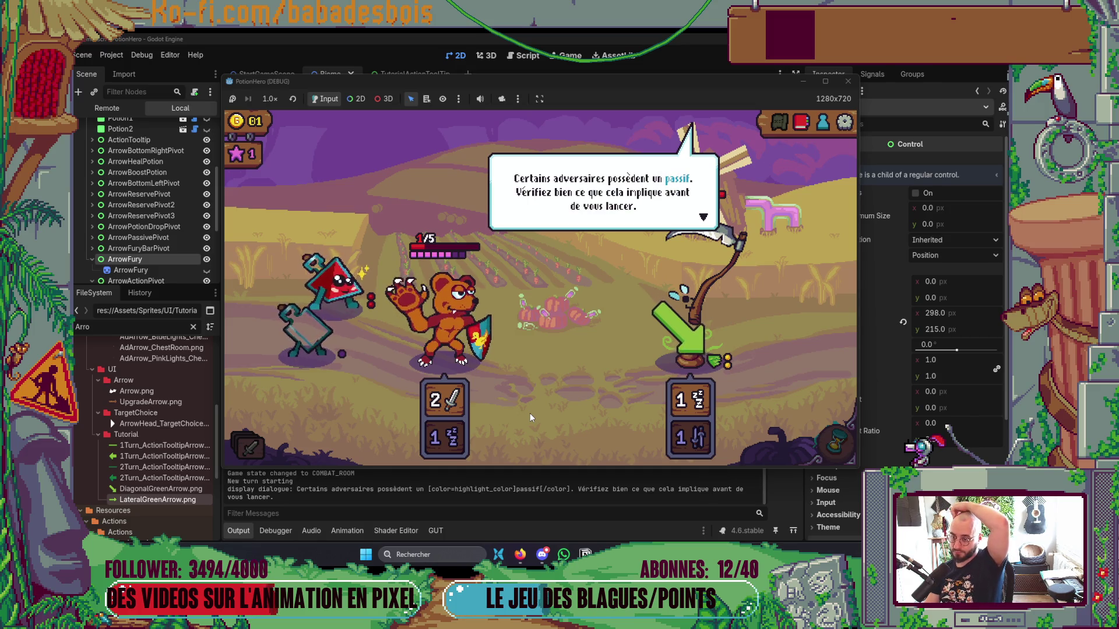
Let the bear attack, throw the potion onto a target, and pass the turn.
click(550, 381)
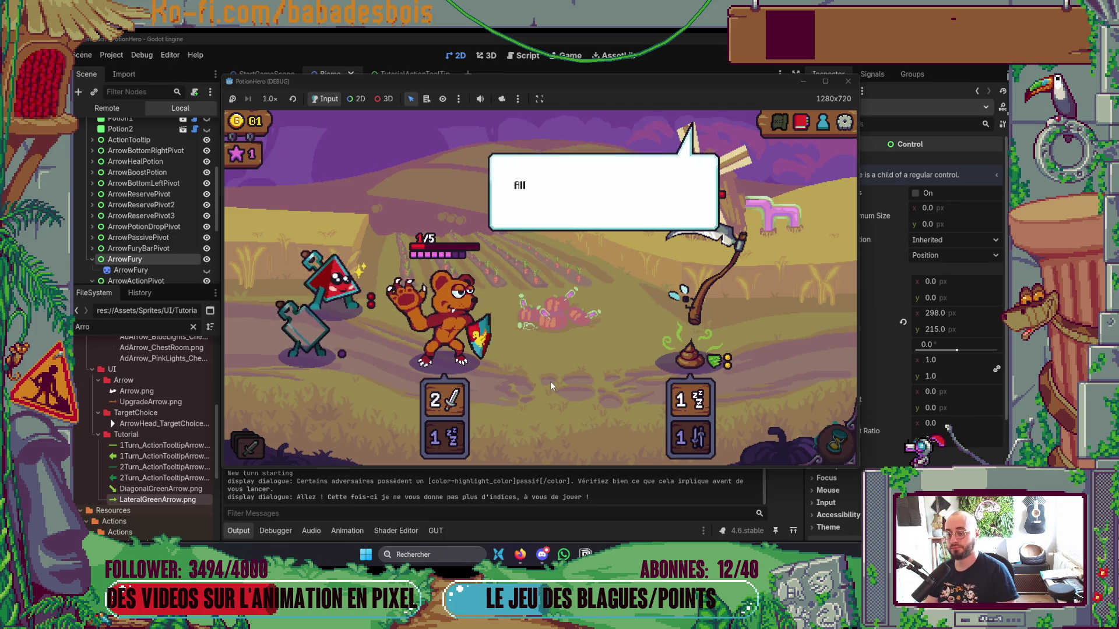
click(551, 384)
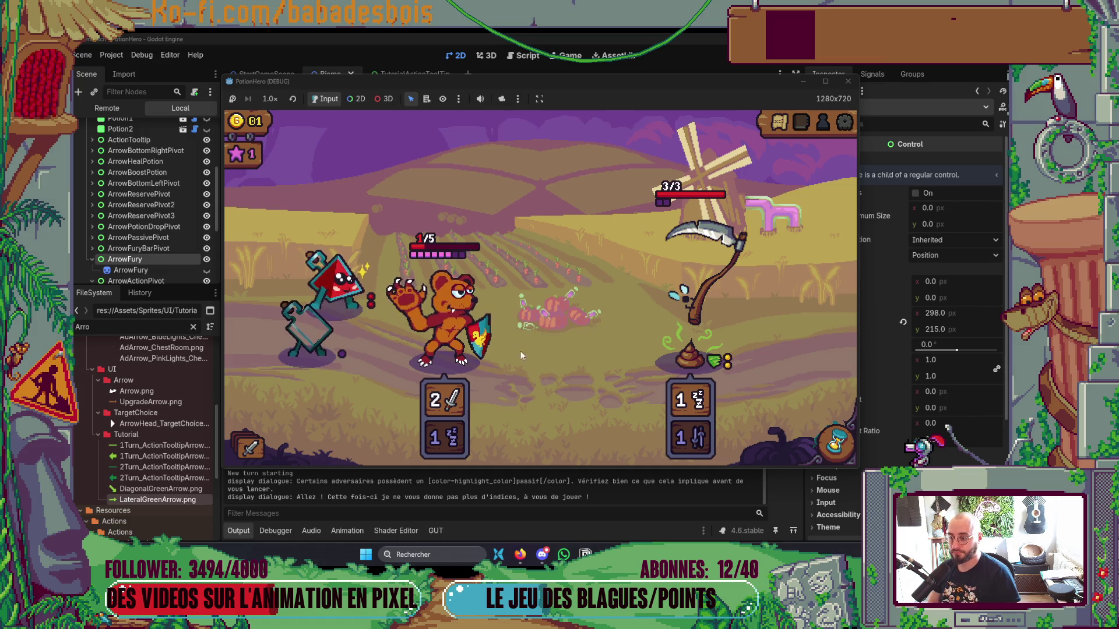
click(498, 333)
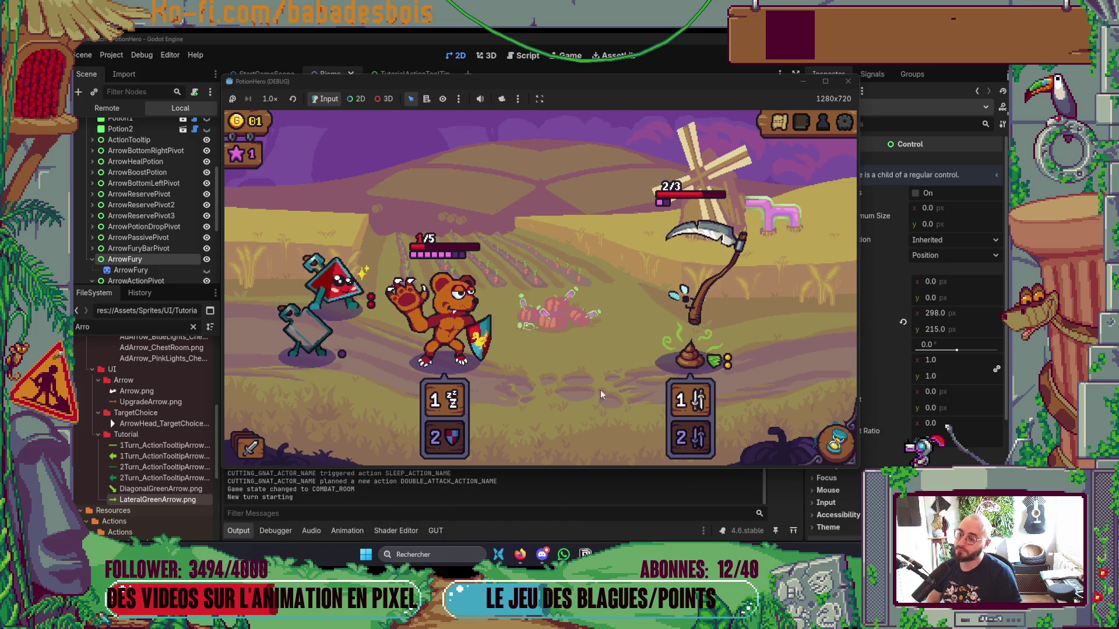
drag(362, 300, 465, 347)
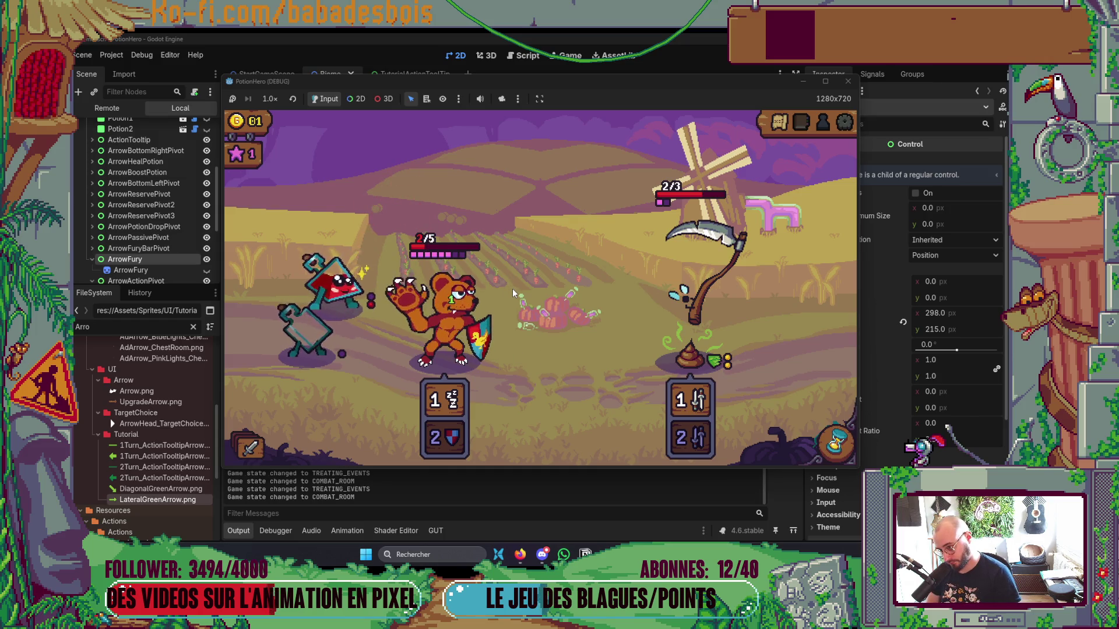
click(356, 279)
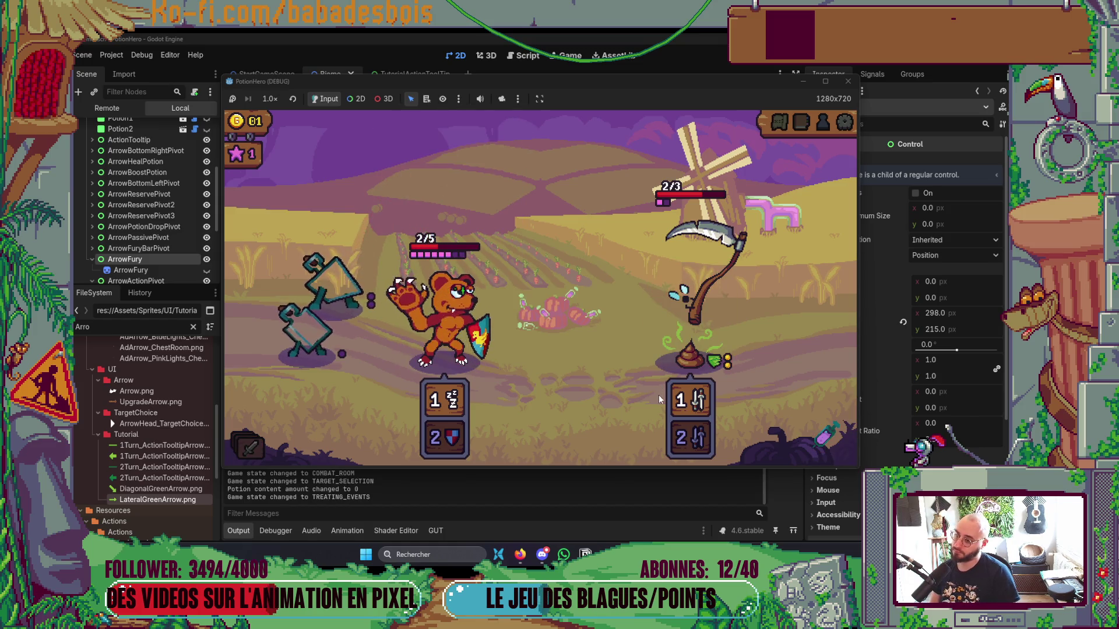
click(835, 445)
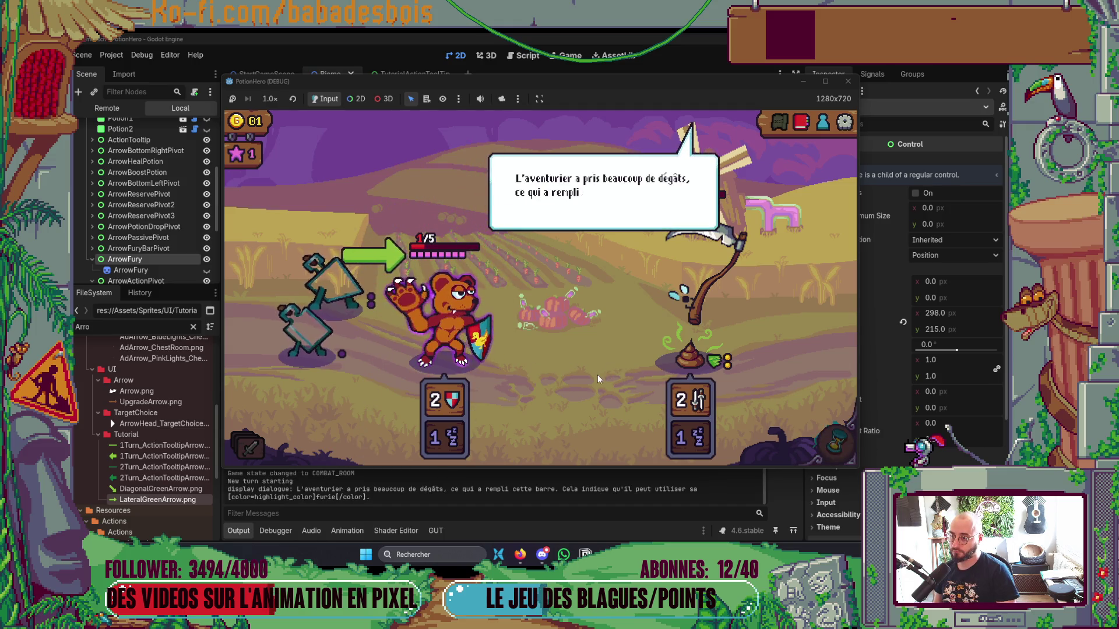
Read the fury tutorial, trigger the bear's fury shield, and pass the turn.
click(571, 369)
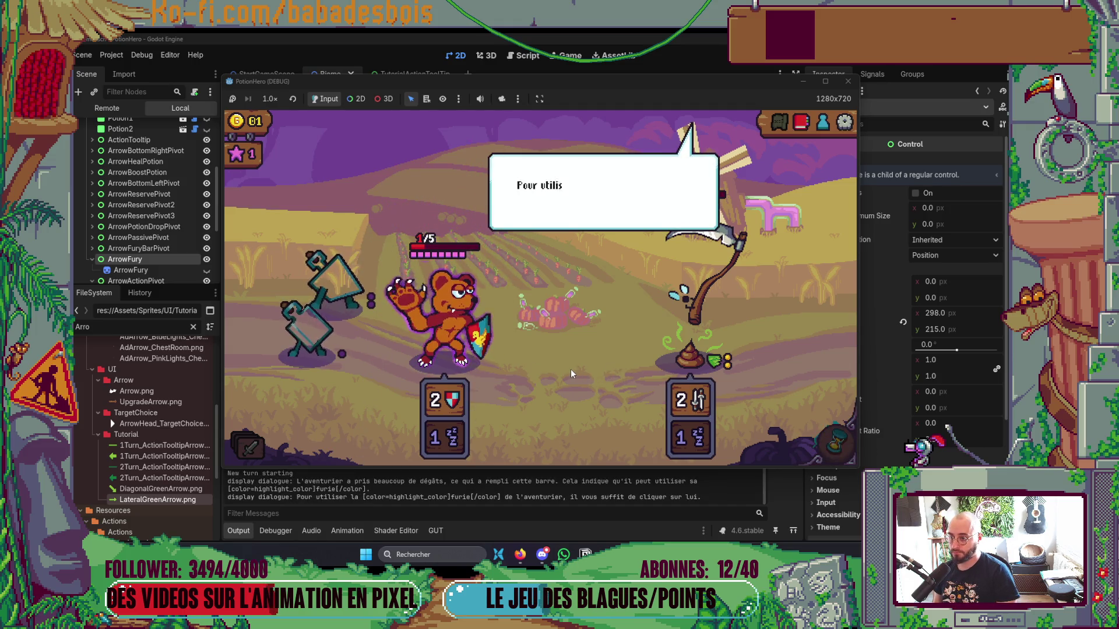
click(571, 369)
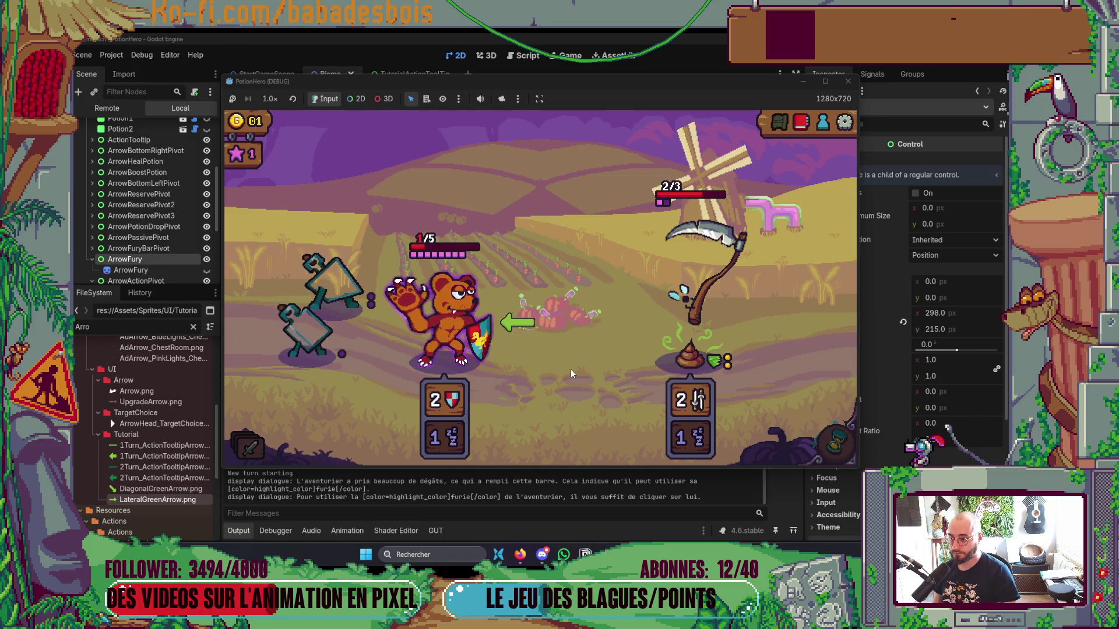
click(457, 346)
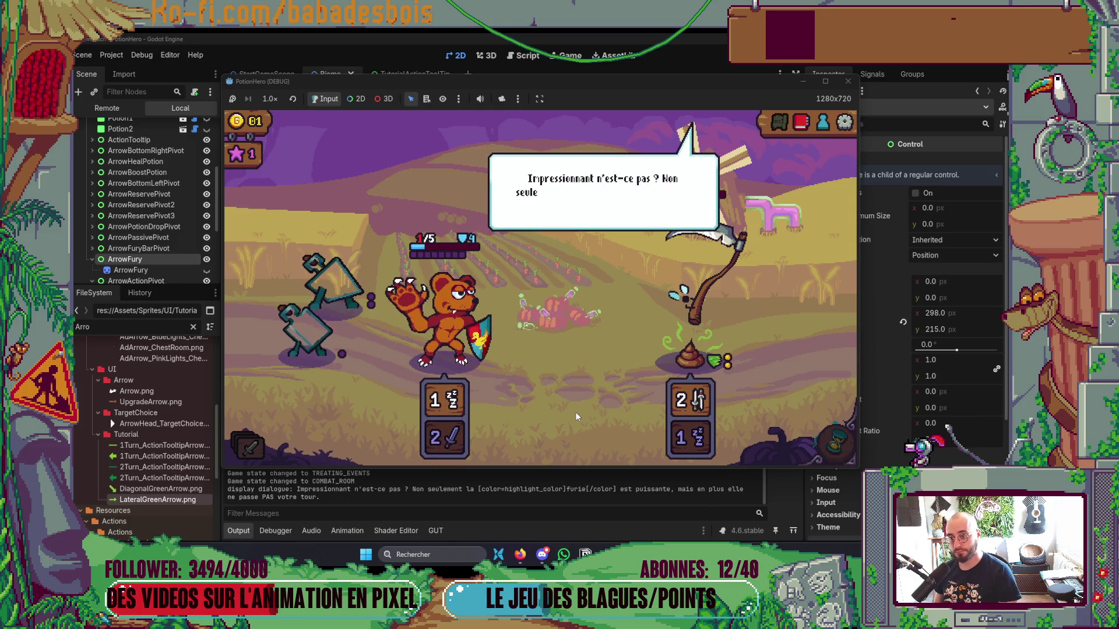
click(575, 412)
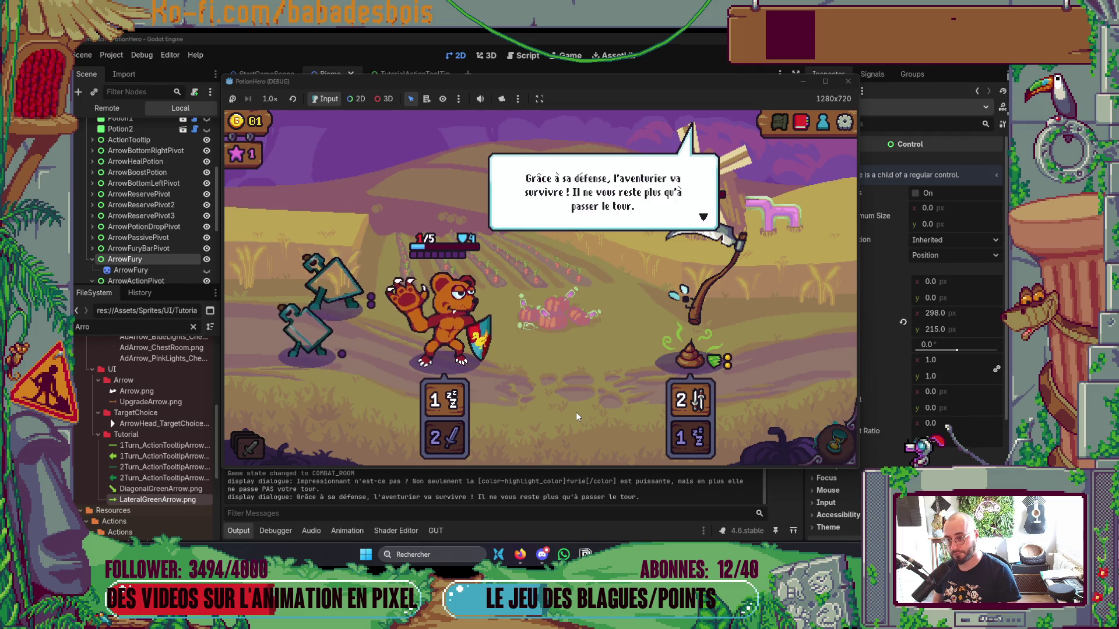
click(576, 411)
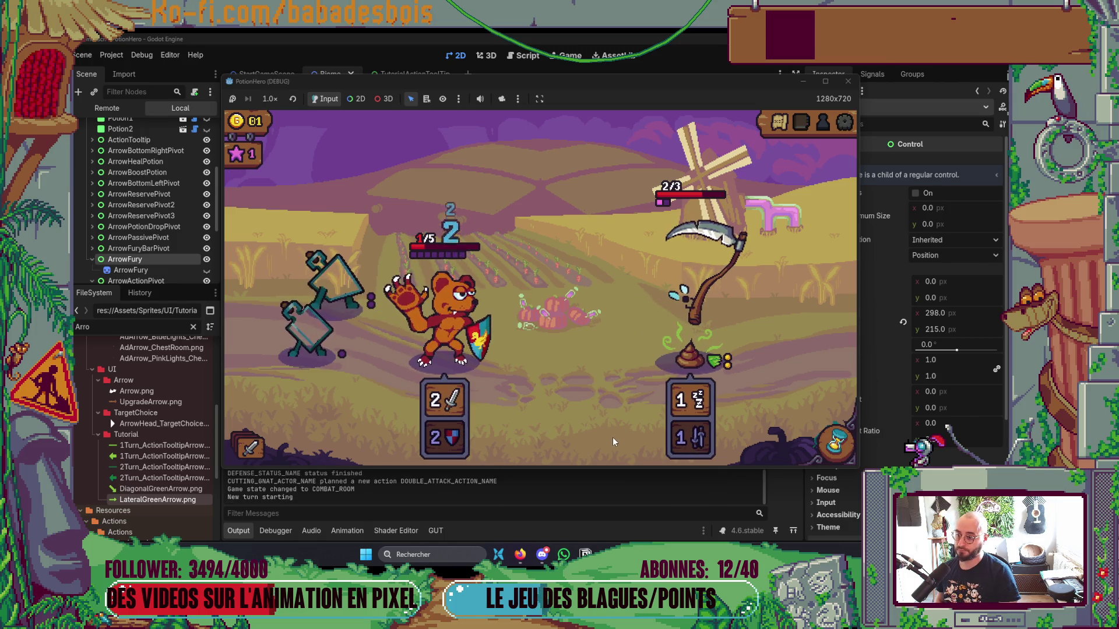
click(842, 449)
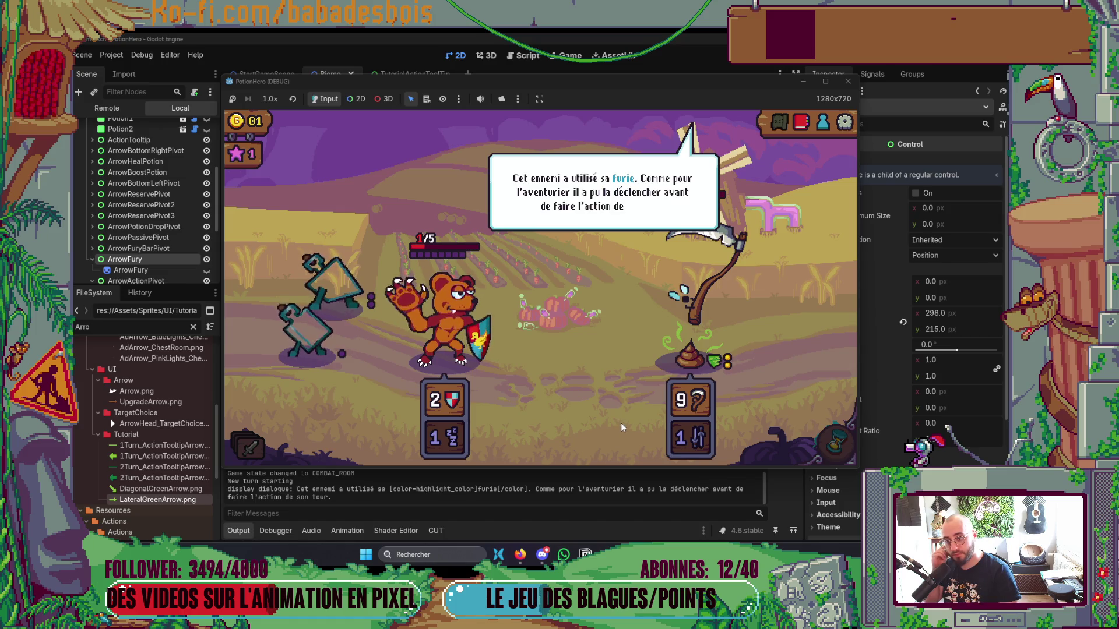
Click through the reserve tutorial dialogue to its final 'Et voilà !' line.
click(618, 418)
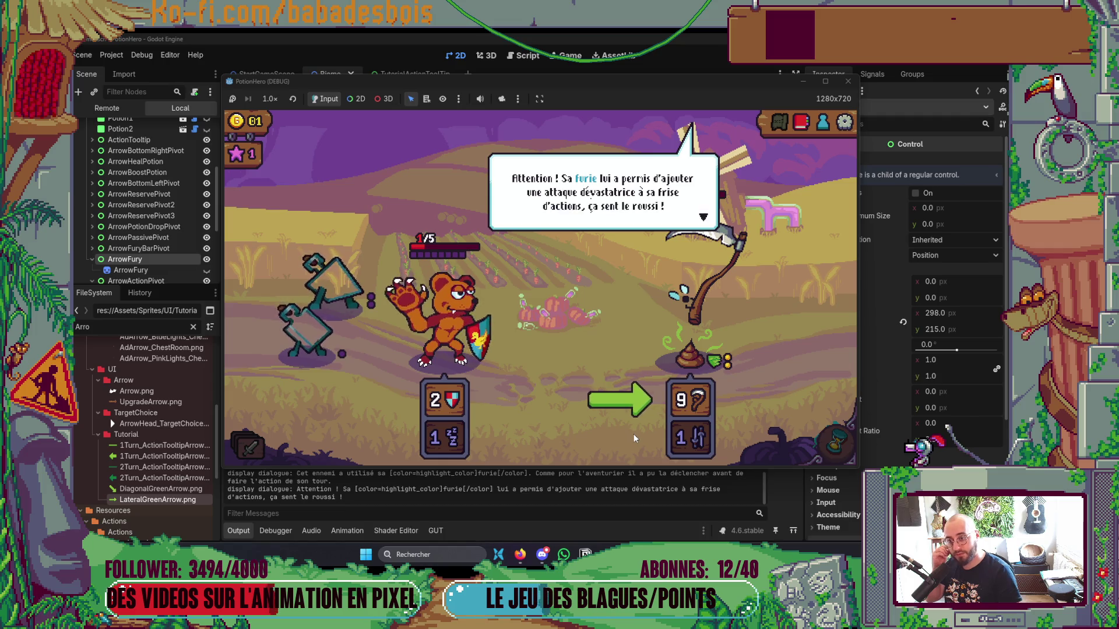
click(586, 411)
click(586, 412)
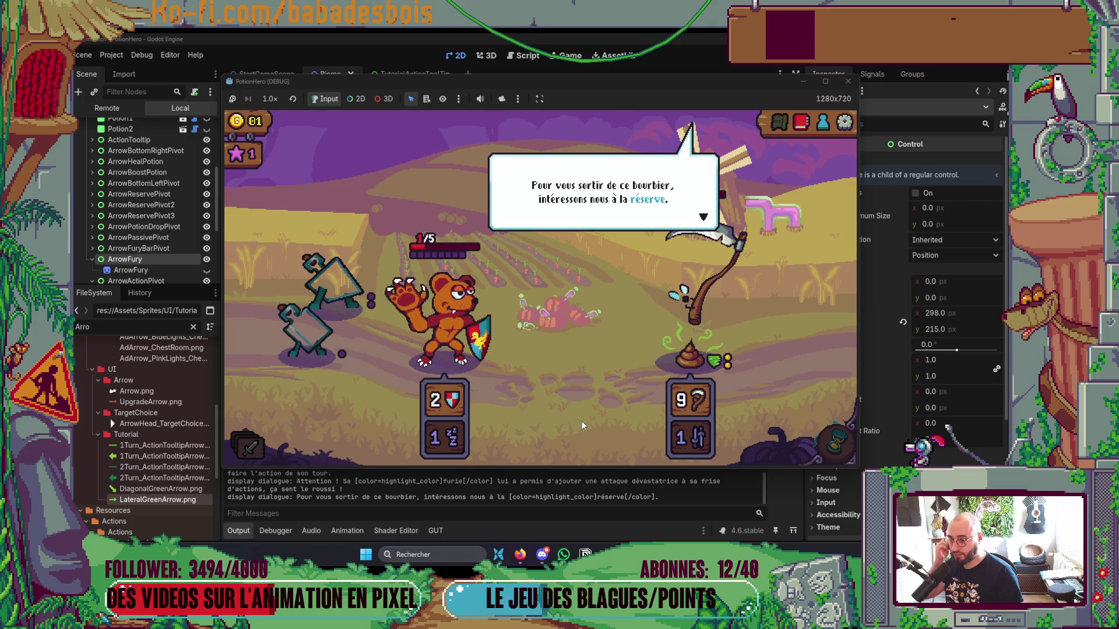
click(581, 421)
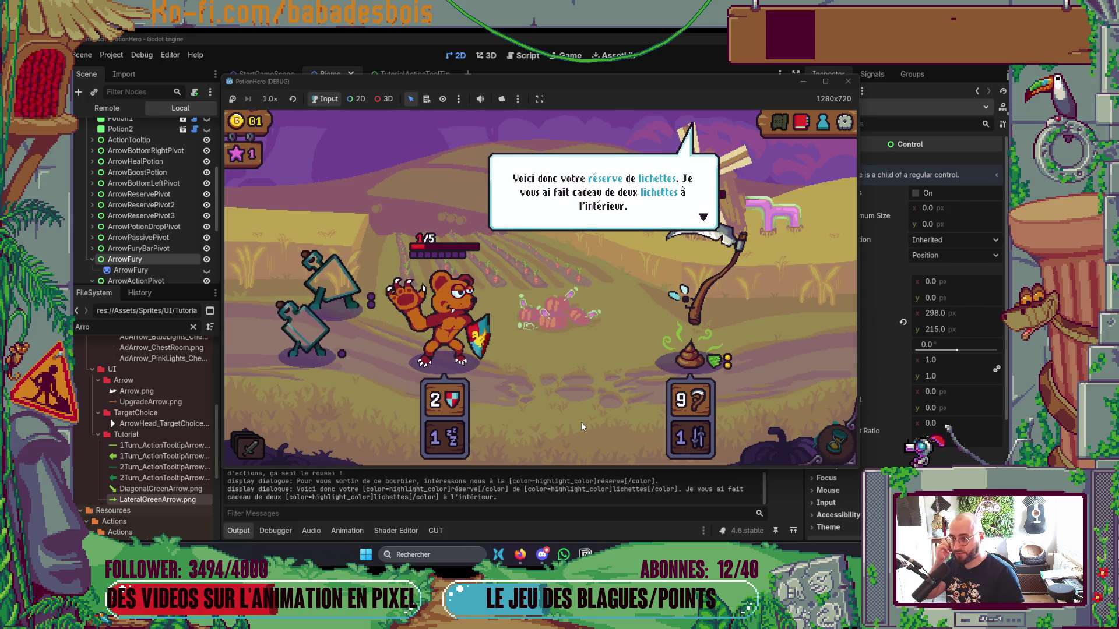
click(589, 419)
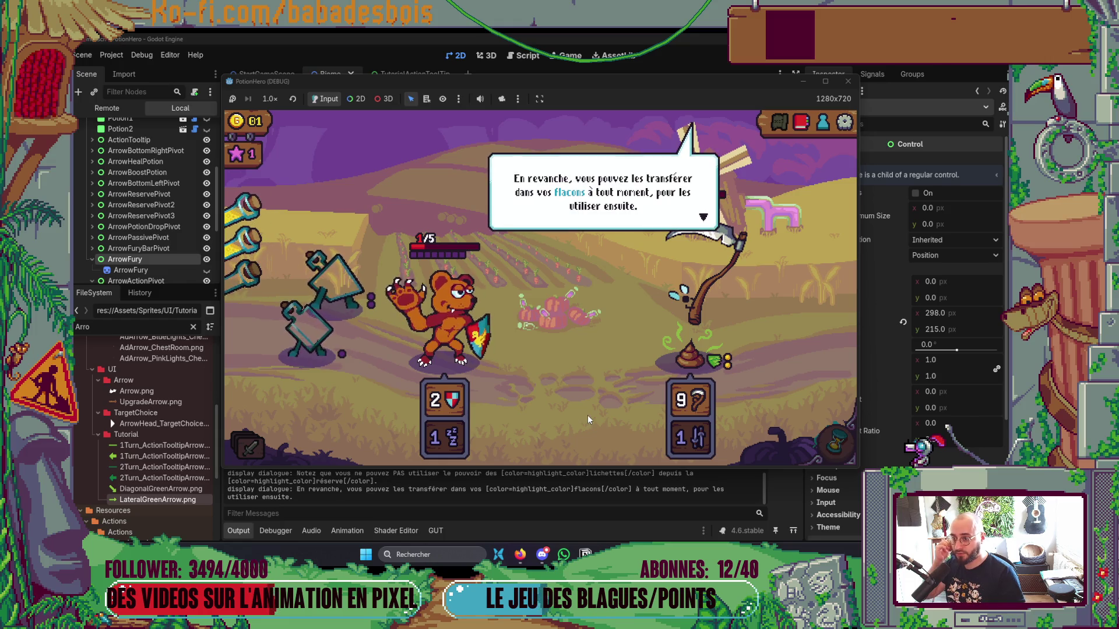
click(582, 411)
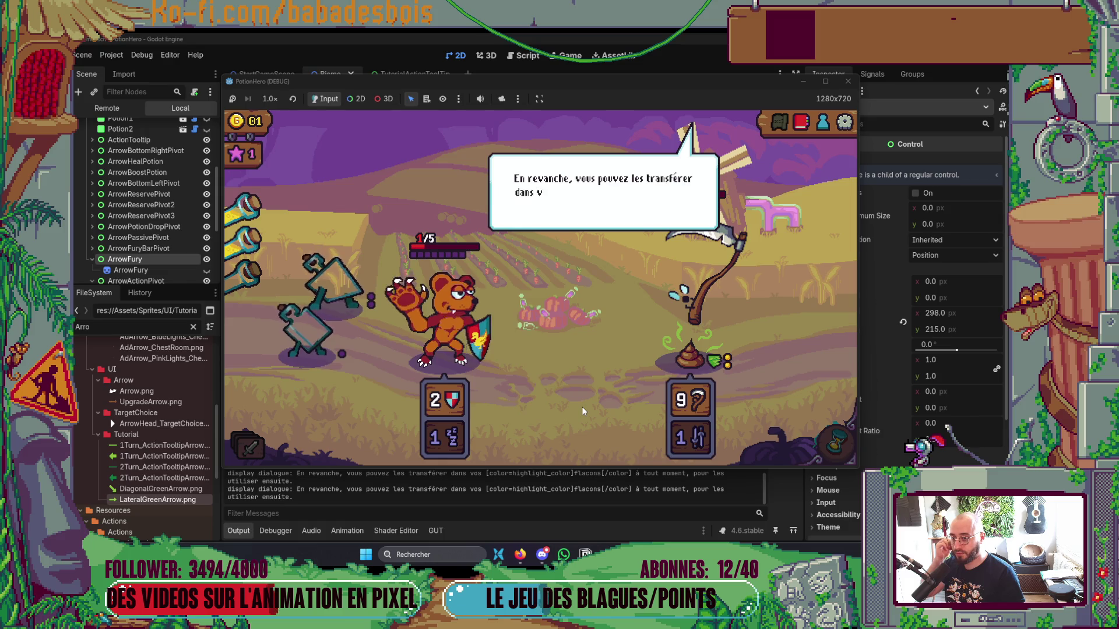
click(582, 408)
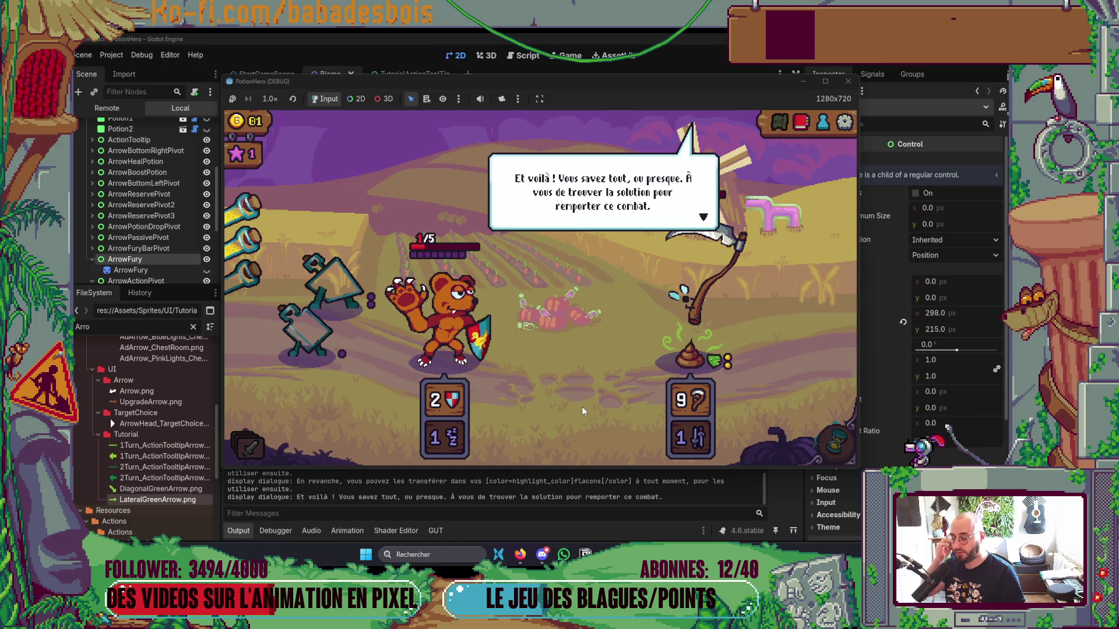
click(581, 407)
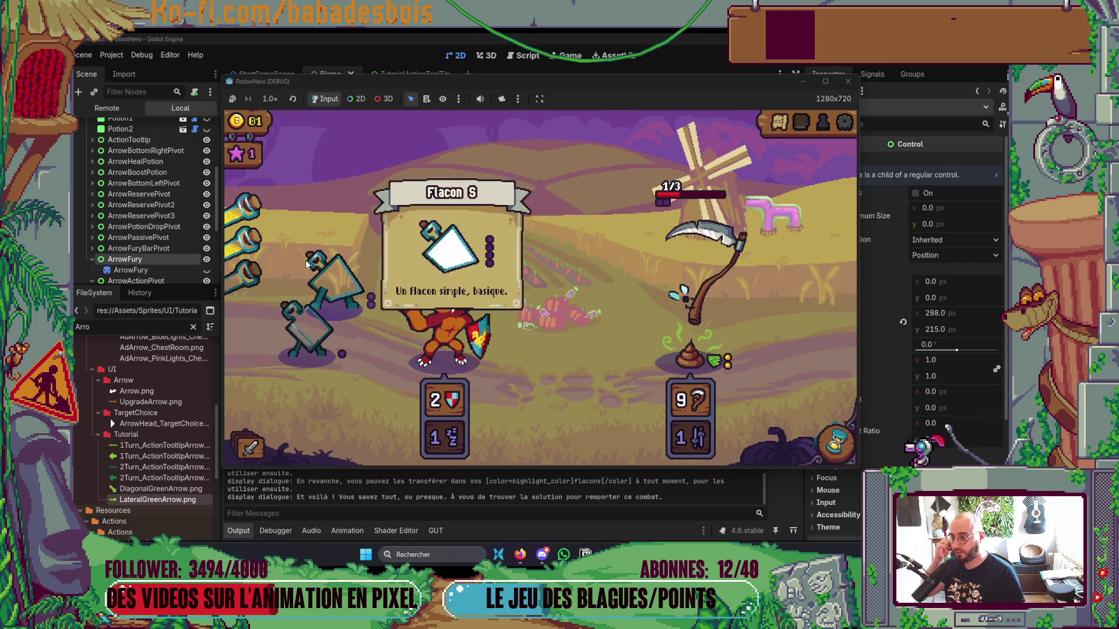
Drop the top flask on the left enemy and the second on the lower-left one, then return to Neovim.
mouse_move(239, 200)
drag(239, 200, 360, 295)
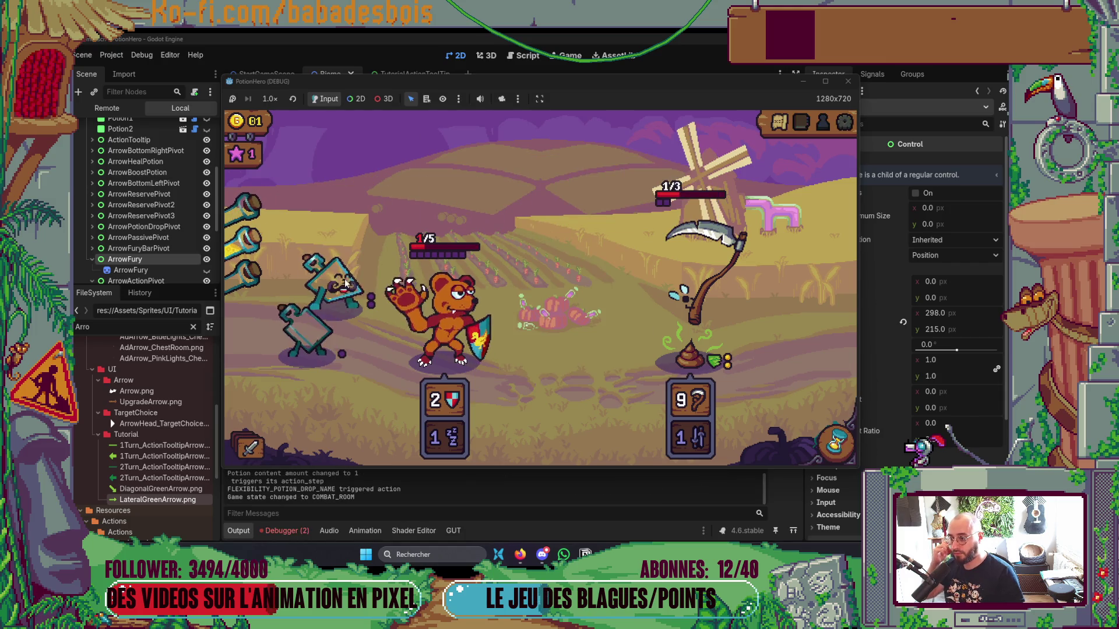
drag(242, 239, 303, 324)
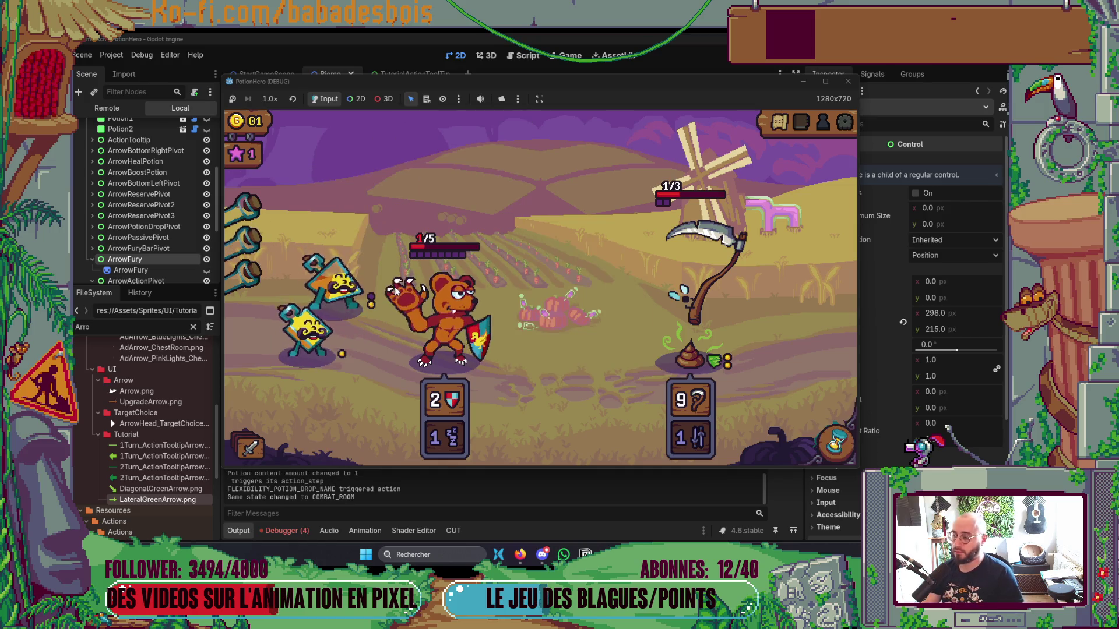
key(alt+Tab)
key(Tab)
key(Tab)
scroll(399, 396, down, 10)
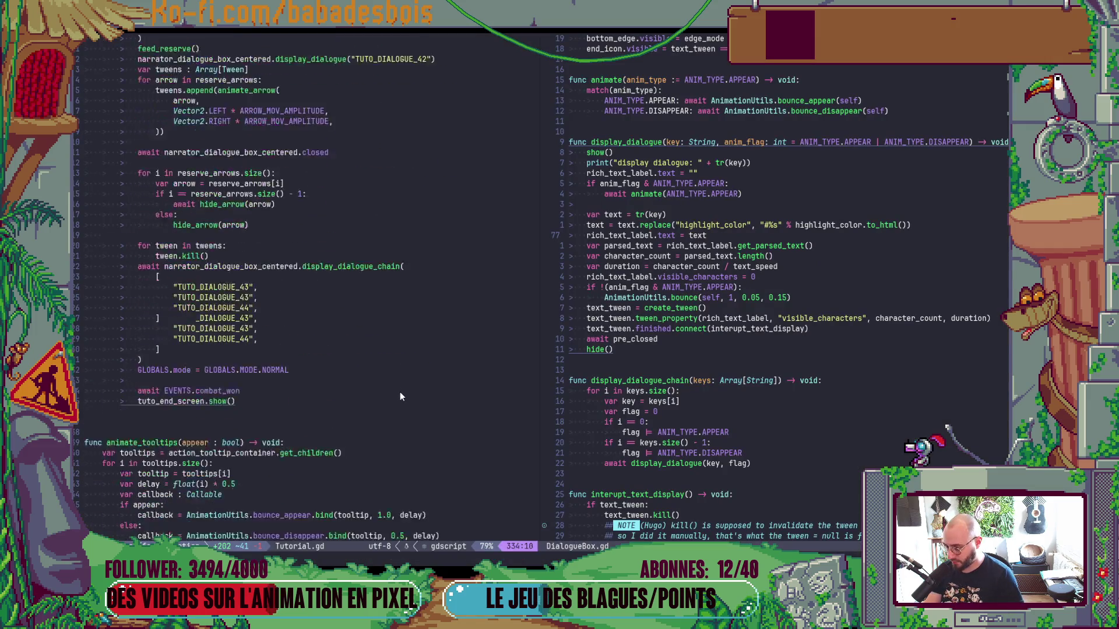
Scroll the Miro storyboard to frame the later tutorial steps.
scroll(292, 296, up, 2)
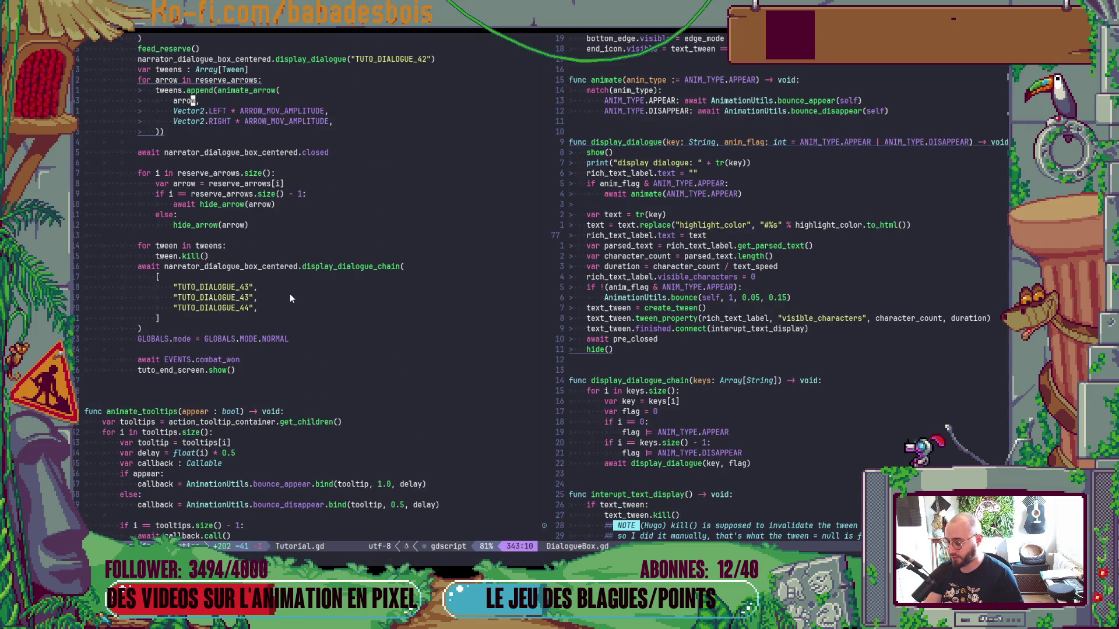
key(alt+Tab)
key(Tab)
key(Tab)
scroll(831, 398, up, 5)
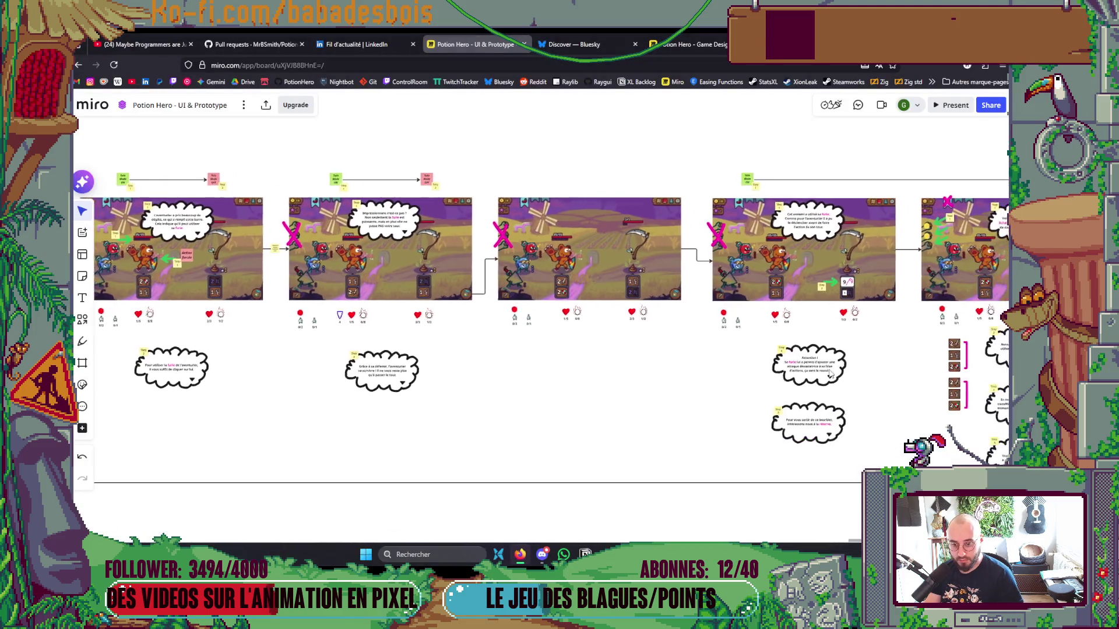
scroll(753, 396, up, 2)
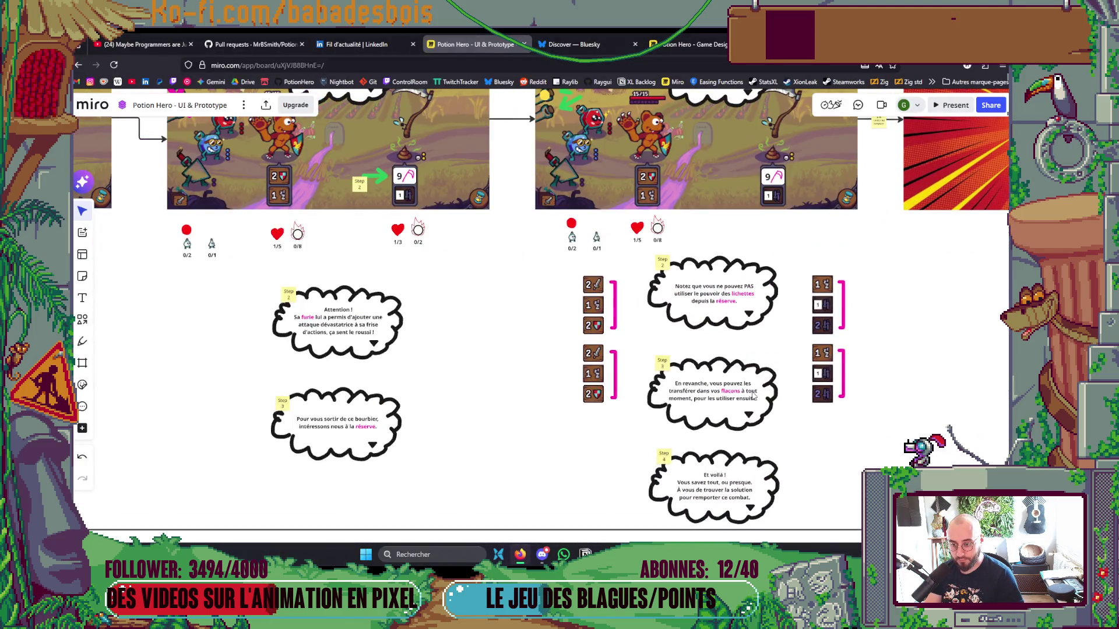
drag(773, 408, 766, 405)
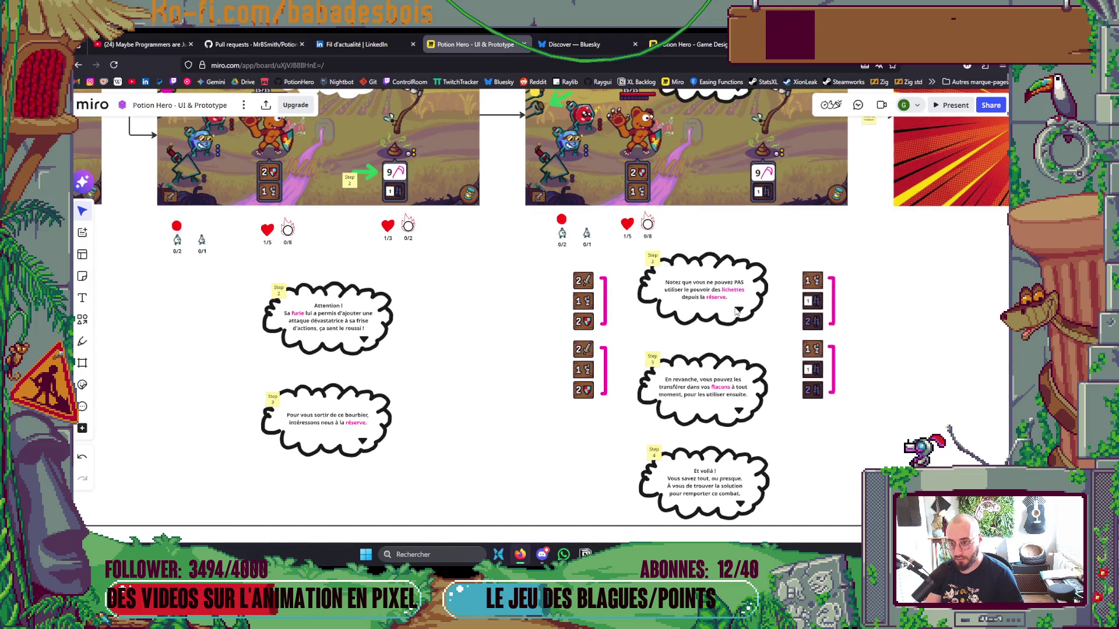
Renumber the duplicated dialogue keys to TUTO_DIALOGUE_44 and TUTO_DIALOGUE_45 with Ctrl+A.
key(alt+Tab)
scroll(374, 358, up, 3)
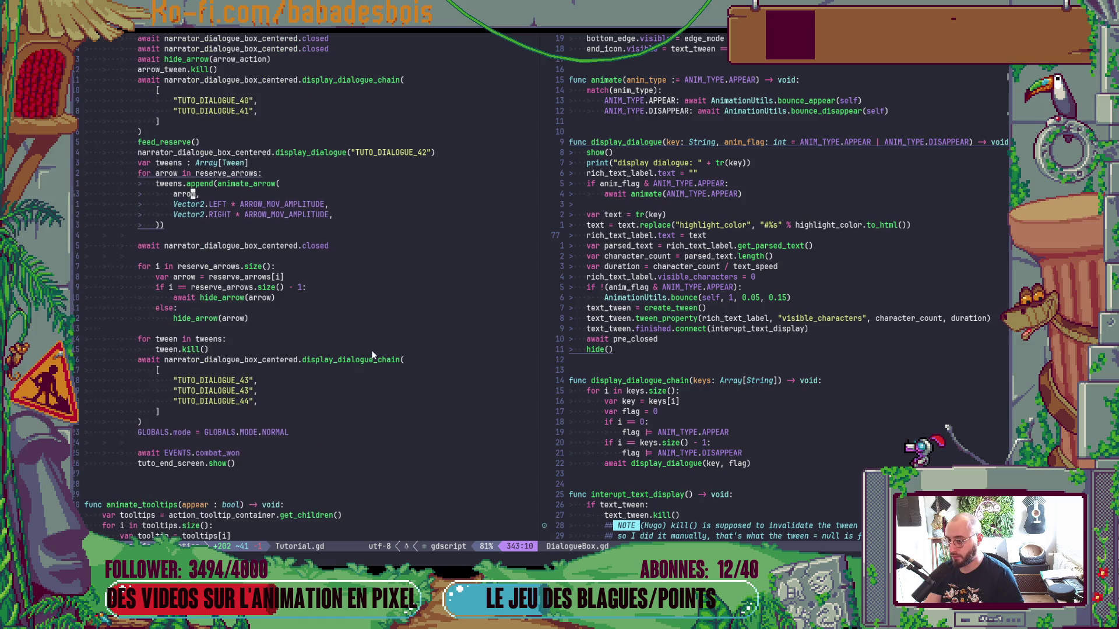
click(248, 391)
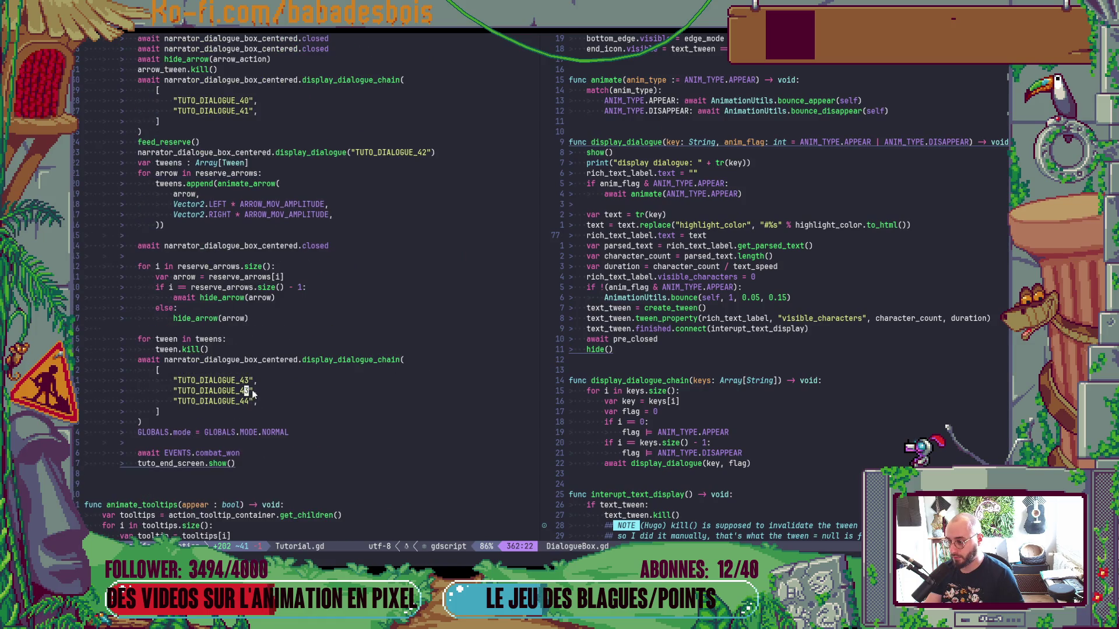
key(j)
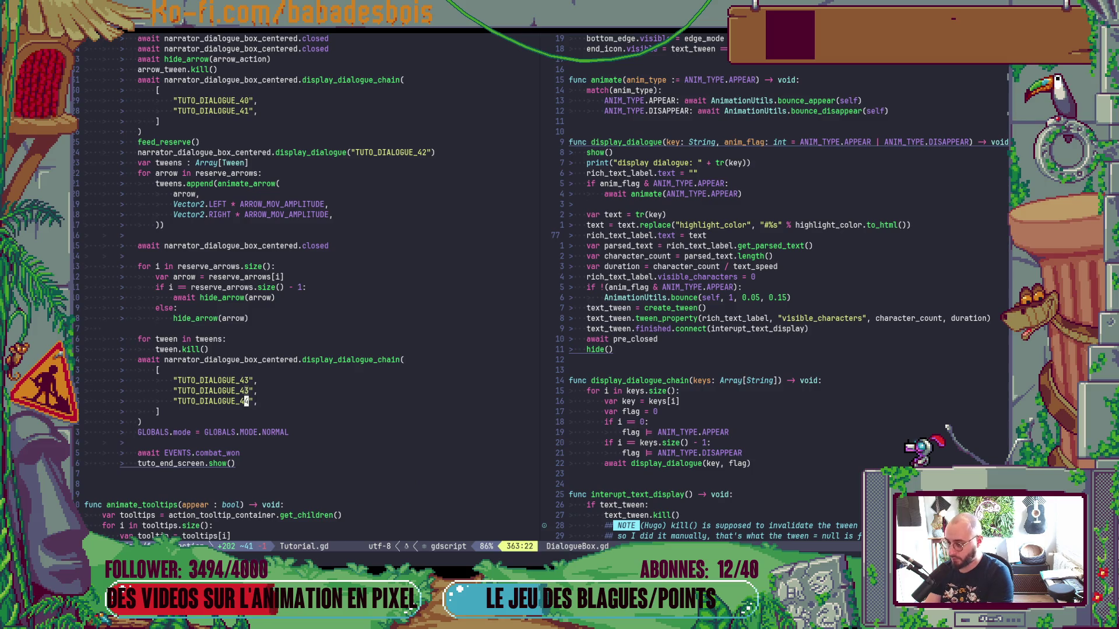
key(ctrl+a)
key(k)
key(ctrl+a)
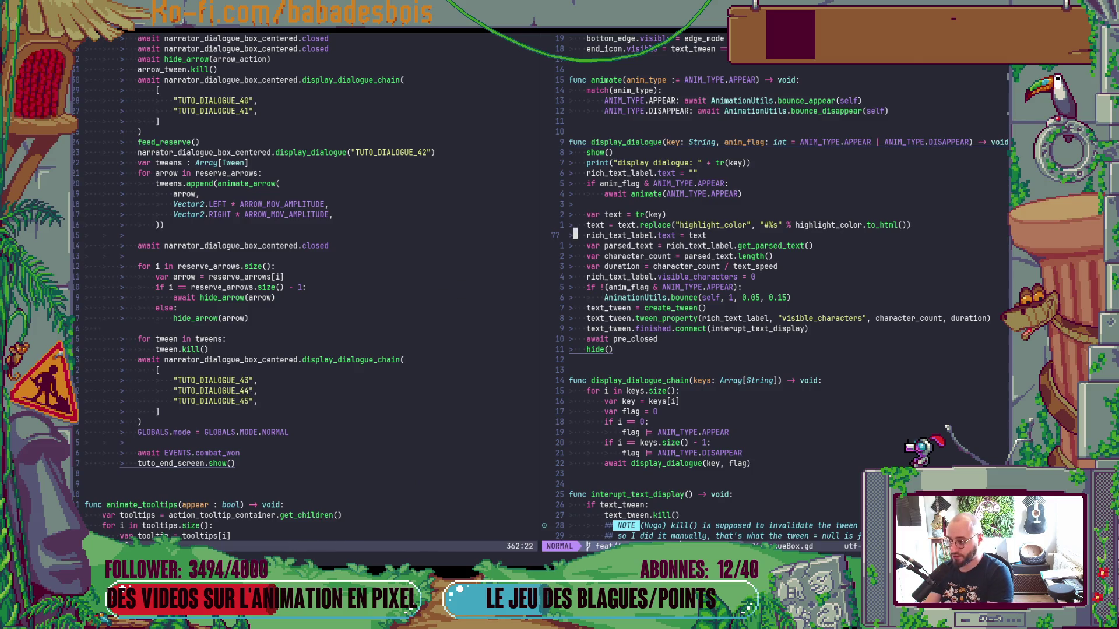
Find and open the translation CSV file with the 'csv' file search.
key(space)
key(f)
key(f)
text(csv)
key(Return)
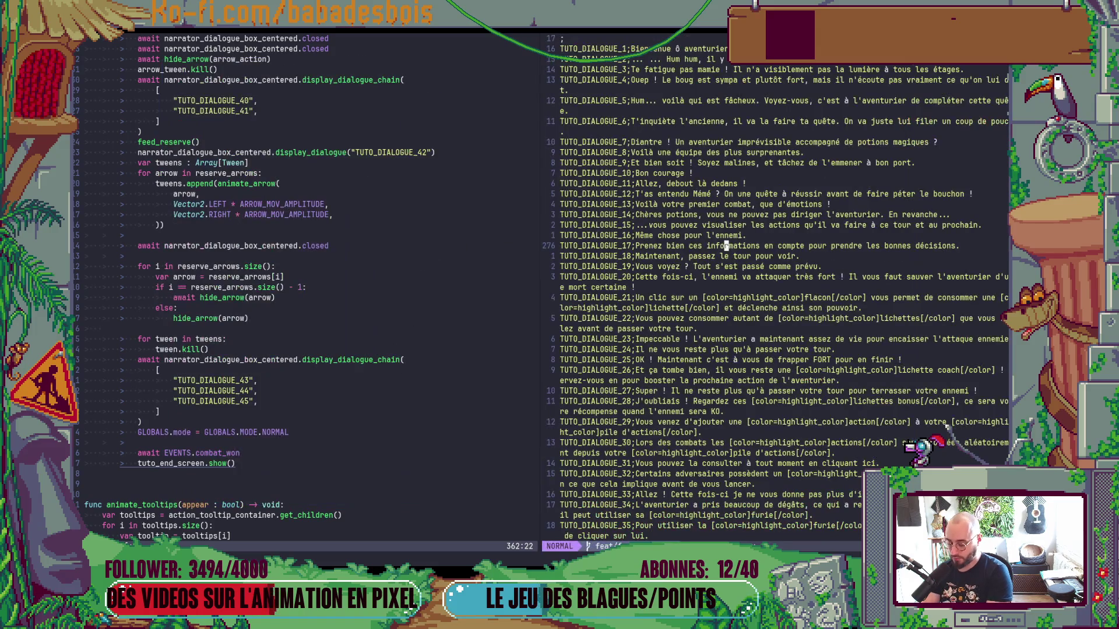
Confirm the CSV's last tutorial entry is TUTO_DIALOGUE_44, glancing at the Miro board.
key(g)
key(g)
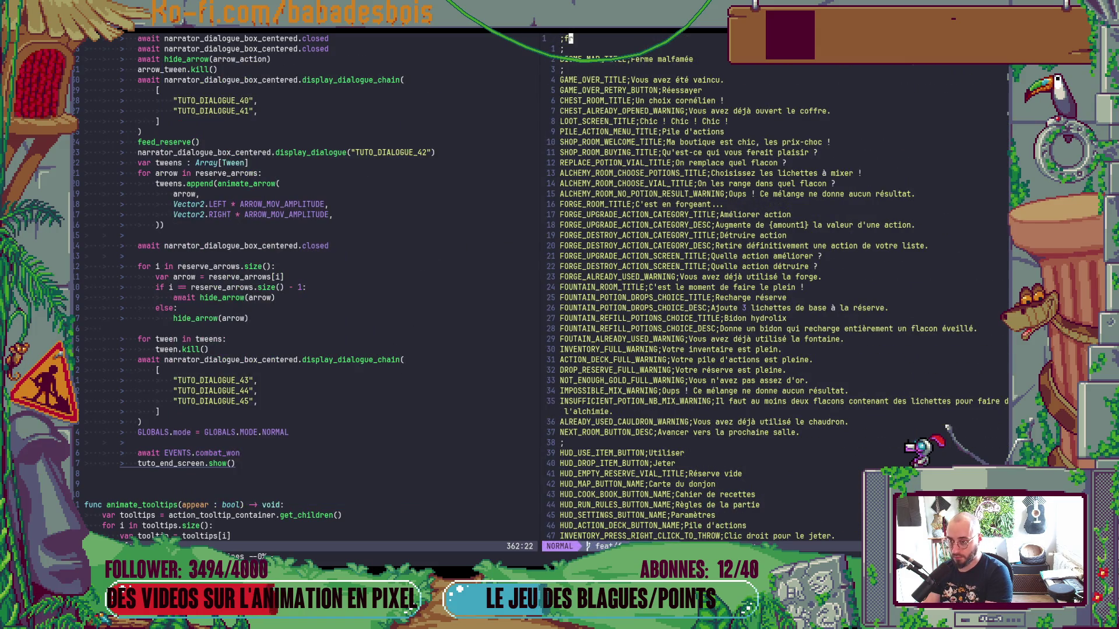
key(G)
key(k)
key(k)
key(k)
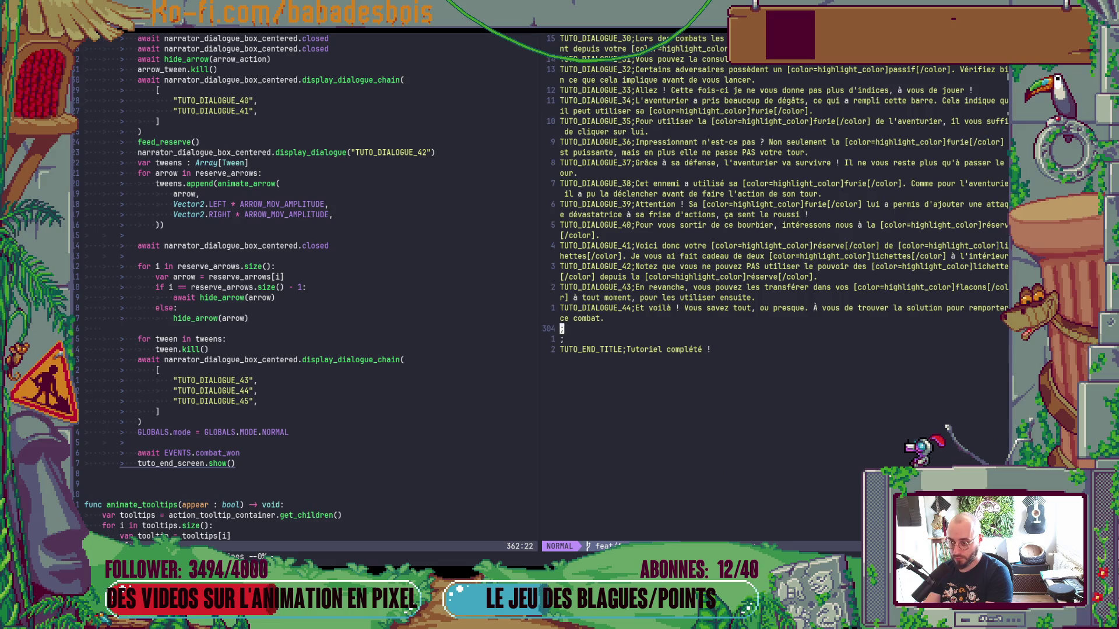
key(alt+Tab)
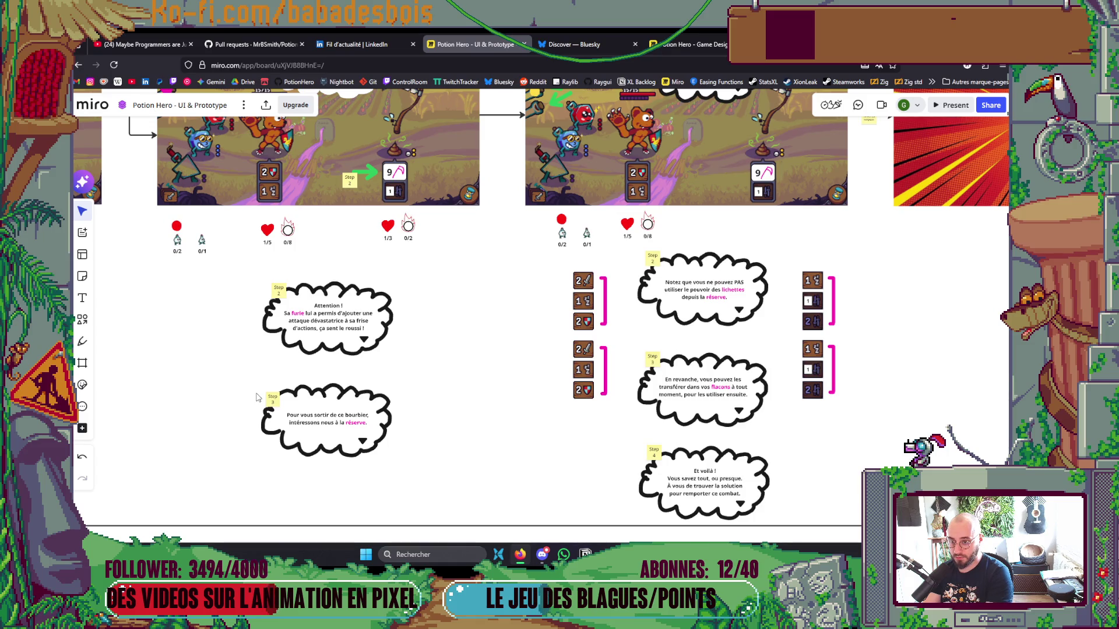
key(alt+Tab)
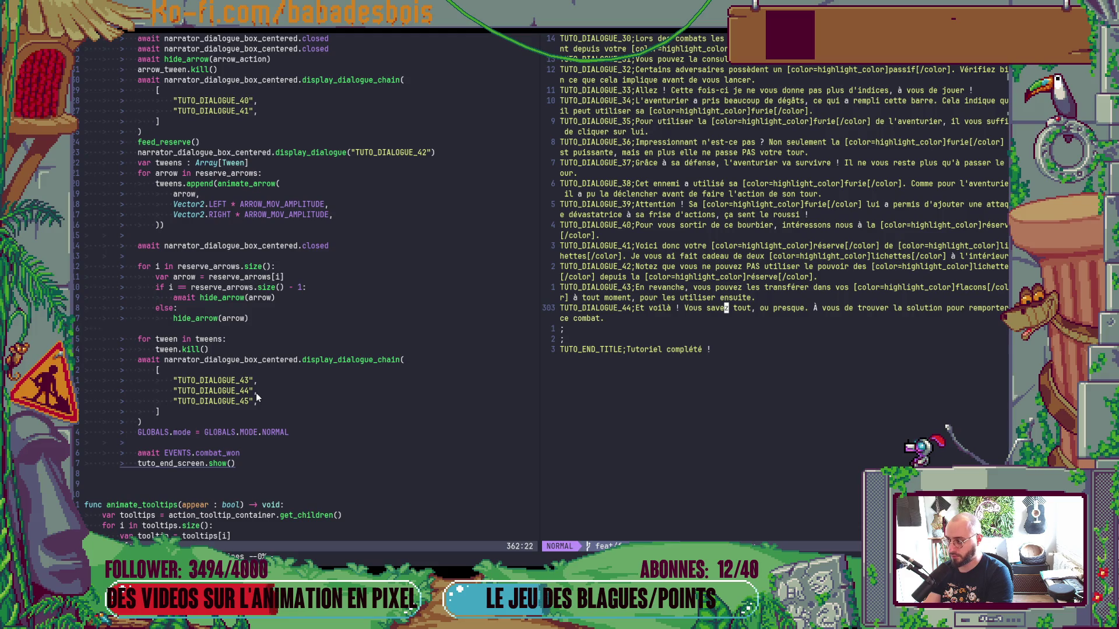
Move up to the TUTO_DIALOGUE_42 call in Tutorial.gd, then bring up the Miro storyboard.
click(246, 391)
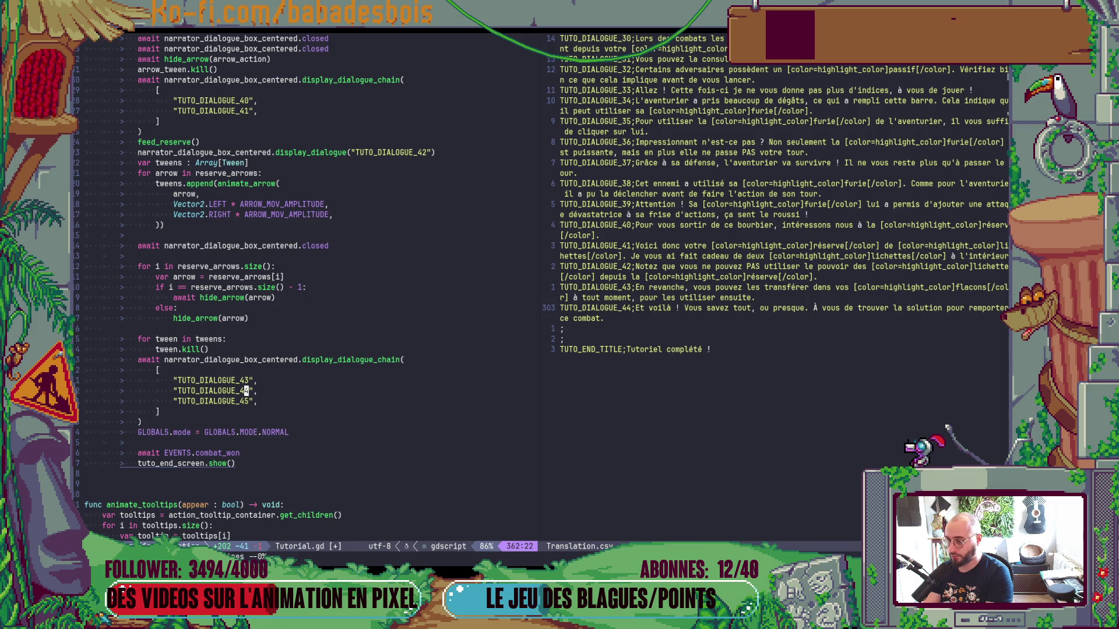
key(k)
key(k)
key(k)
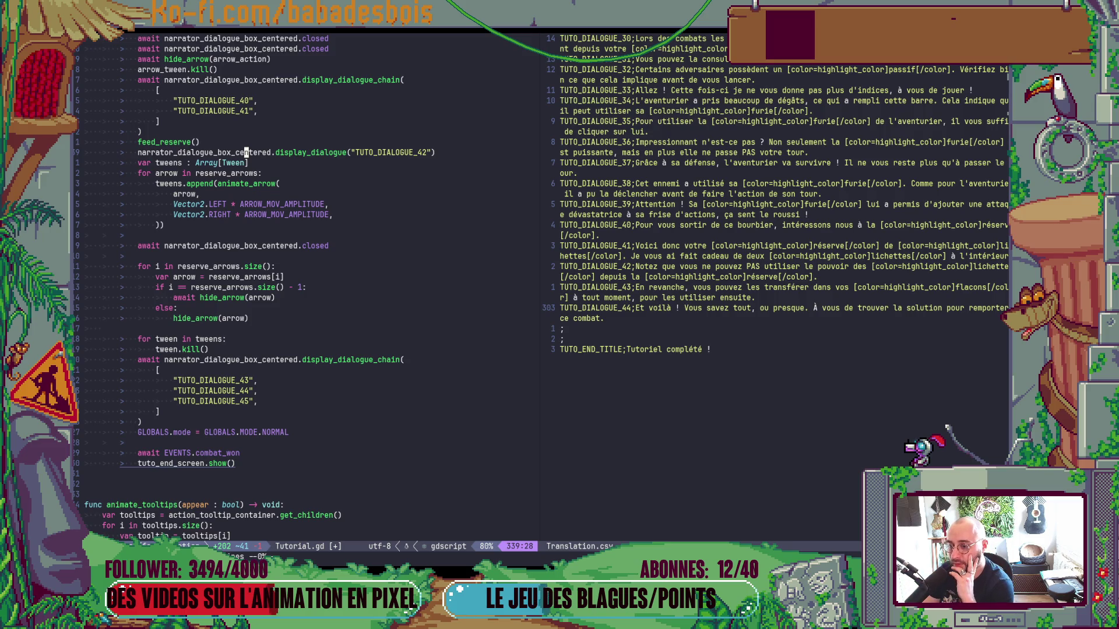
key(alt+Tab)
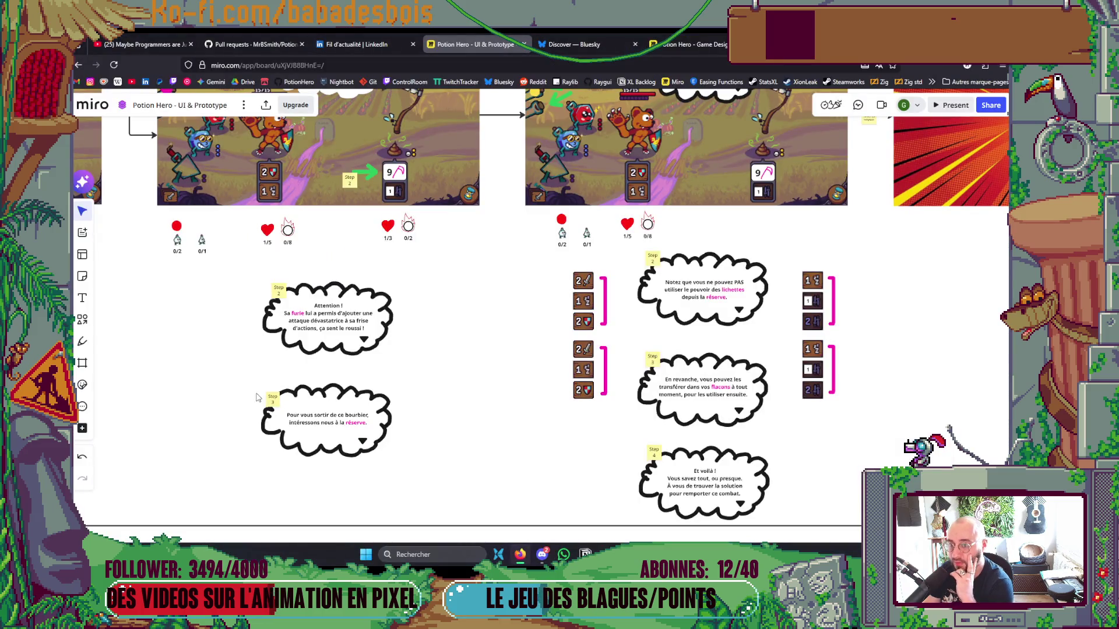
Pan Miro to the reserve frames, then type '28a4c6u' after the closed wait in Tutorial.gd.
drag(796, 304, 786, 384)
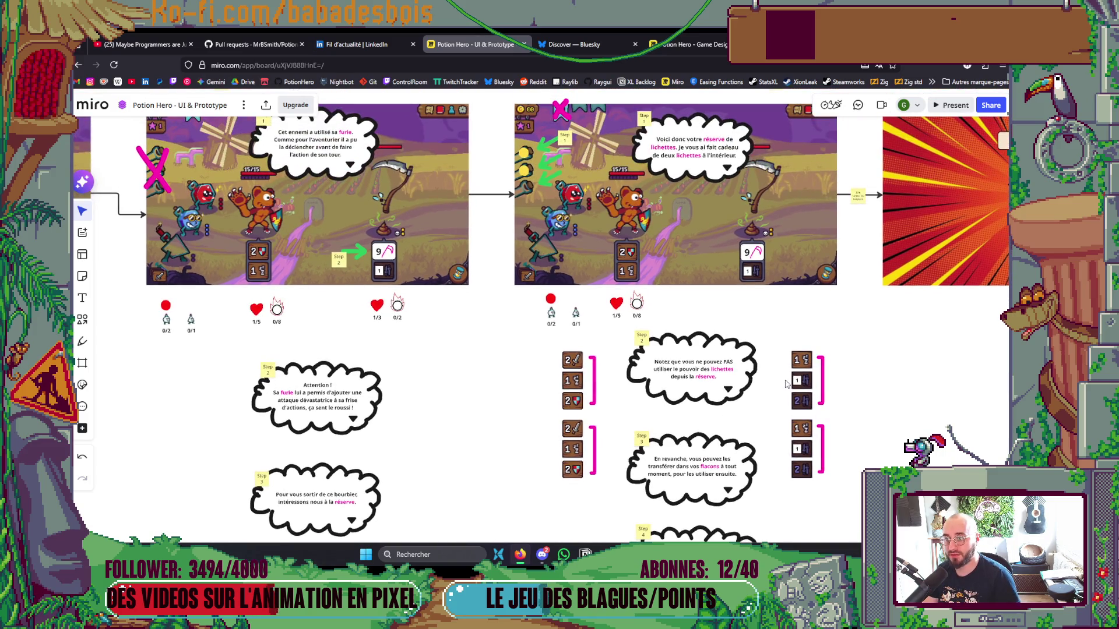
key(alt+Tab)
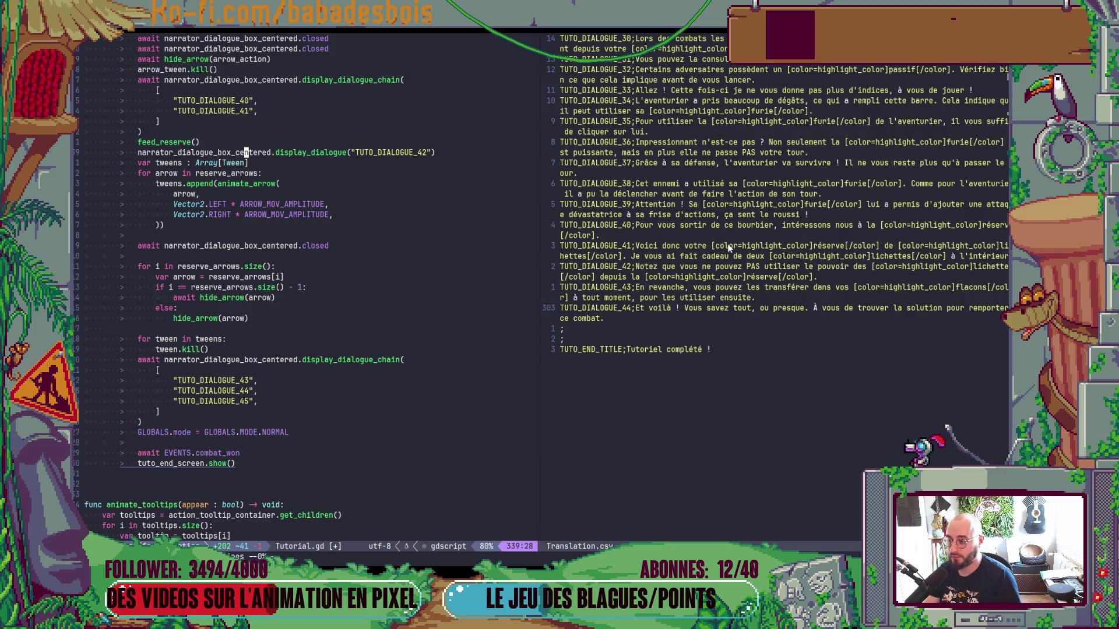
key(alt+Tab)
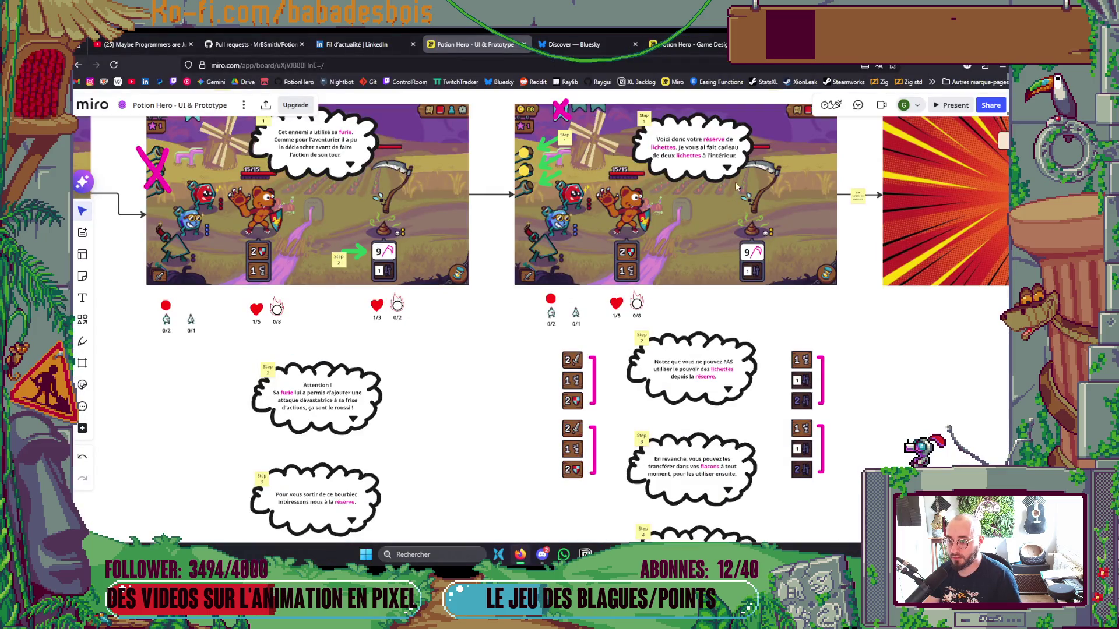
key(alt+Tab)
click(334, 255)
text(28a4c6)
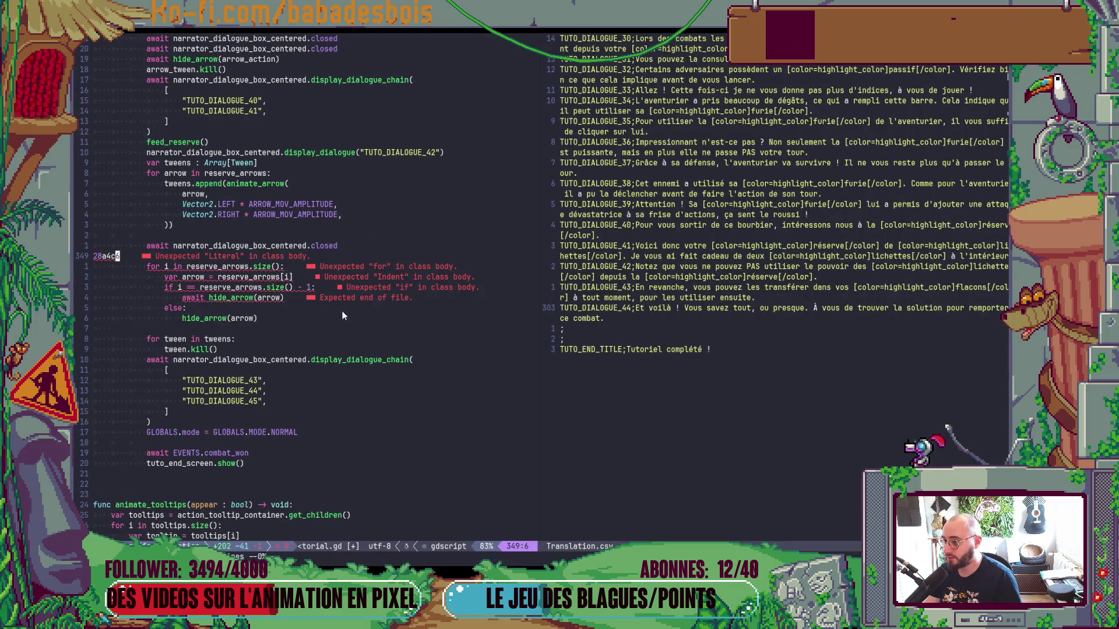
text(u)
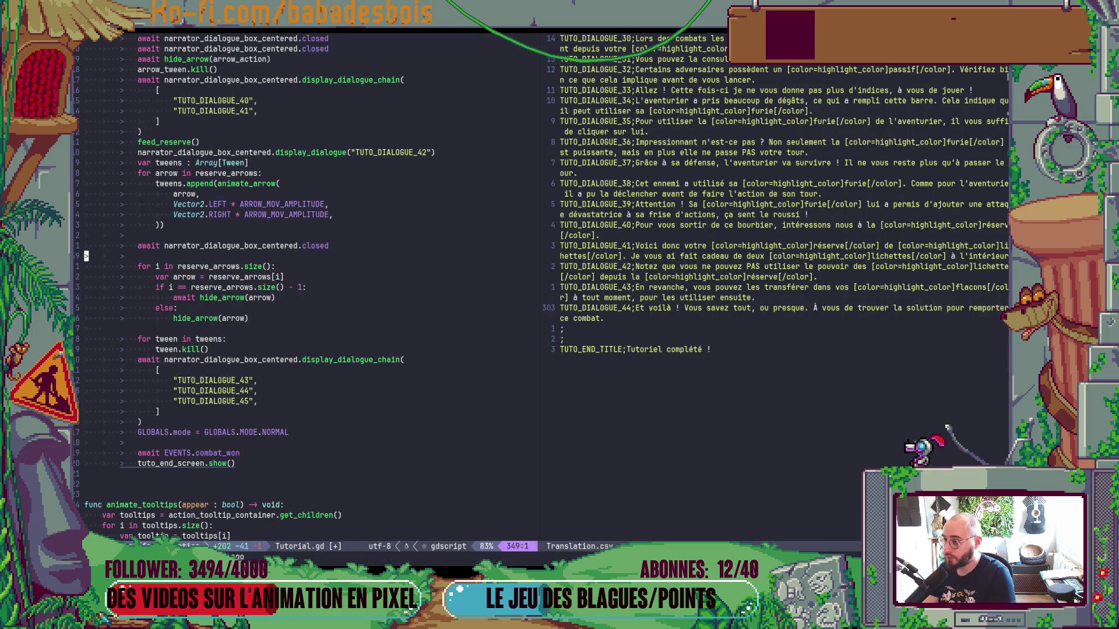
Duplicate the TUTO_DIALOGUE_42 call line in Tutorial.gd.
scroll(458, 259, up, 3)
click(344, 236)
click(352, 245)
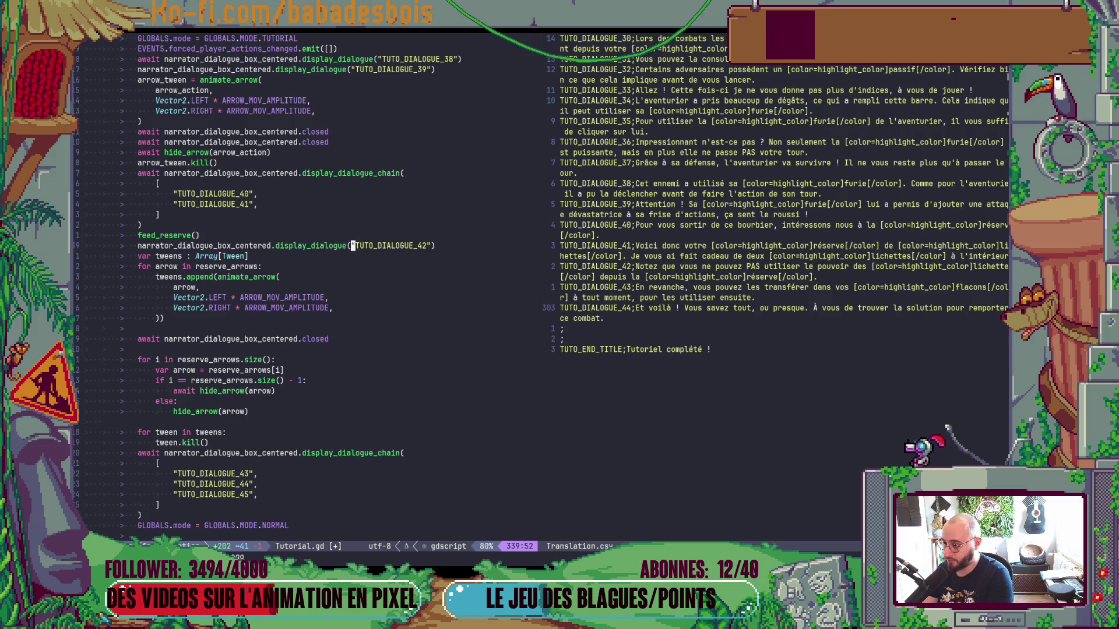
key(y)
key(y)
key(P)
Collapse the TUTO_DIALOGUE_40/41 chain call into a one-line call closing after TUTO_DIALOGUE_40.
key(k)
key(k)
key(k)
key(dollar)
key(b)
key(l)
key(l)
key(l)
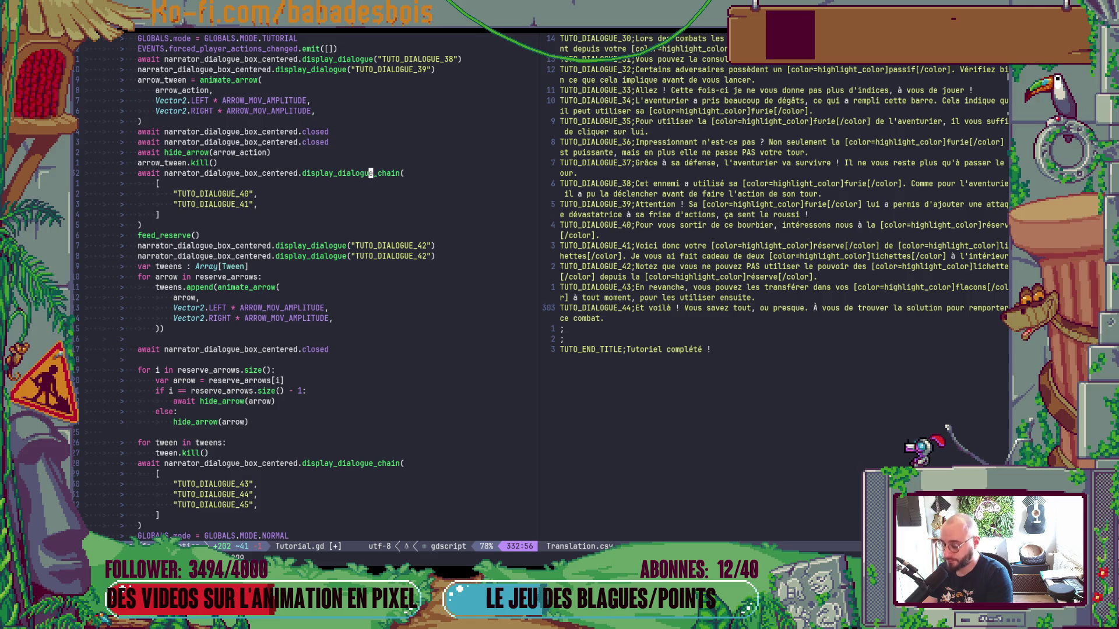
key(j)
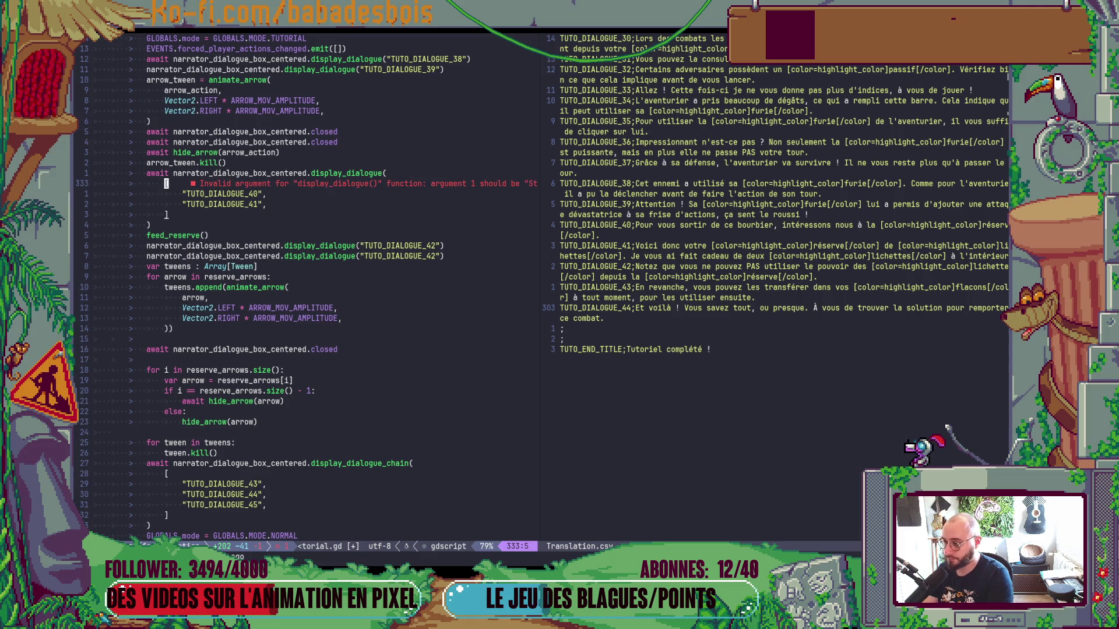
key(d)
key(d)
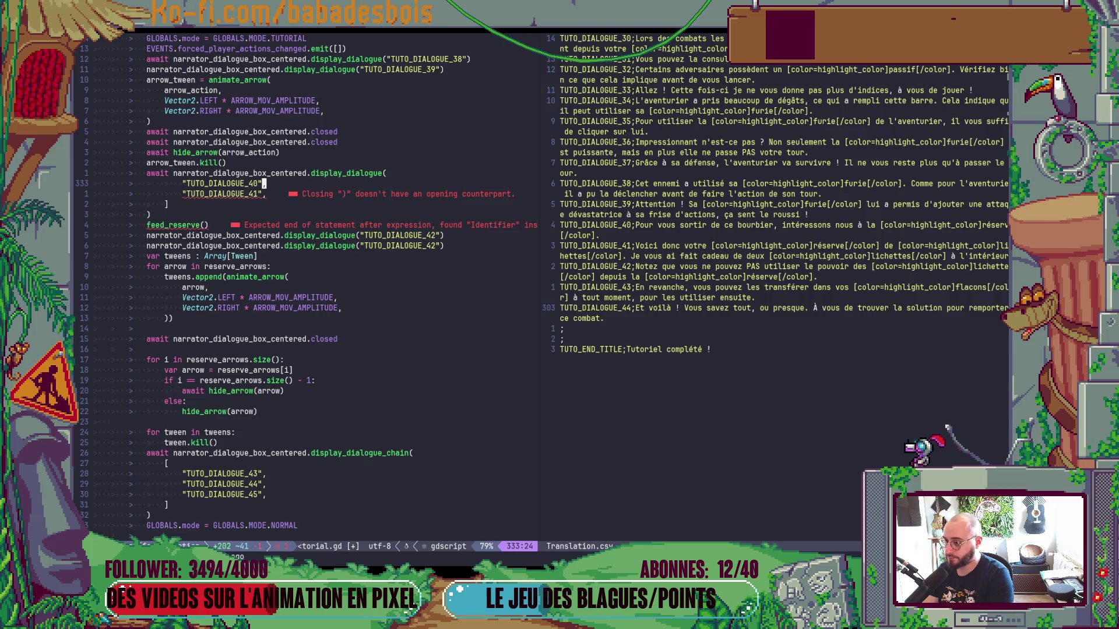
key(k)
key(shift+j)
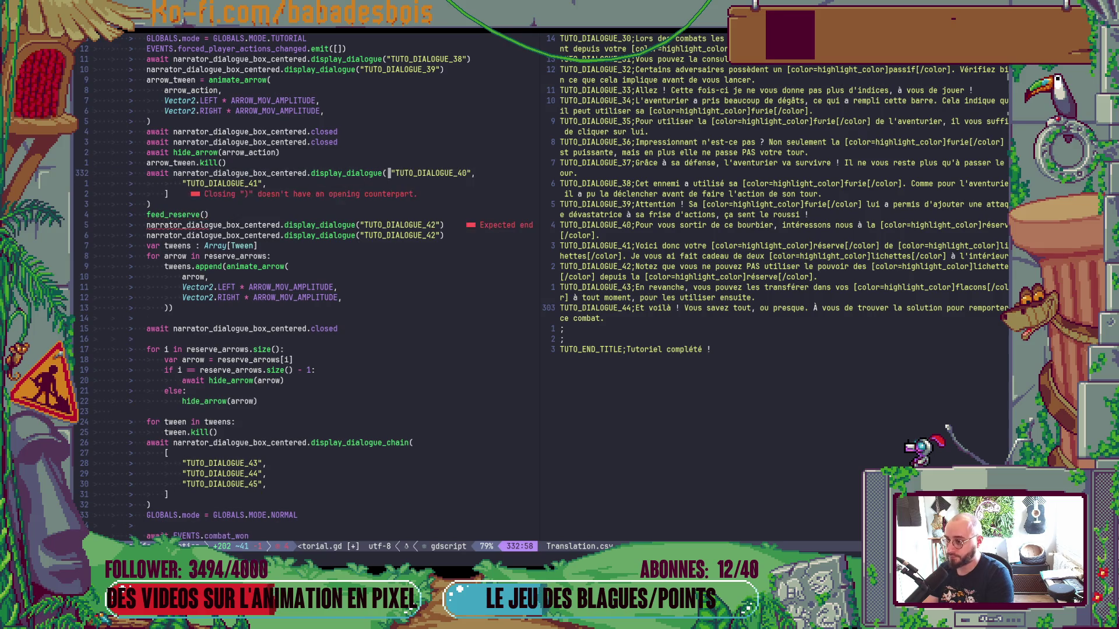
key(x)
key(dollar)
key(r)
key(parenright)
Delete the leftover TUTO_DIALOGUE_41 and closing bracket lines.
key(j)
key(shift+v)
key(j)
key(j)
key(d)
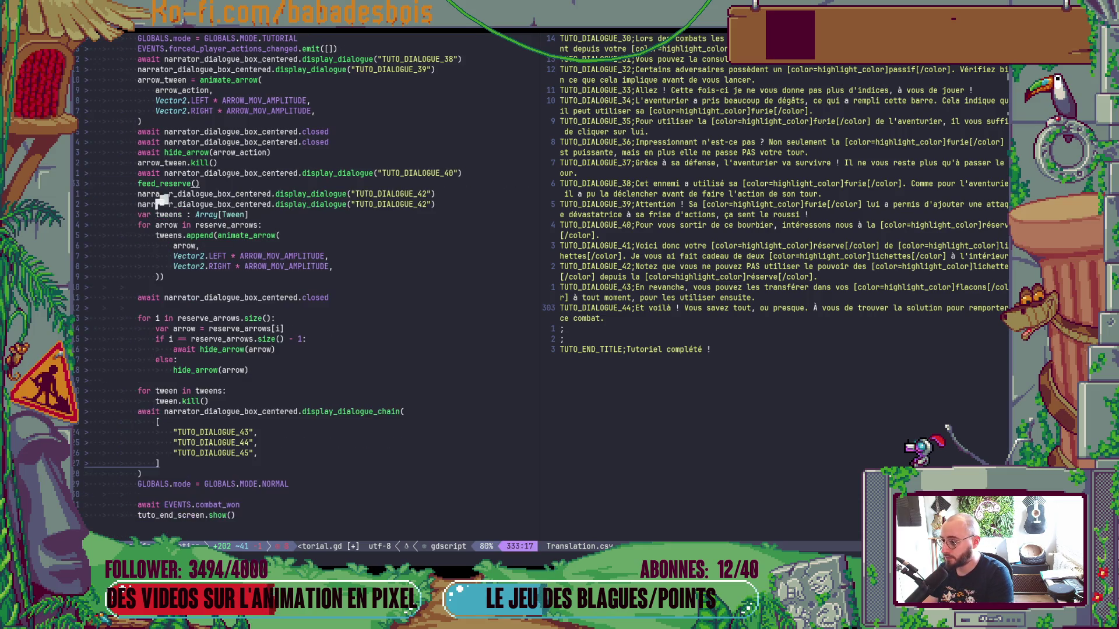
Change the first duplicate to TUTO_DIALOGUE_41 and prefix the dialogue call with await.
key(t)
key(parenright)
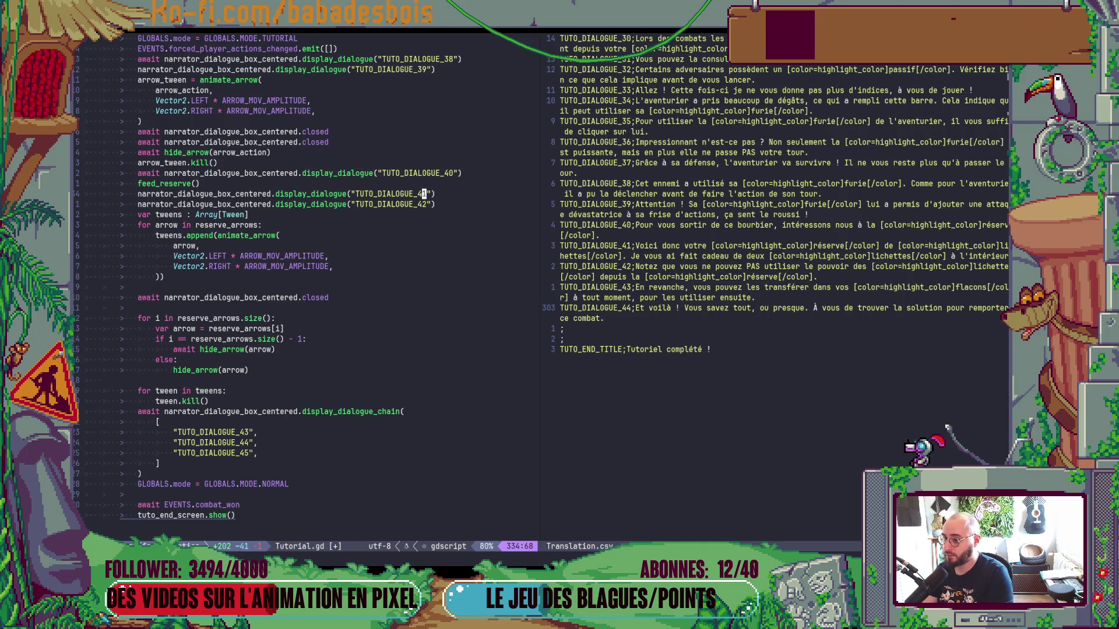
key(j)
key(j)
key(V)
key(j)
key(j)
key(j)
key(k)
key(k)
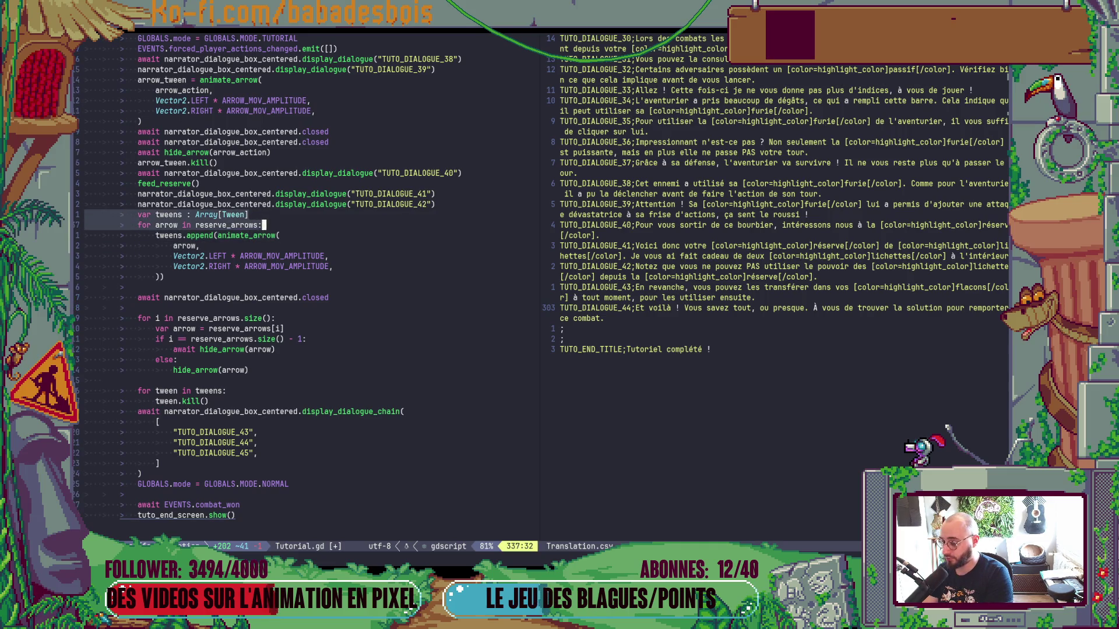
click(246, 203)
text(Iawai)
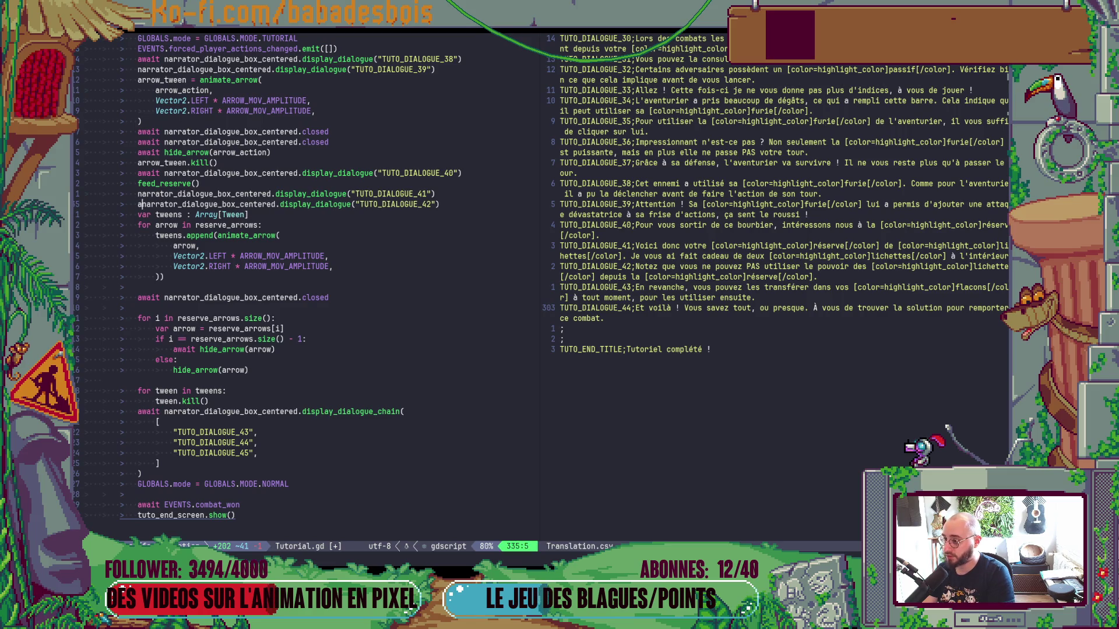
text(t)
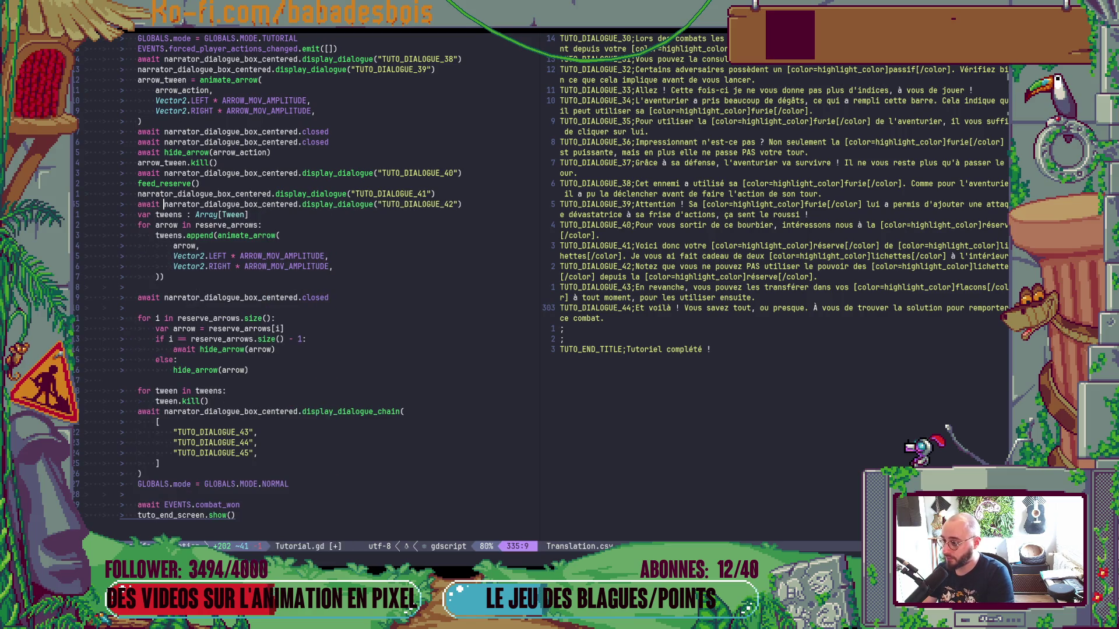
Move the arrow tween block above dialogue 42, duplicate the await-closed line, and save.
mouse_move(86, 214)
mouse_down()
mouse_move(94, 341)
mouse_move(161, 359)
mouse_move(160, 401)
mouse_up()
key(d)
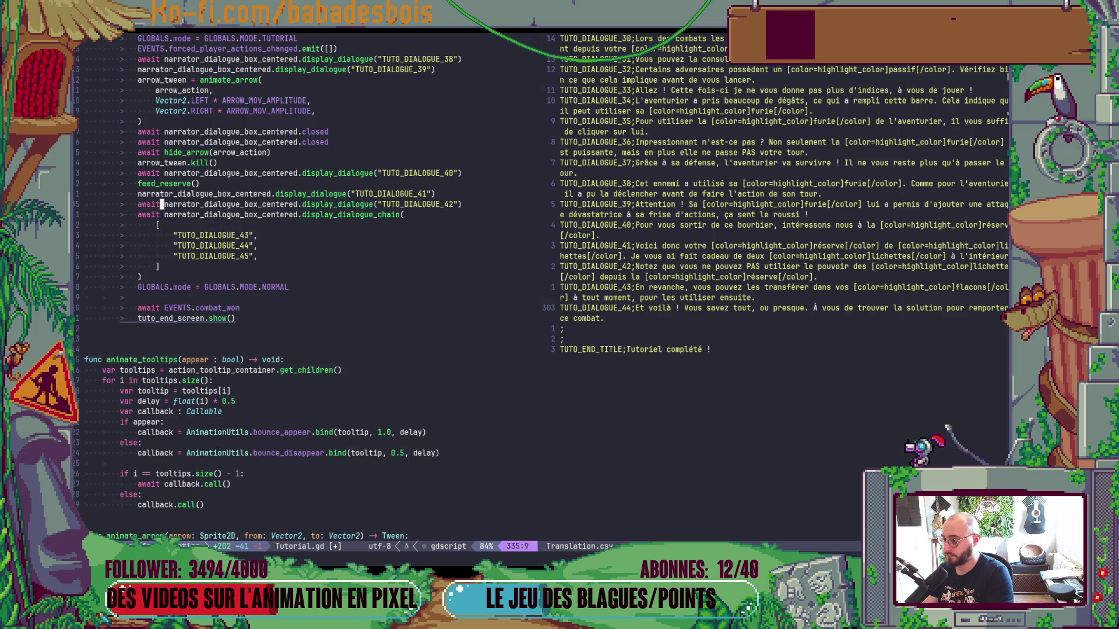
key(shift+p)
key(j)
key(j)
key(j)
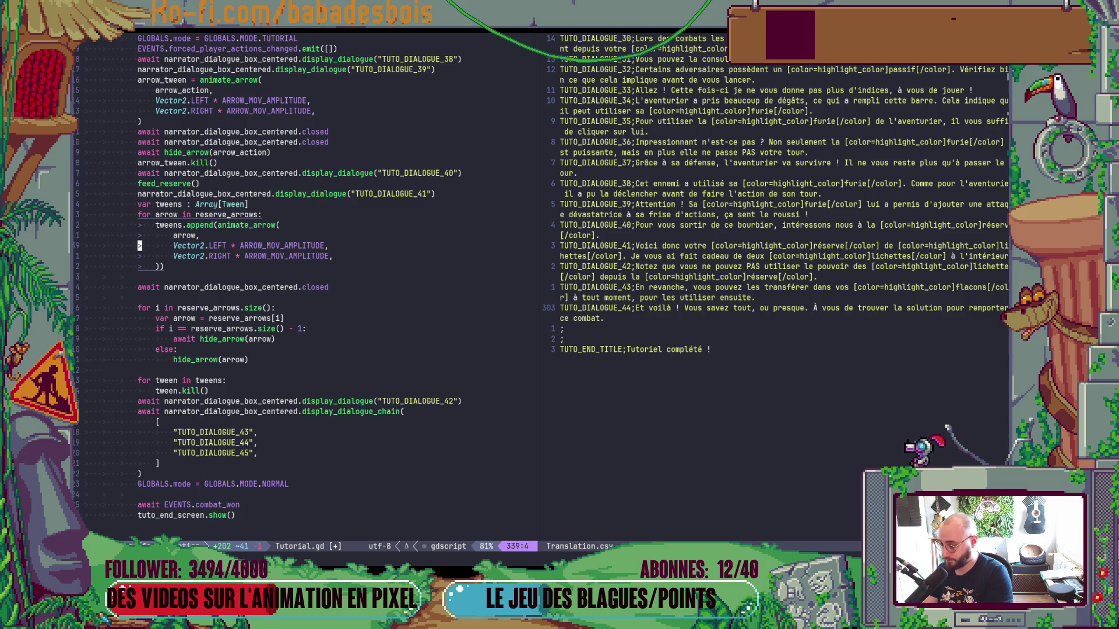
key(y)
key(y)
text(p:w)
key(Return)
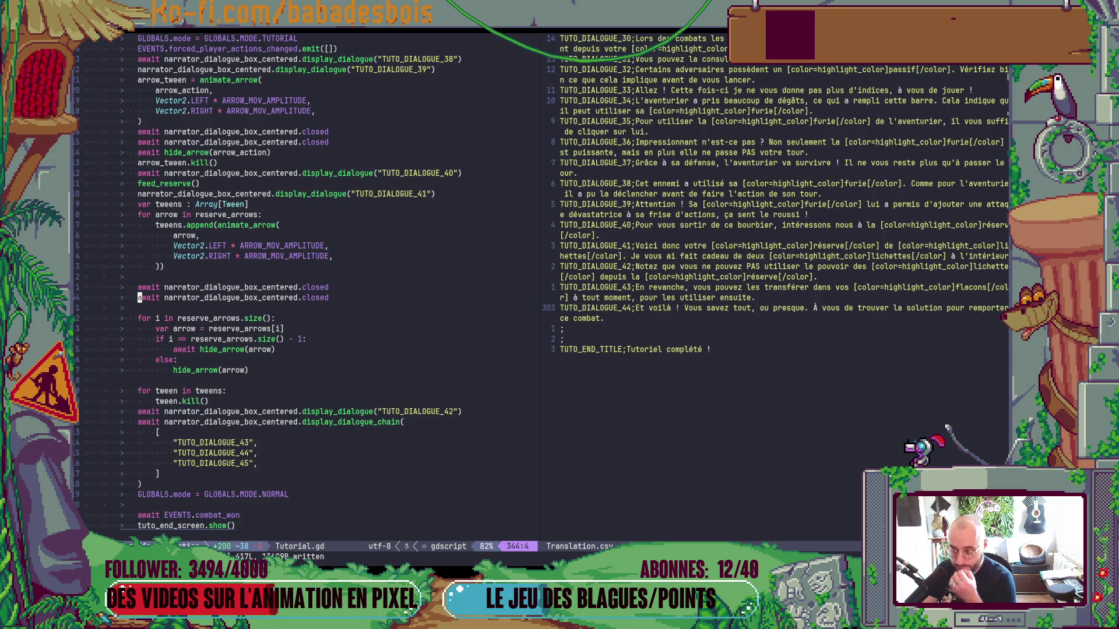
Delete the standalone TUTO_DIALOGUE_42 line so the chain covers dialogues 42 to 44.
click(139, 432)
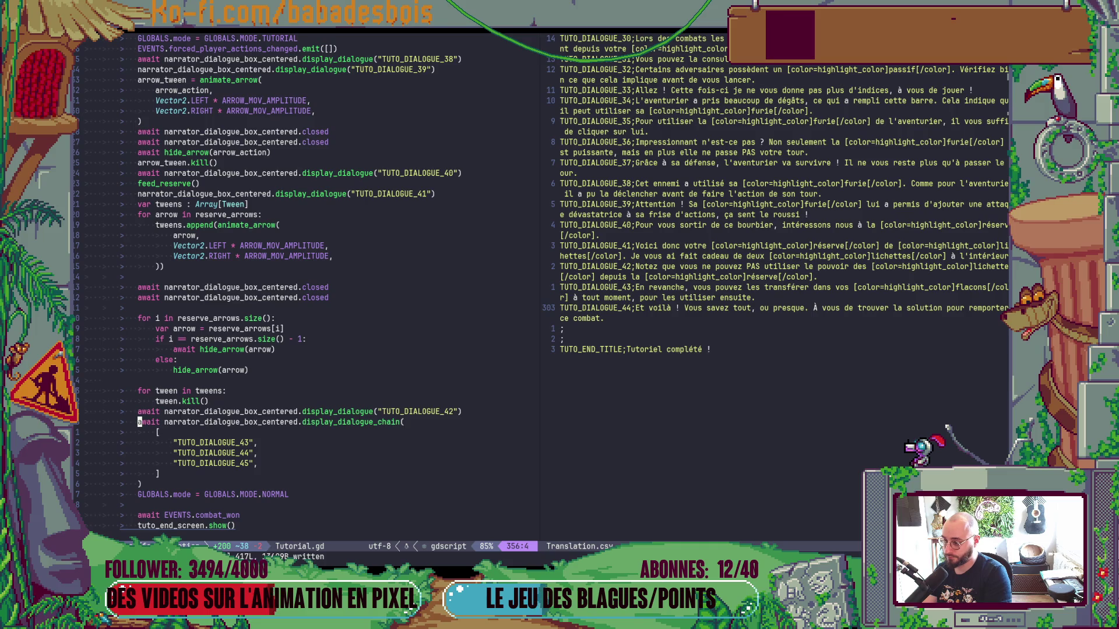
key(d)
key(d)
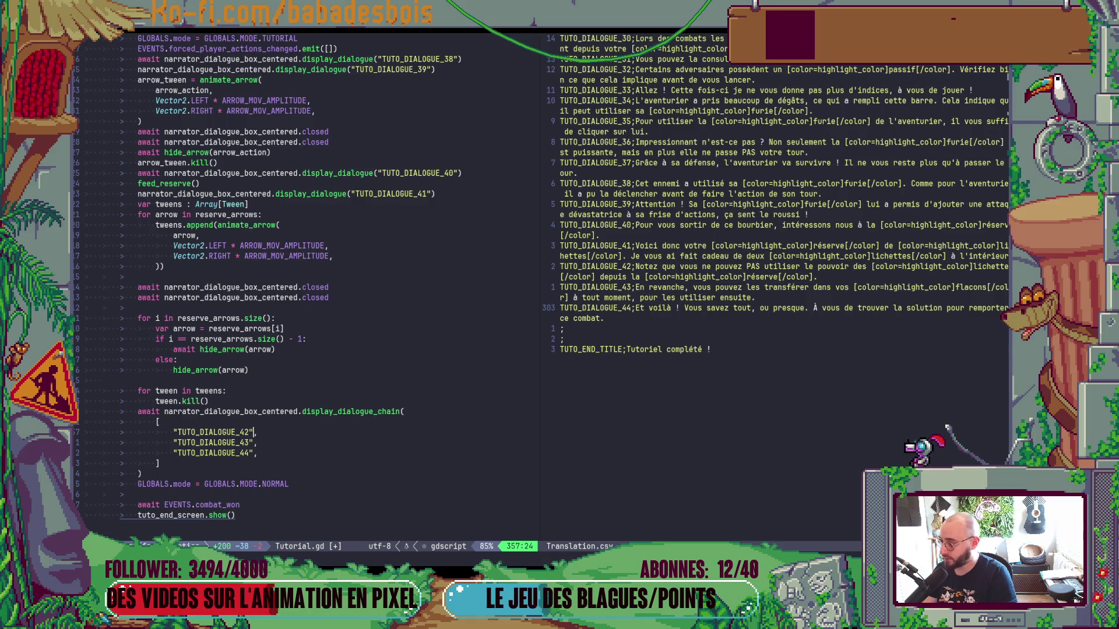
key(alt+Tab)
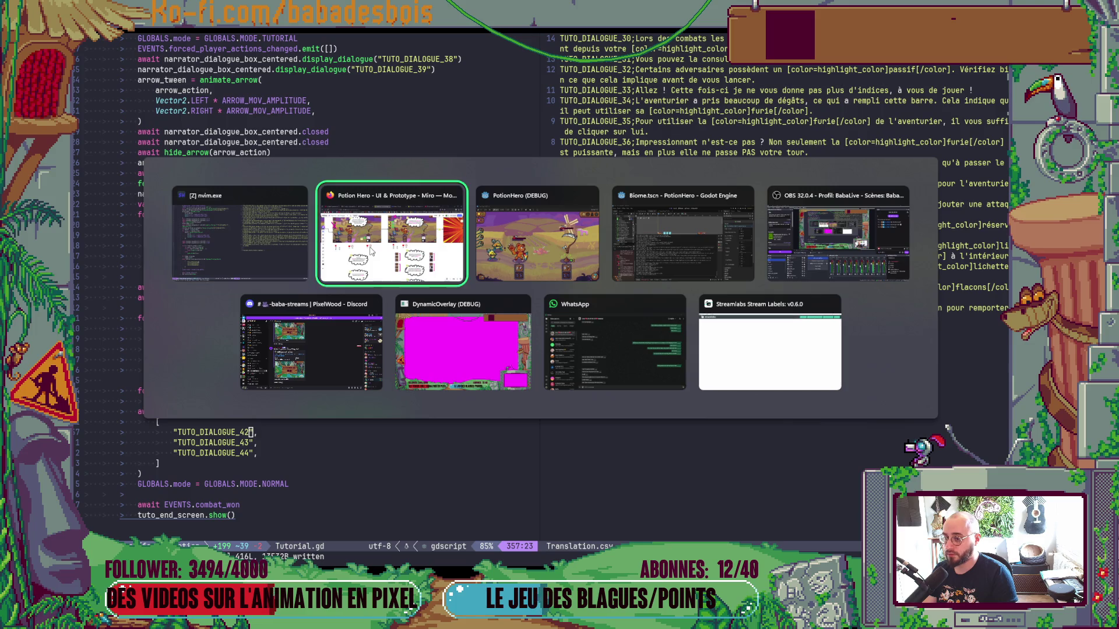
Switch to the Godot editor and run the project with F5.
key(Tab)
key(alt+Tab)
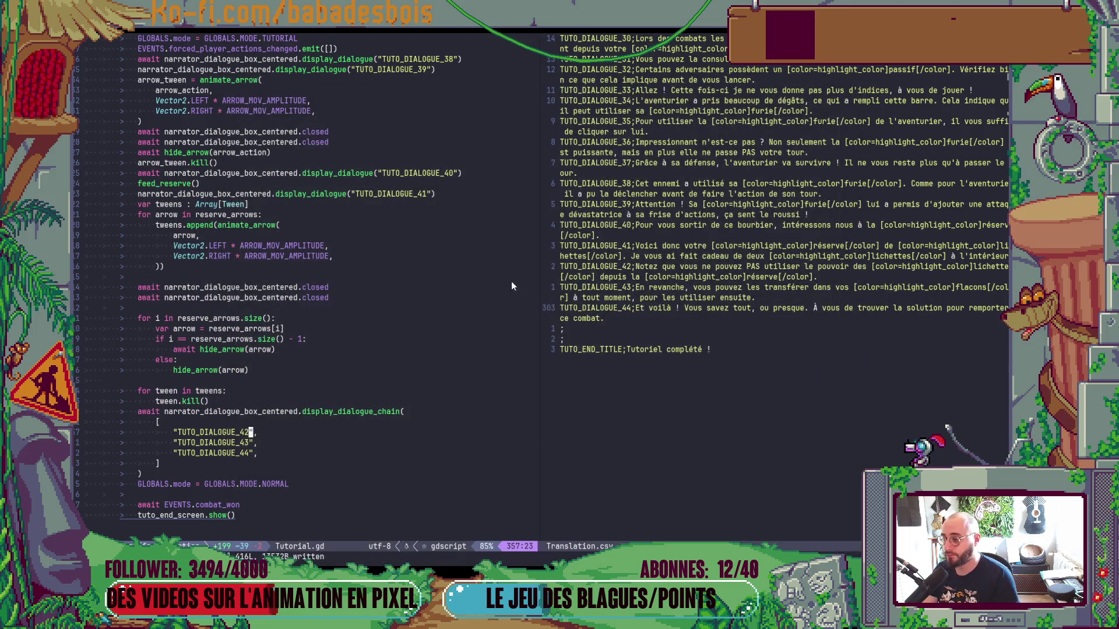
key(alt+Tab)
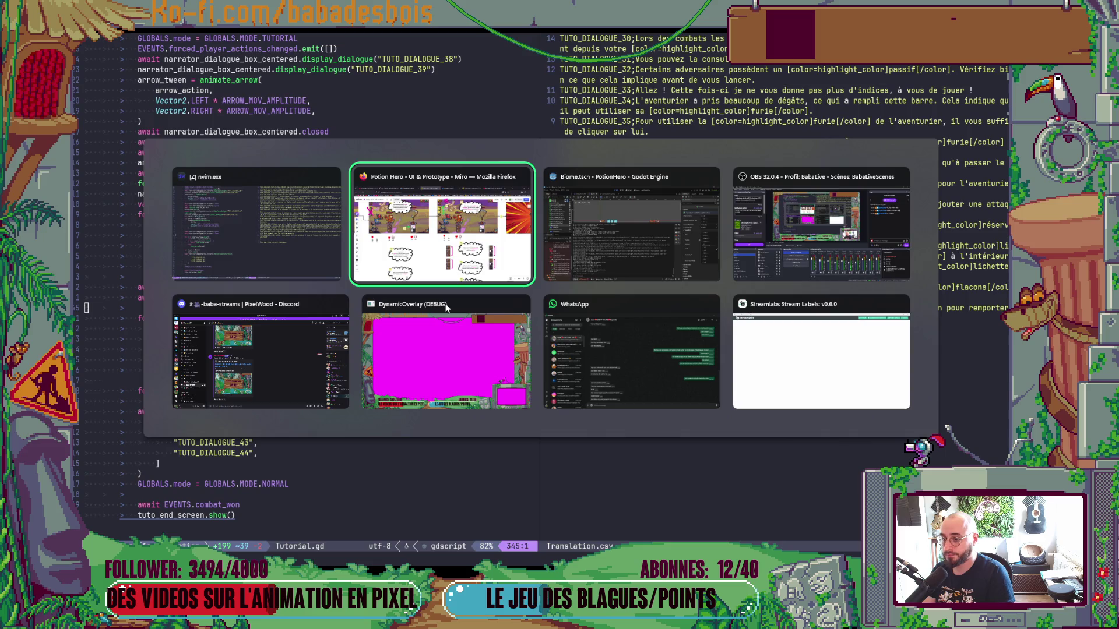
key(F5)
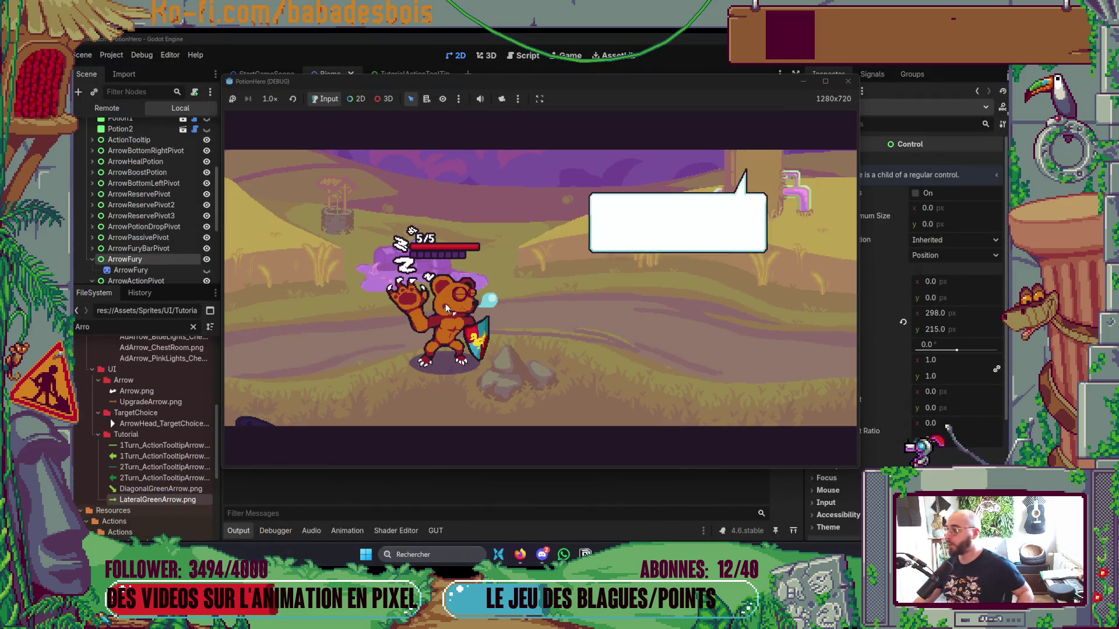
Click through the intro dialogue, then travel to the farm on the map.
click(639, 352)
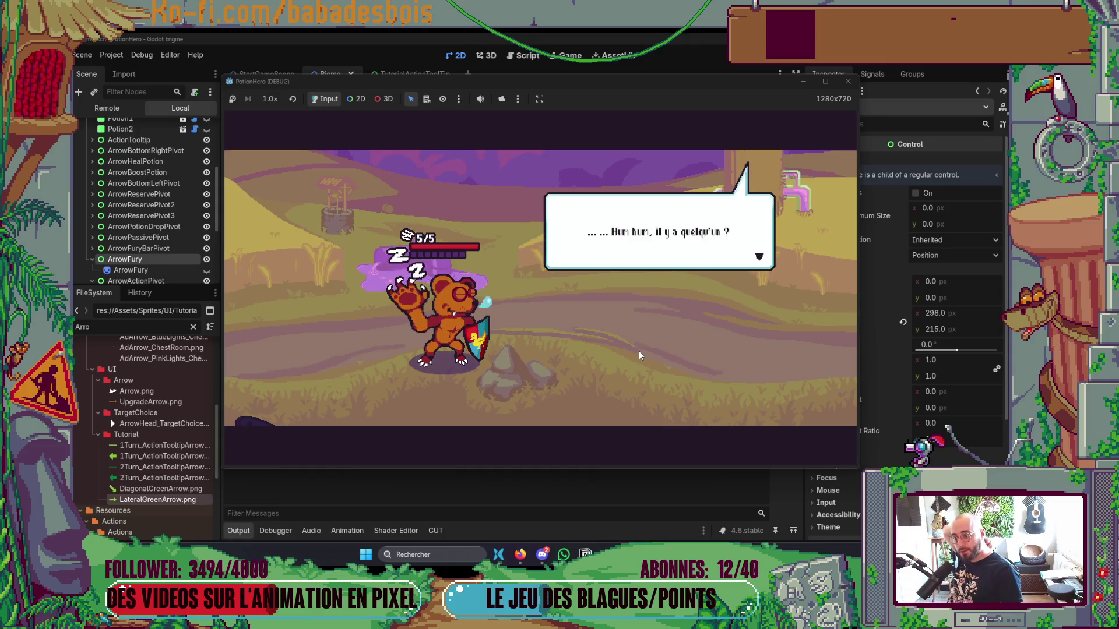
click(639, 354)
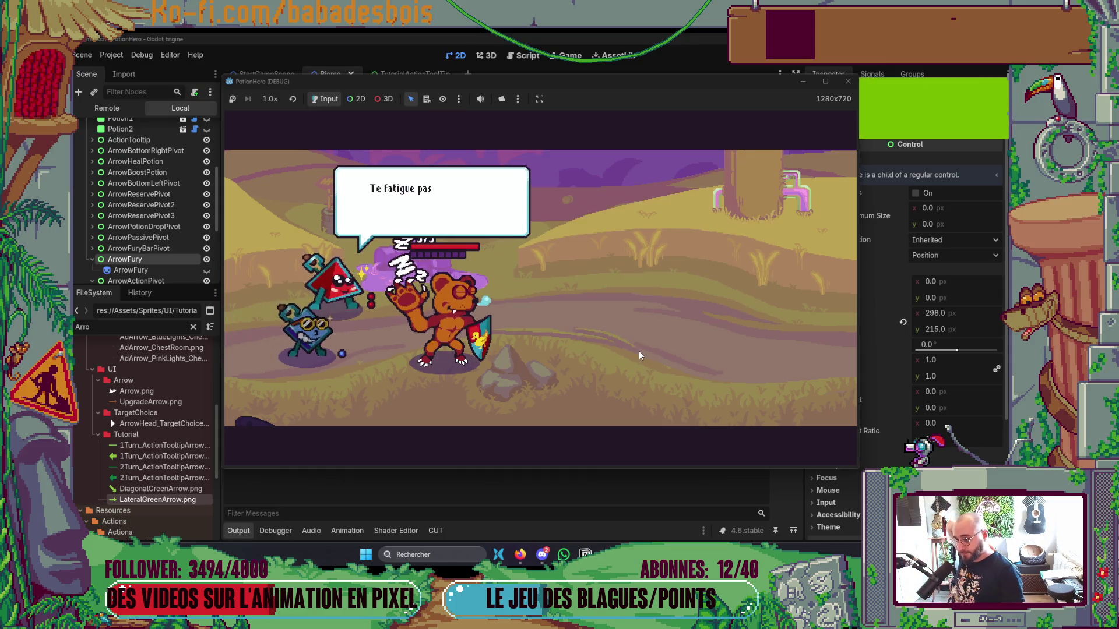
click(639, 350)
click(639, 351)
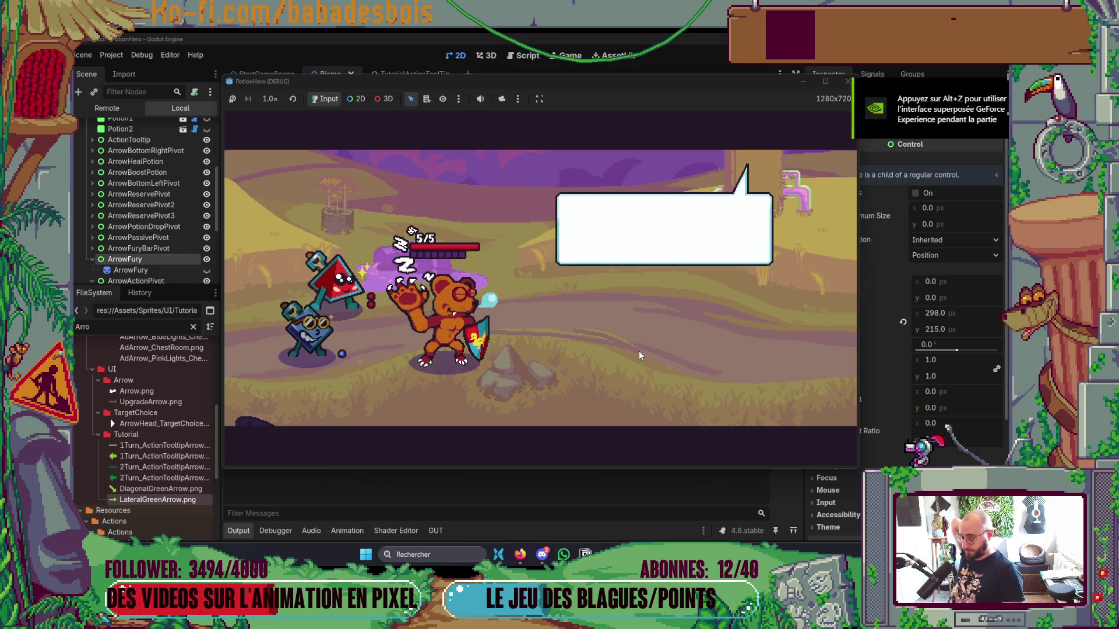
click(639, 351)
click(639, 352)
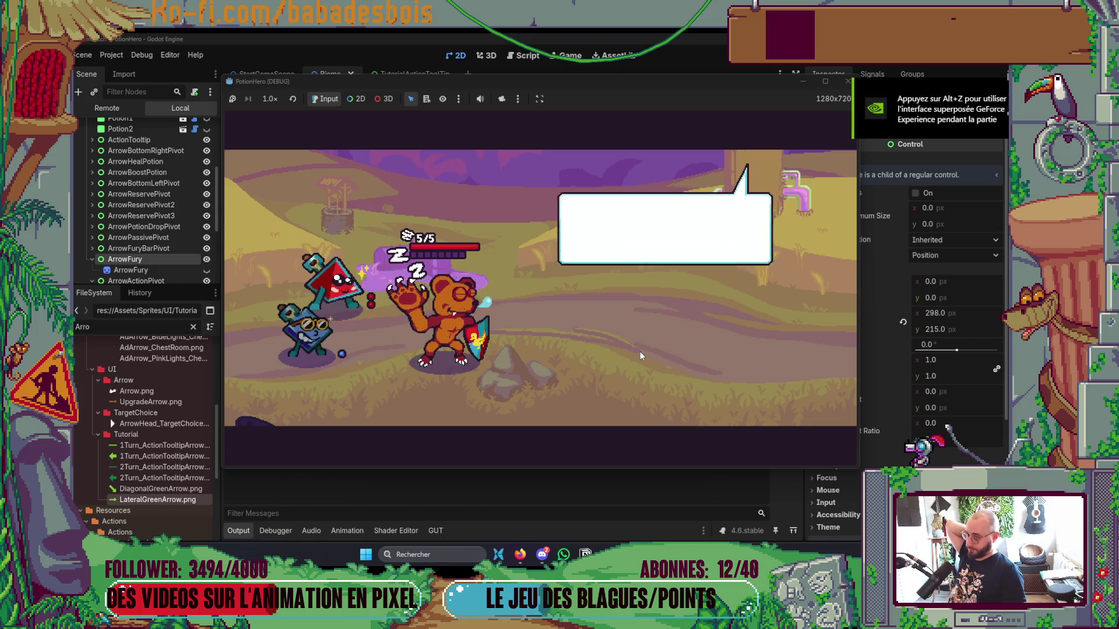
click(640, 352)
click(640, 352)
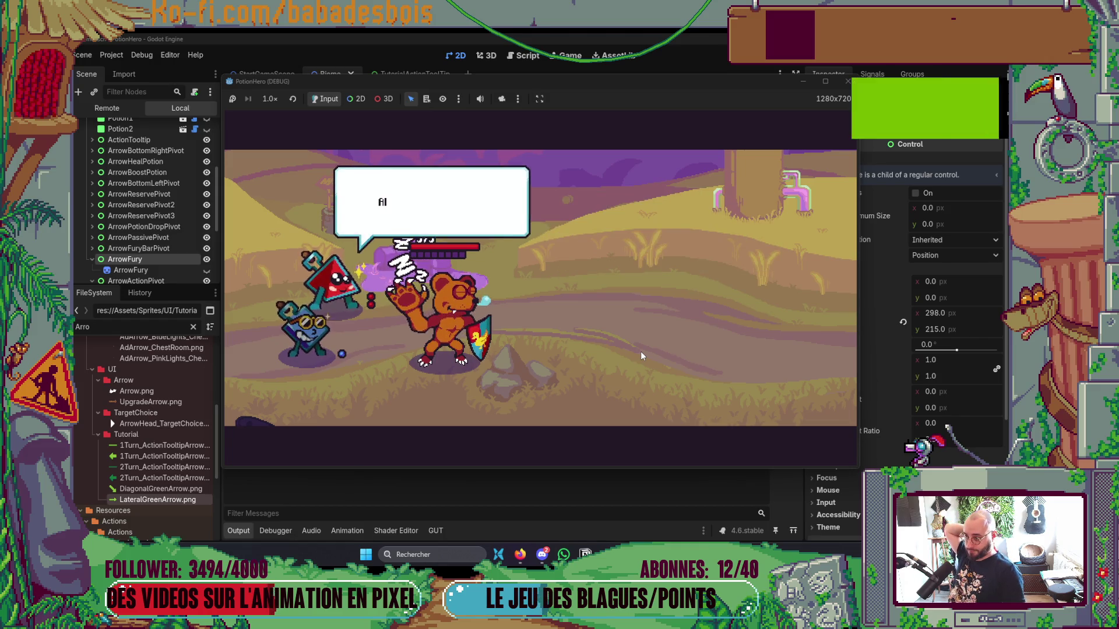
click(641, 352)
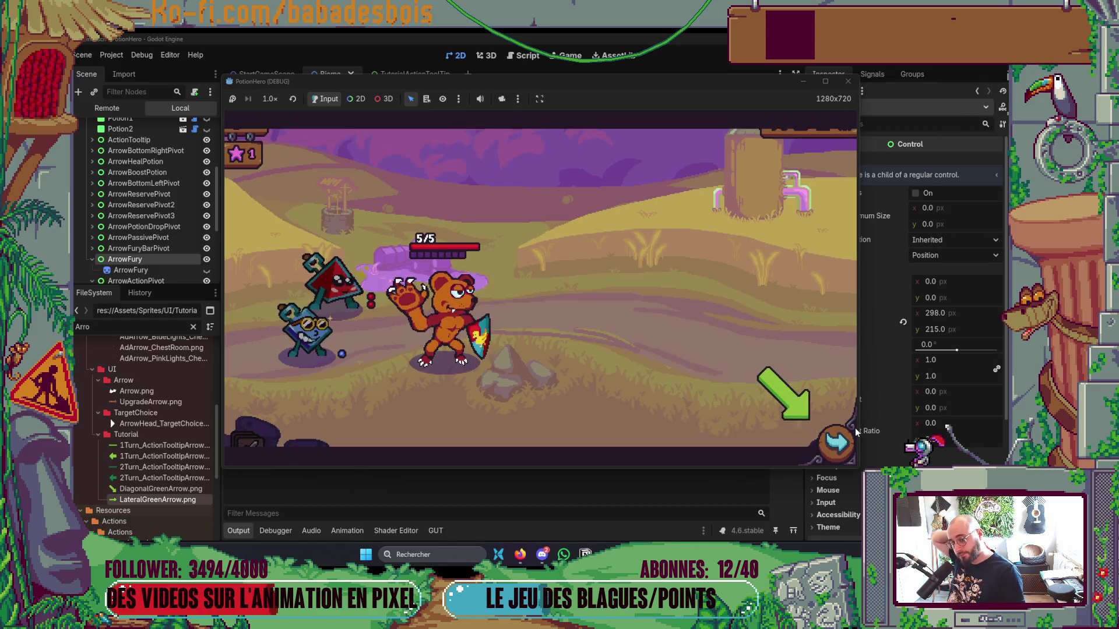
click(476, 327)
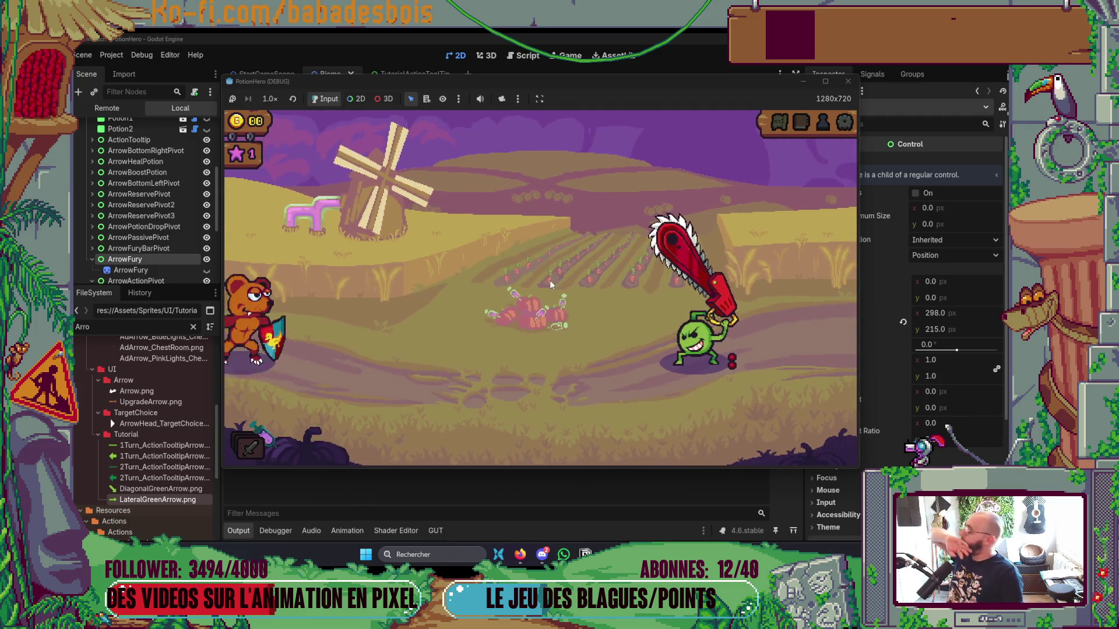
Read the turn-actions tutorial, pass the first turn, and advance to the flask step.
click(625, 376)
click(625, 376)
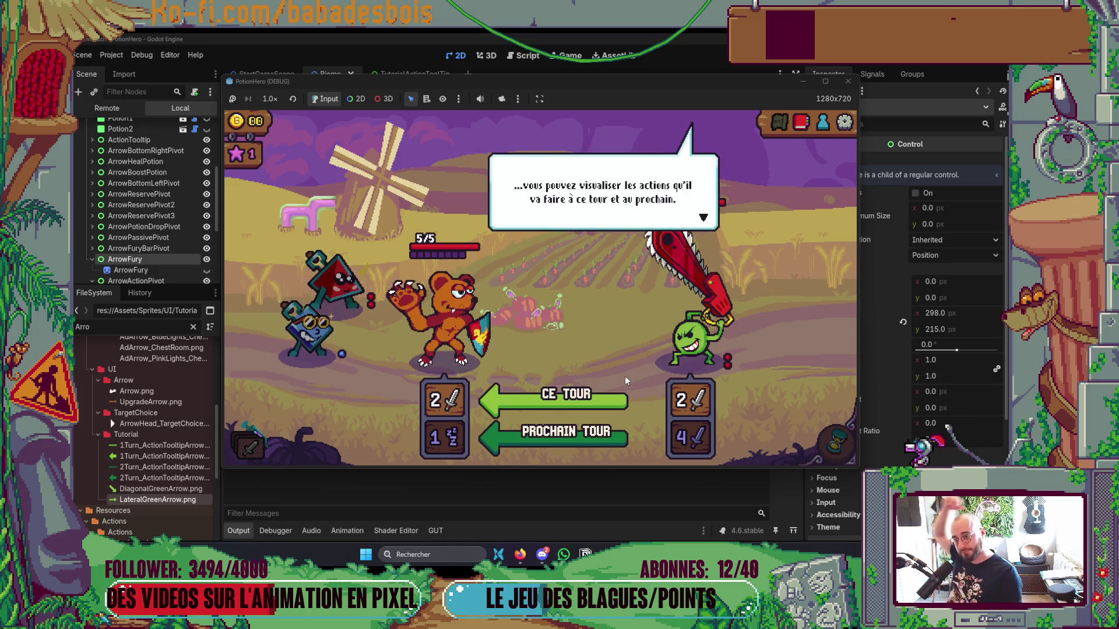
click(624, 375)
click(624, 376)
click(625, 376)
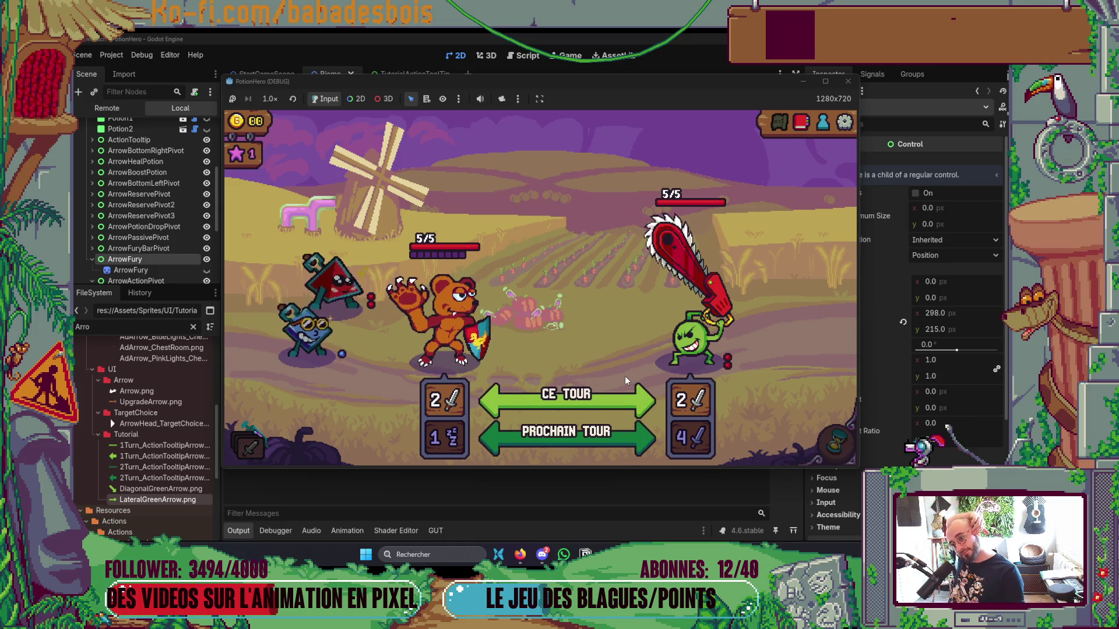
click(645, 366)
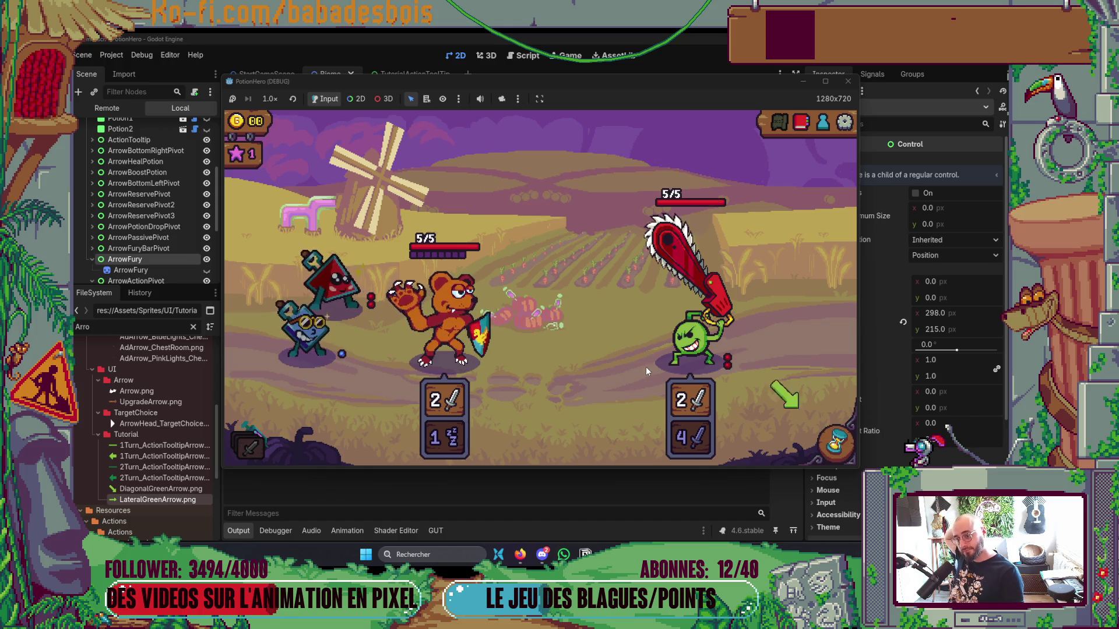
click(740, 442)
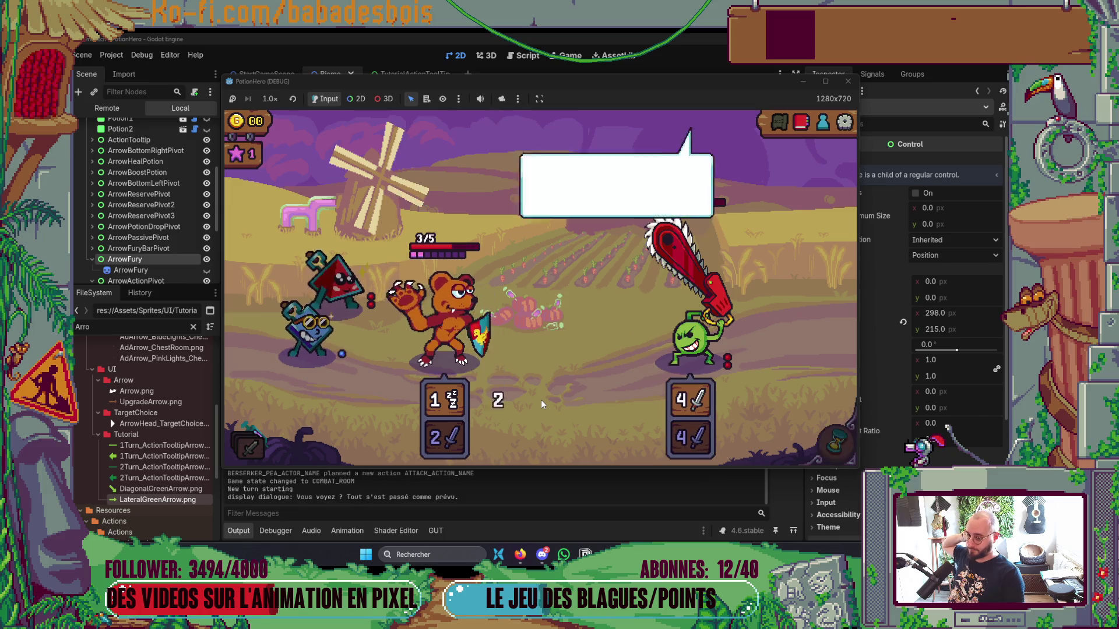
click(557, 381)
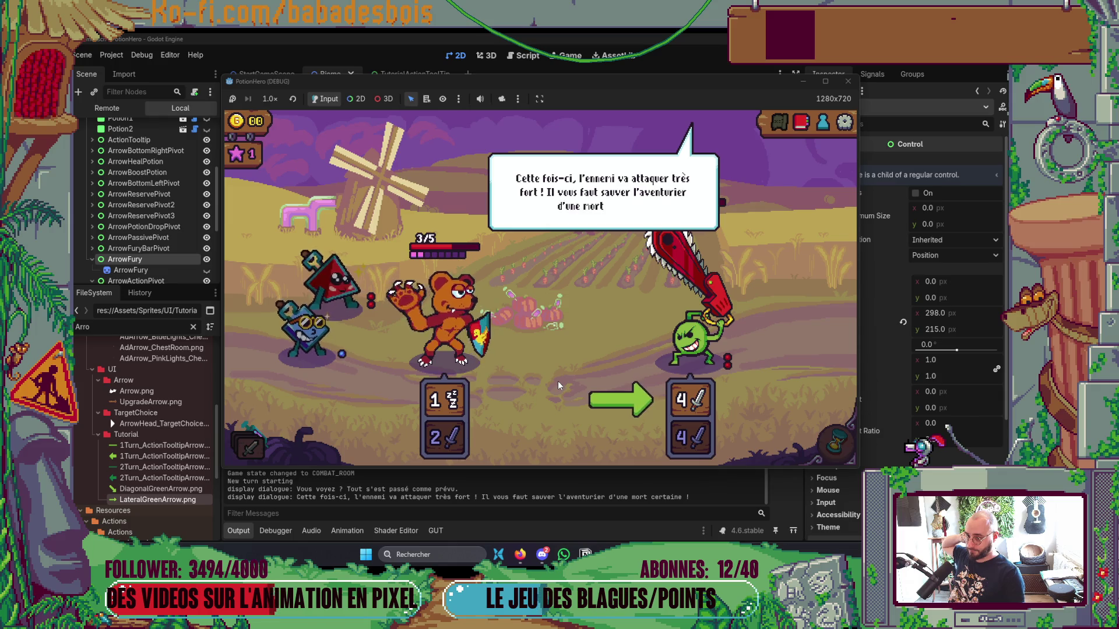
click(558, 381)
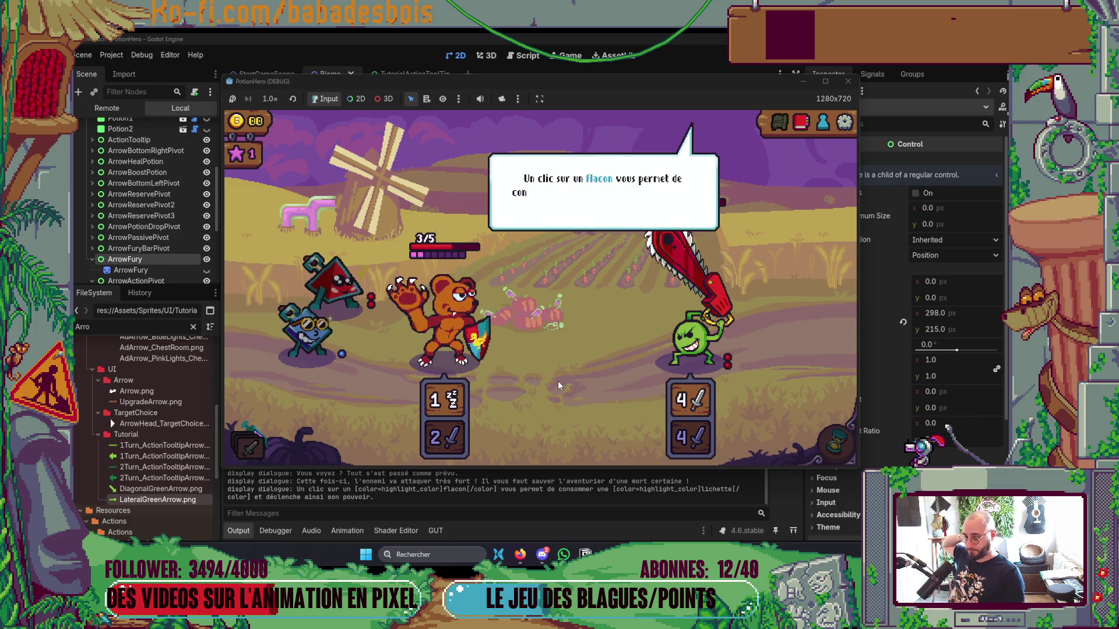
click(557, 381)
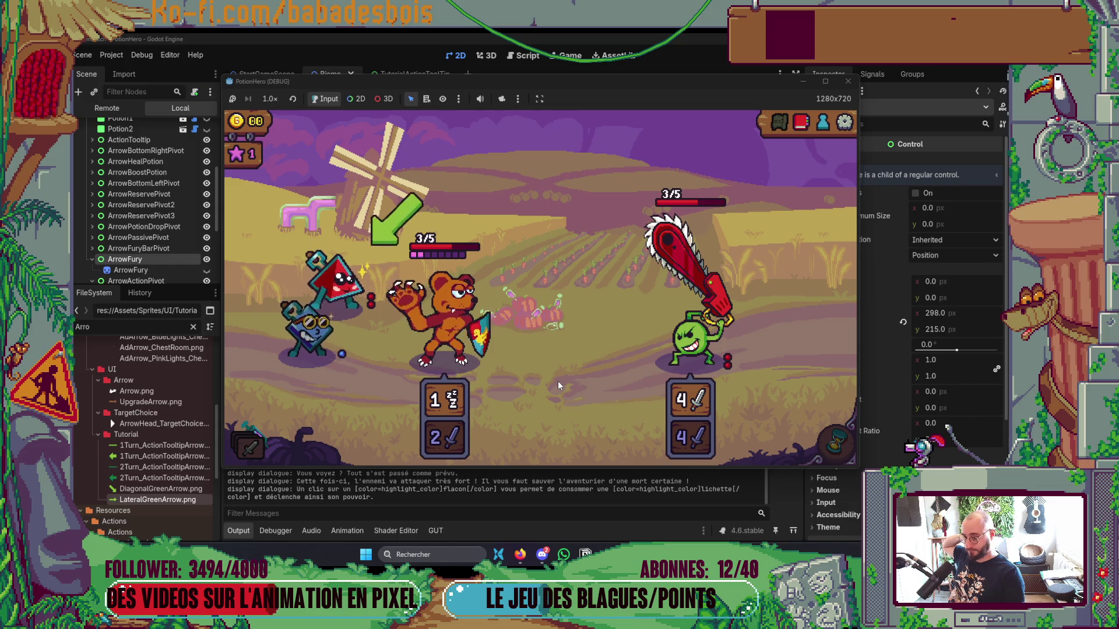
Use a flask on the bear, dismiss the tutorial message, and pass the turn.
click(330, 288)
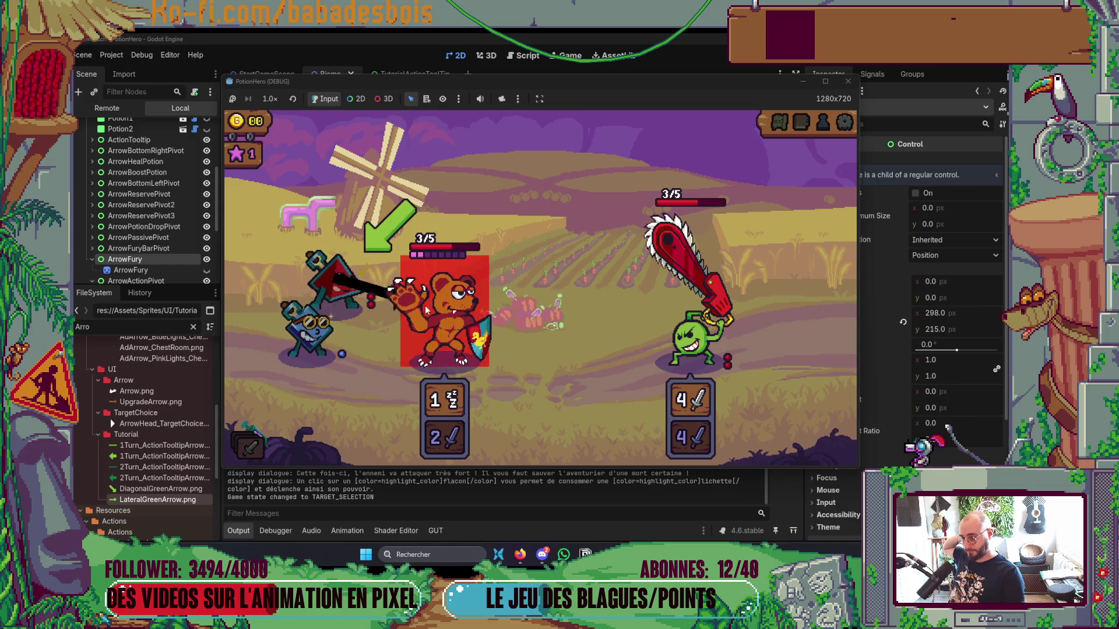
click(464, 334)
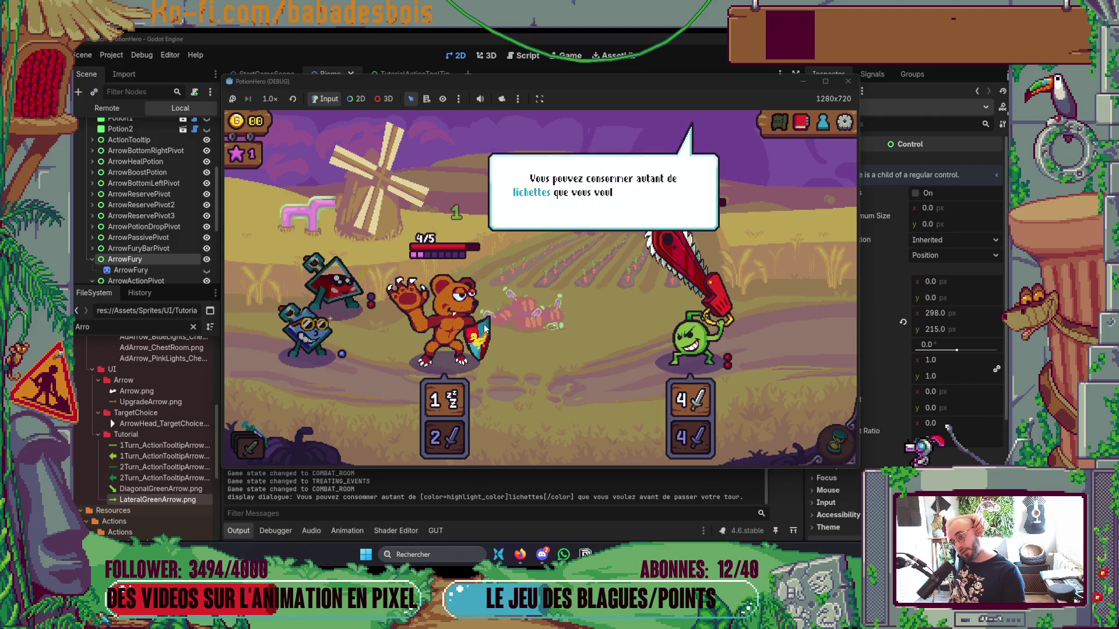
click(547, 338)
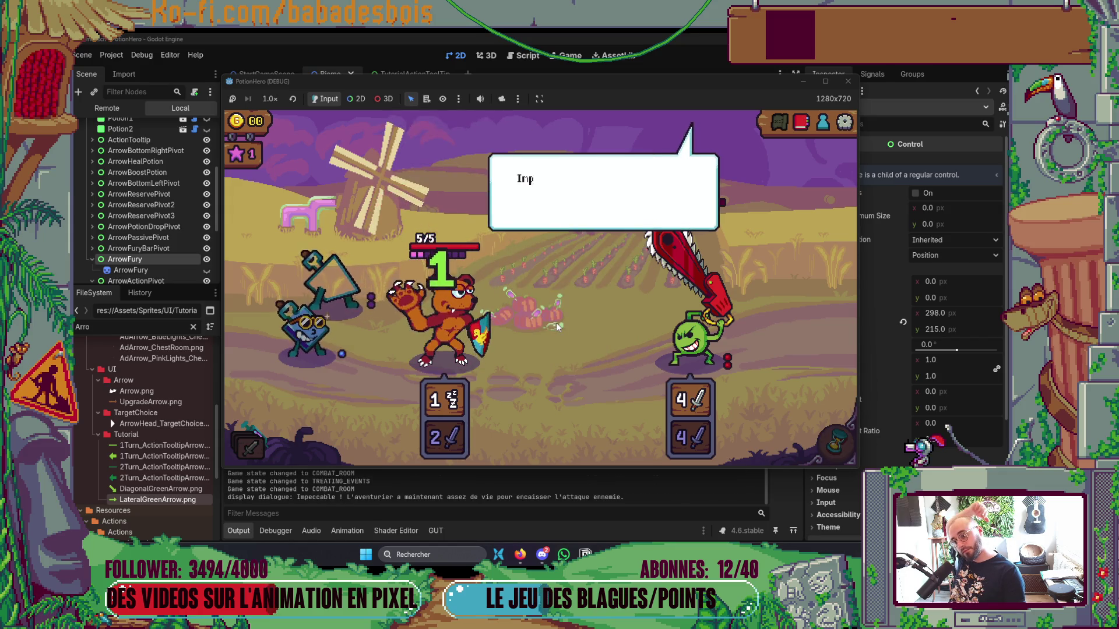
click(613, 339)
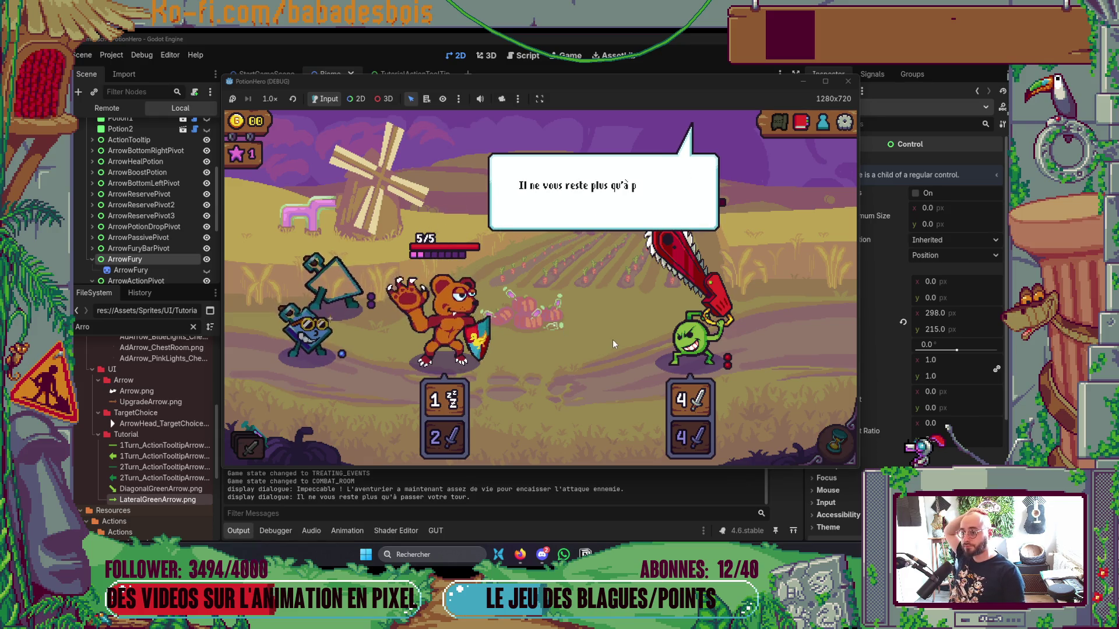
click(613, 339)
click(834, 459)
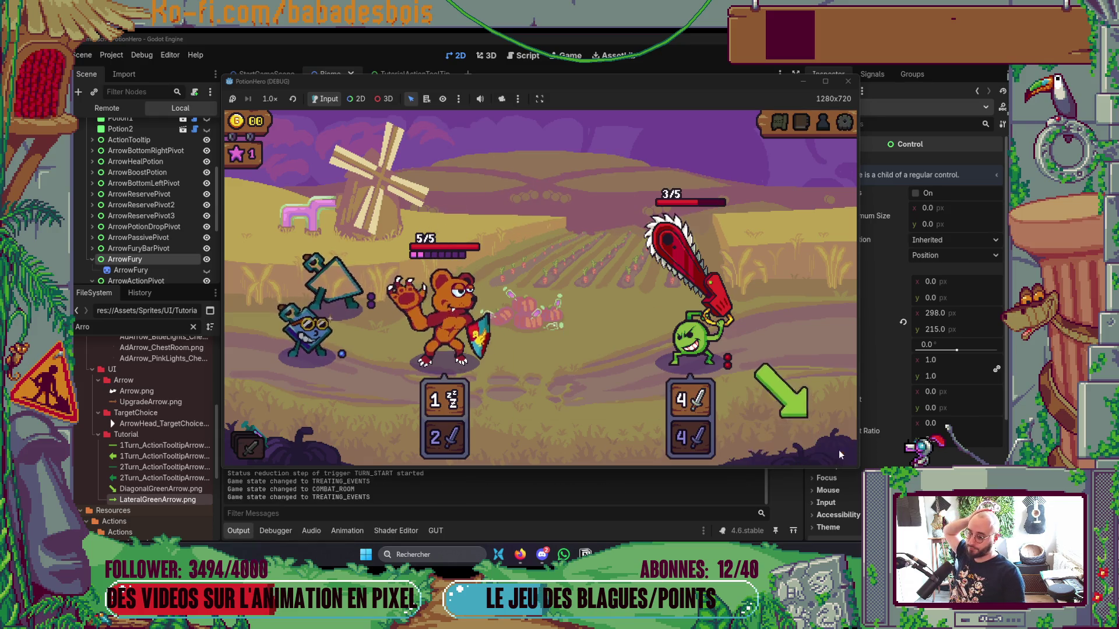
Apply the coach flask to the bear, read the lichettes bonus line, and end the turn with Space.
click(619, 400)
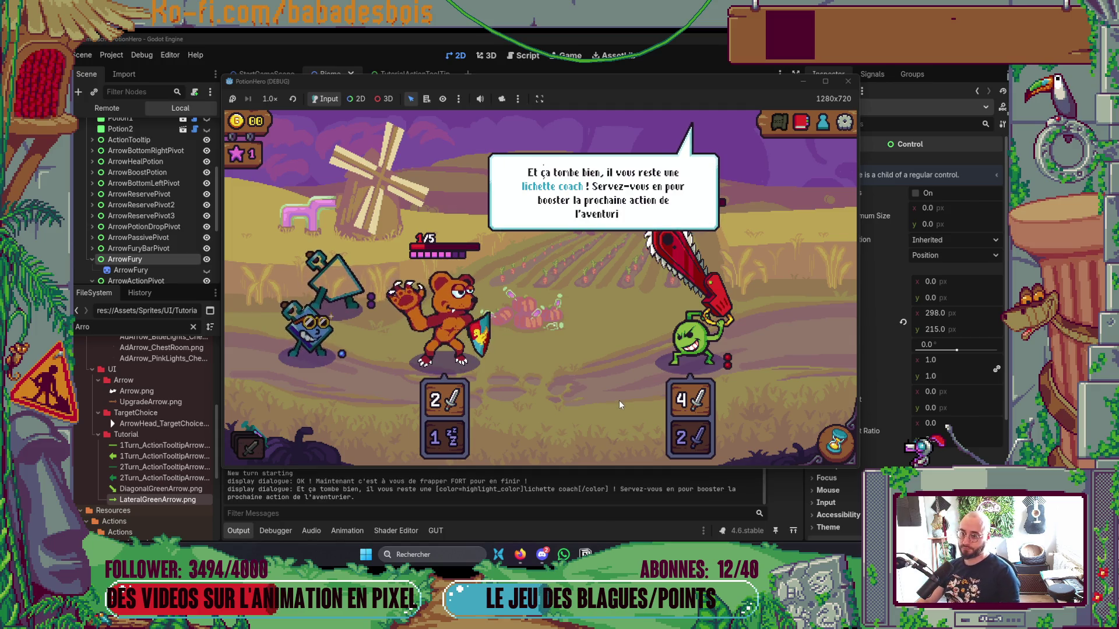
click(619, 400)
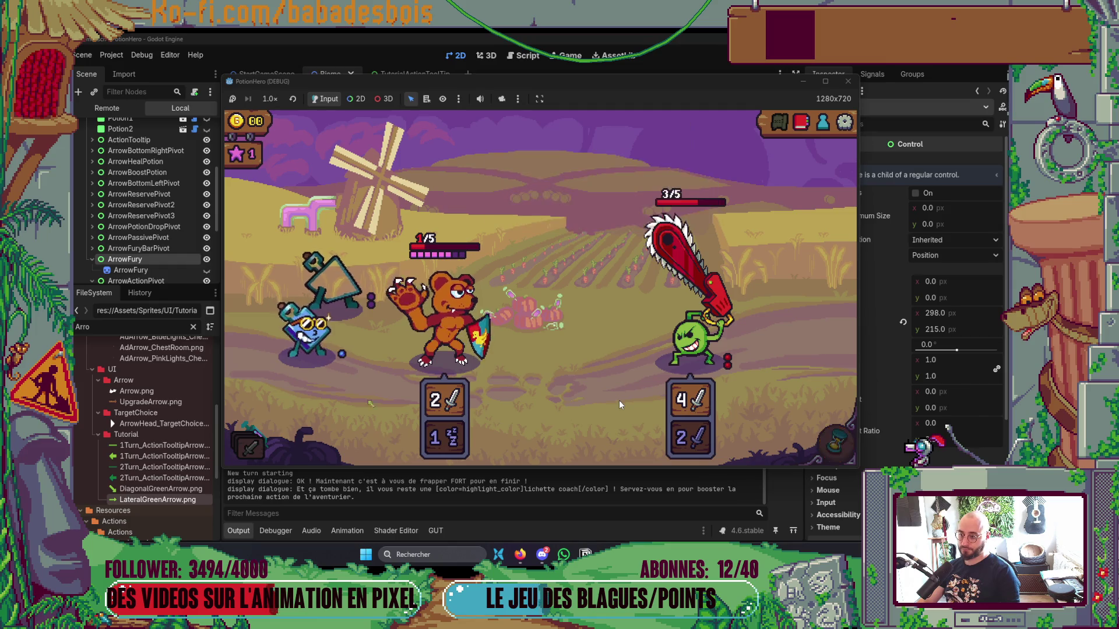
click(308, 329)
click(437, 303)
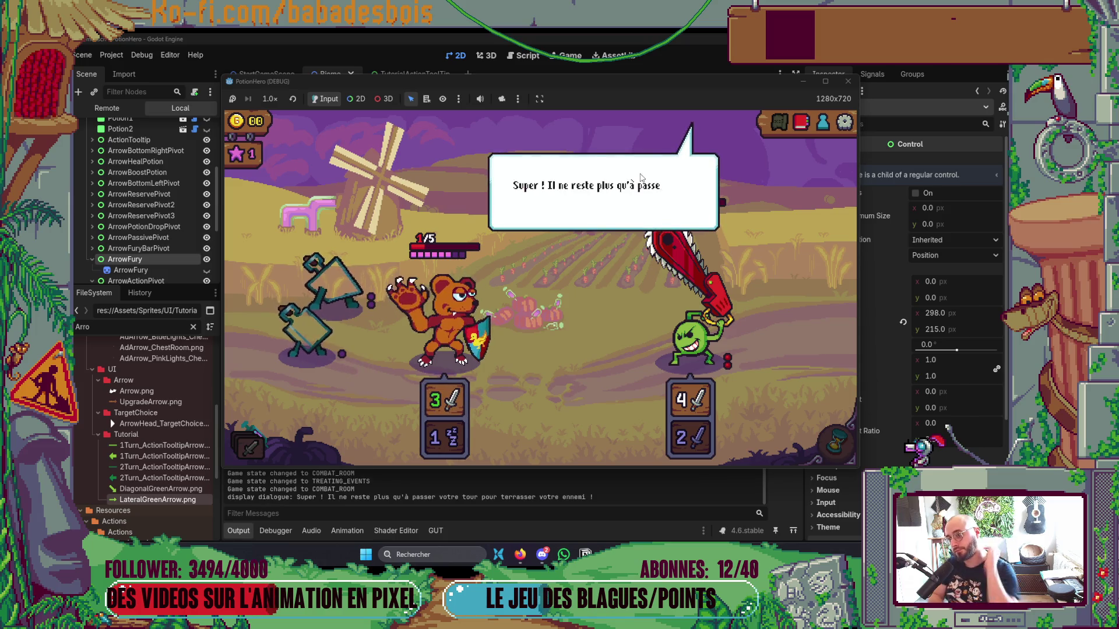
click(589, 355)
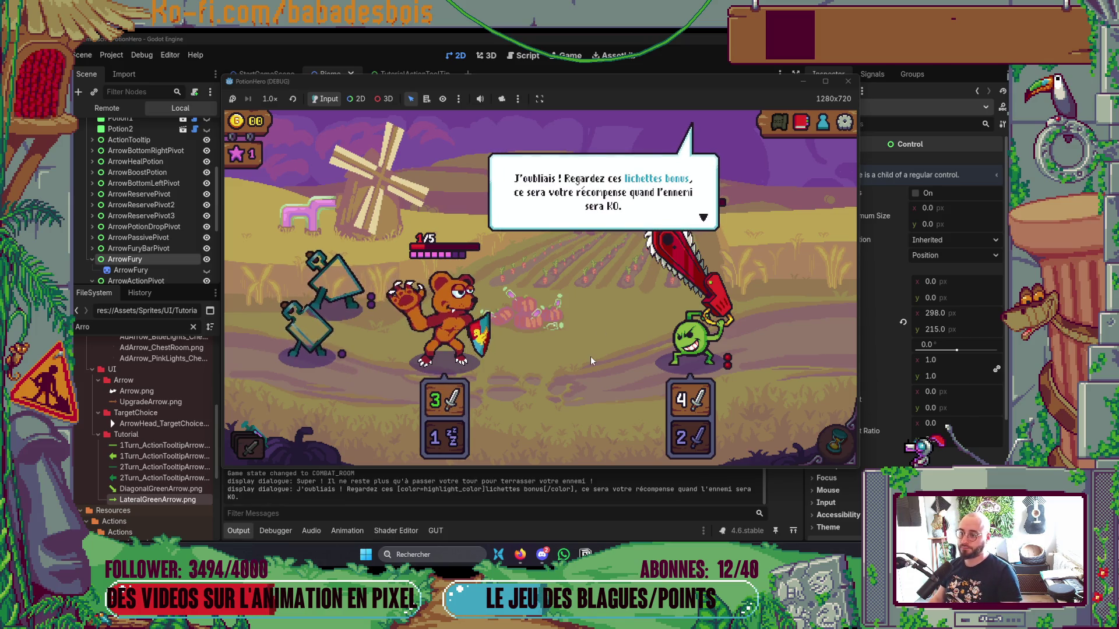
click(590, 355)
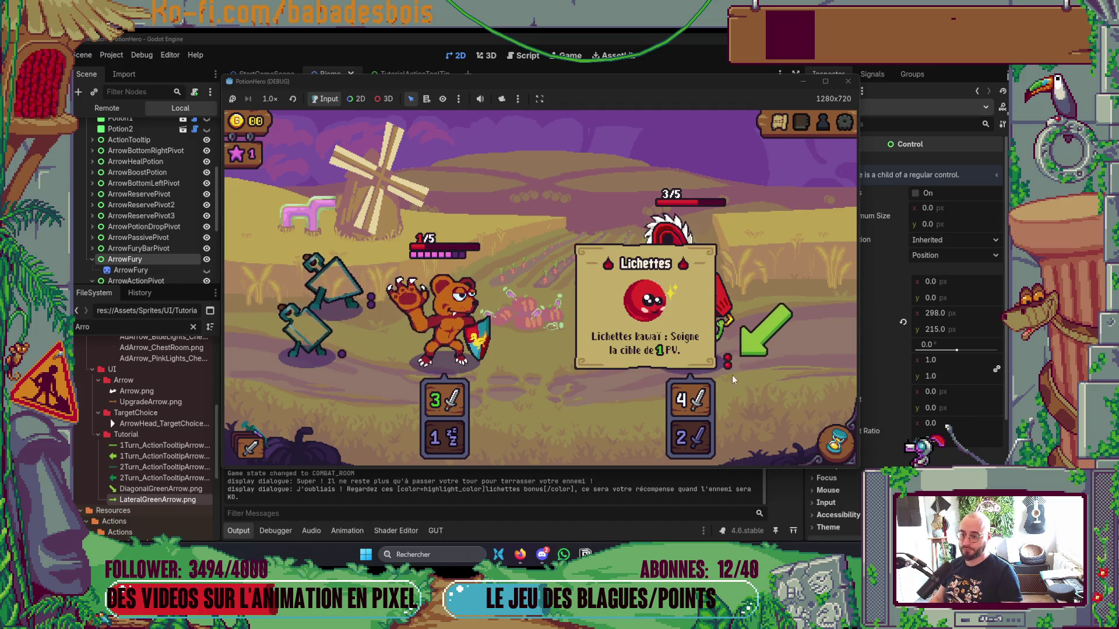
key(space)
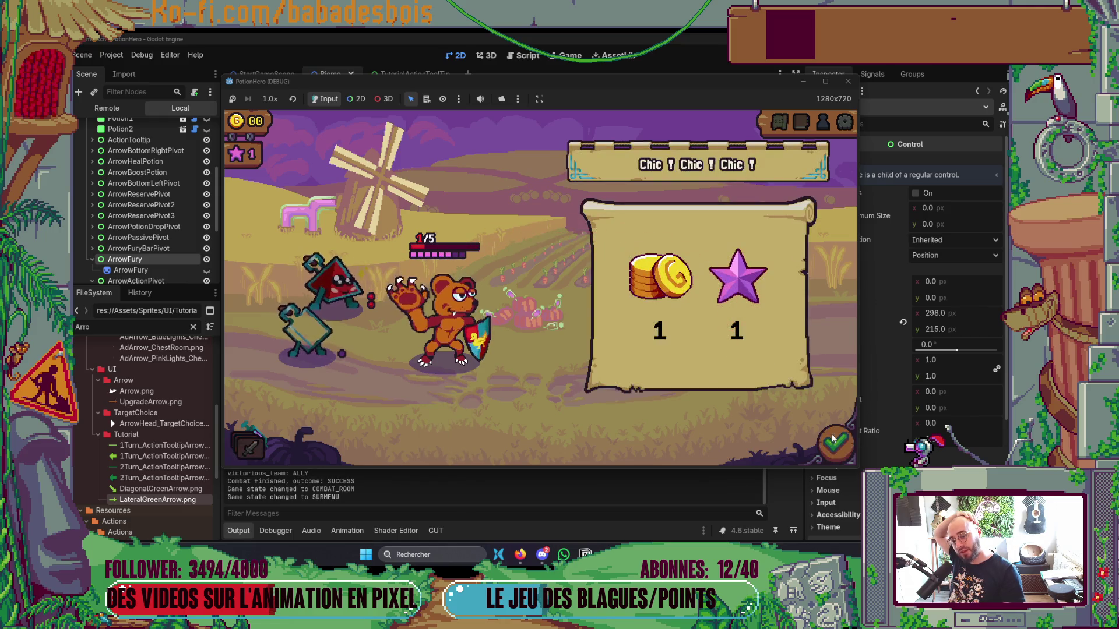
Collect the reward, enter the chest room, and take its 2-shield action.
click(837, 444)
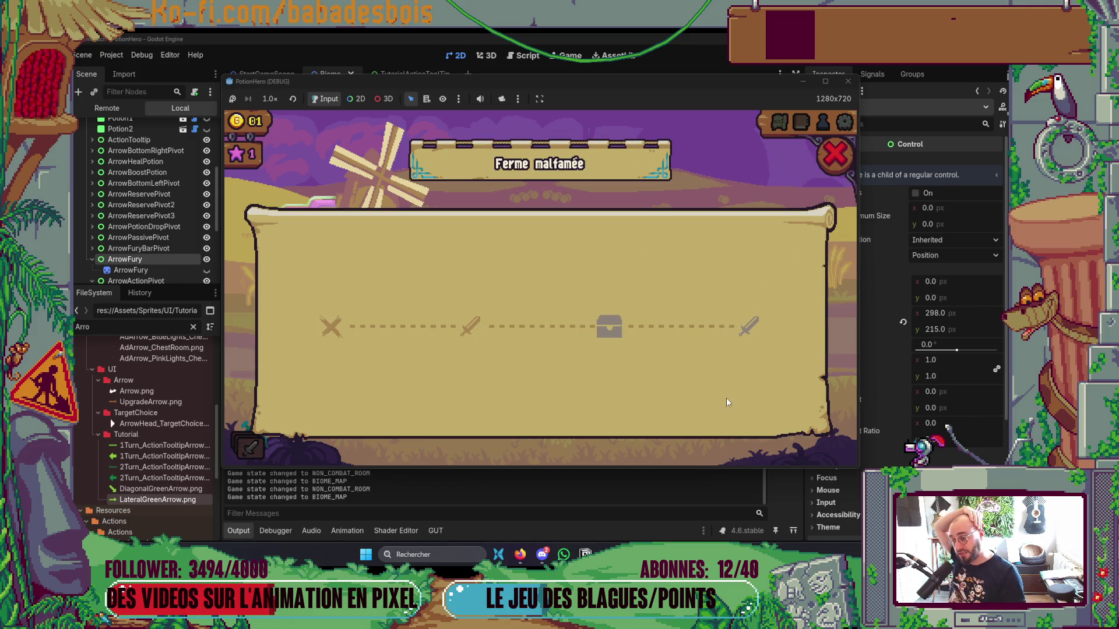
click(614, 330)
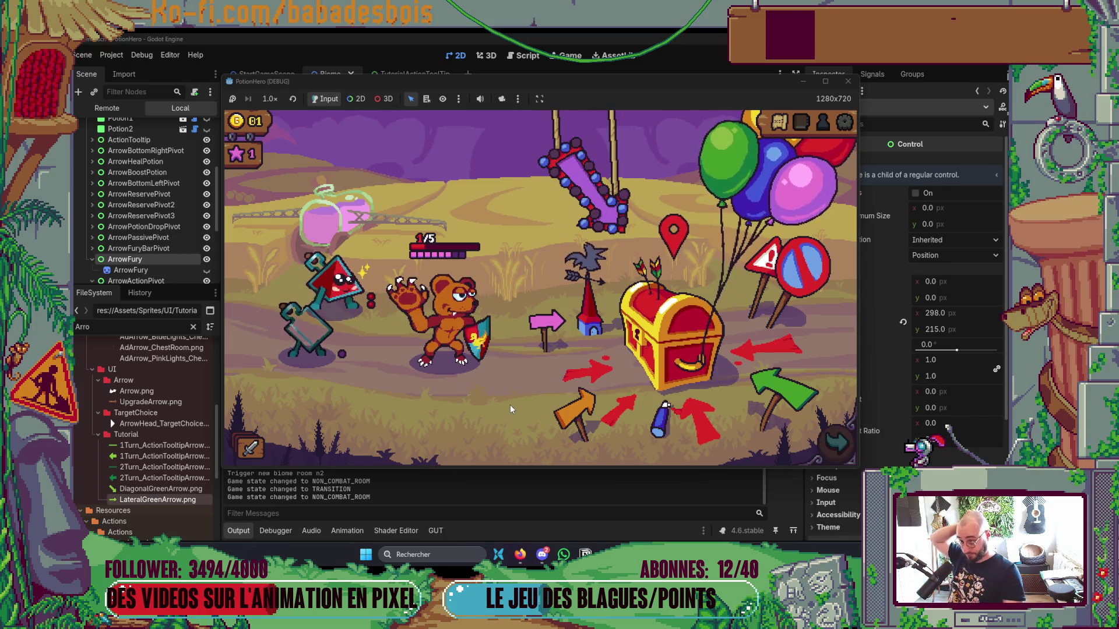
click(679, 347)
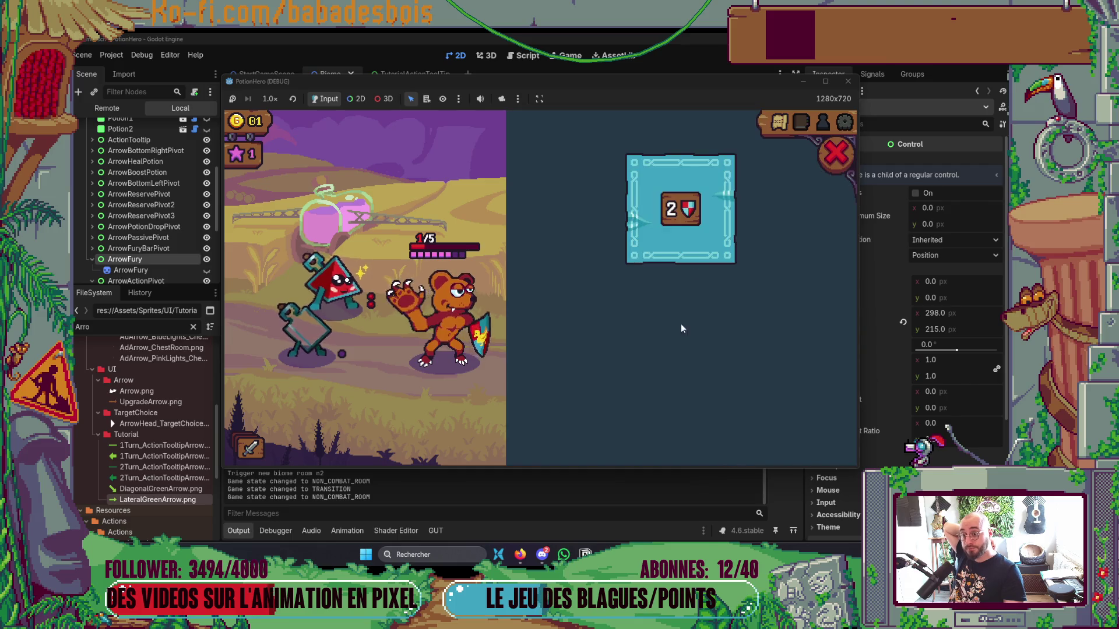
click(705, 228)
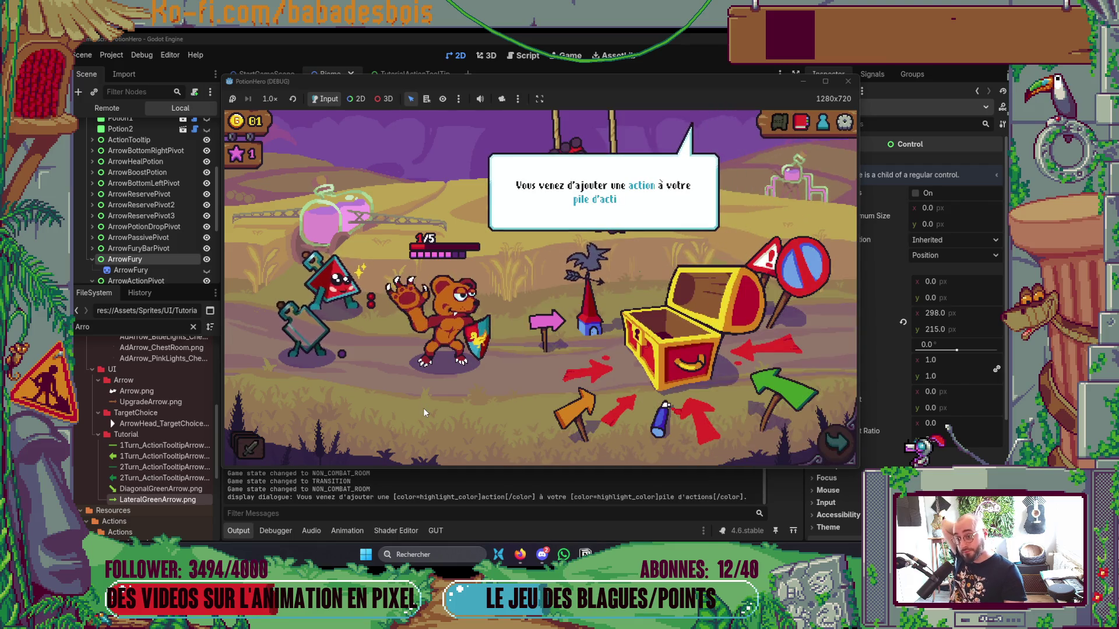
click(474, 378)
click(474, 377)
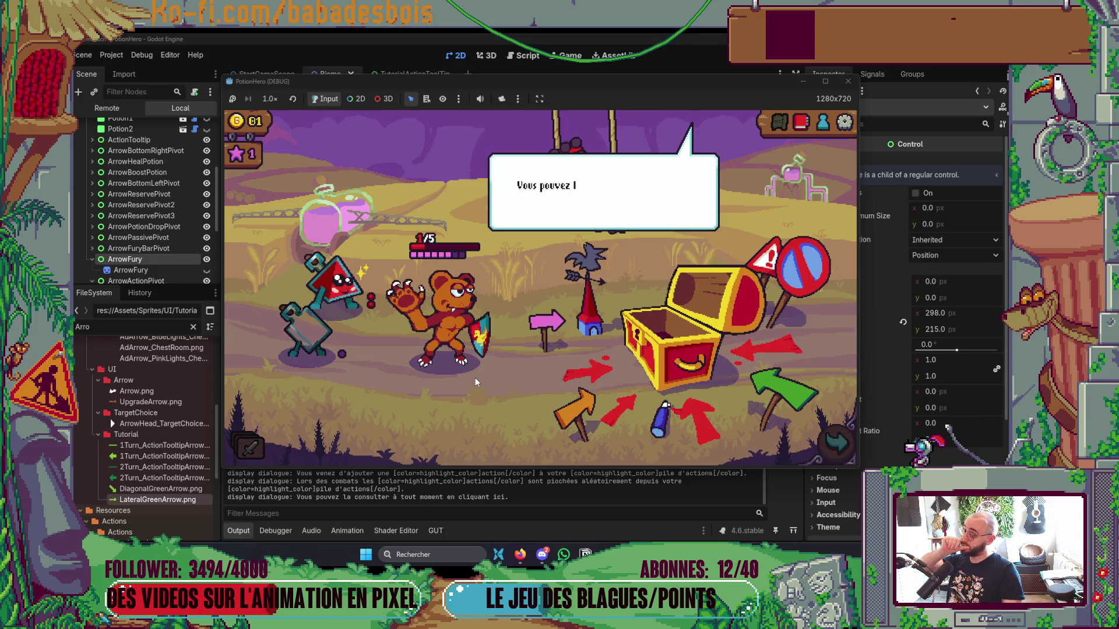
click(471, 382)
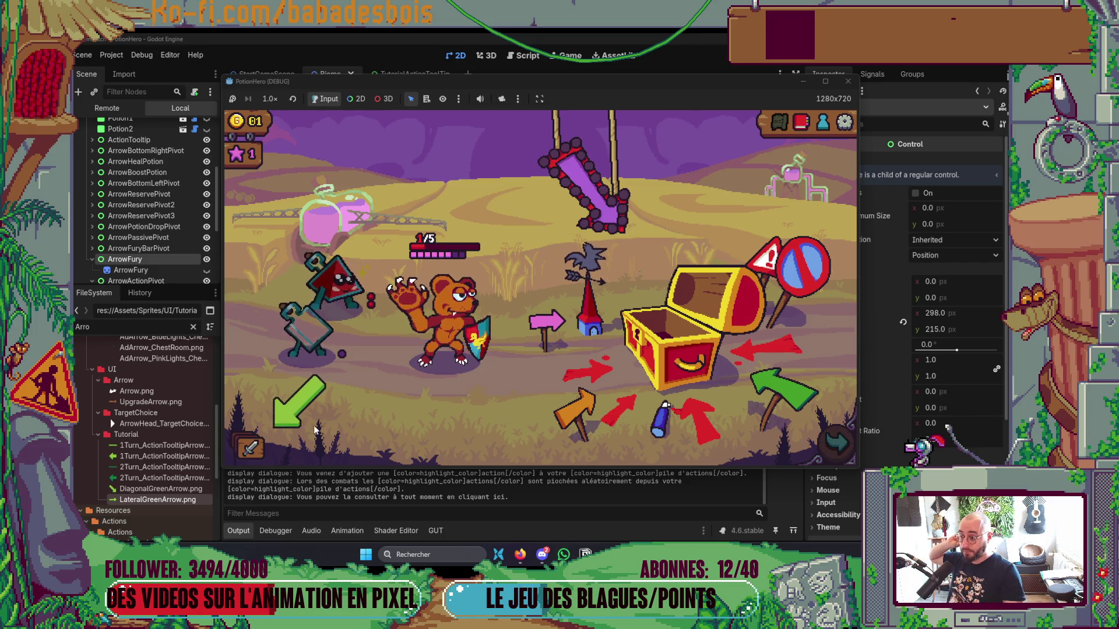
Check the Pile d'actions panel, then travel to the next room on the Ferme malfamée map.
click(259, 448)
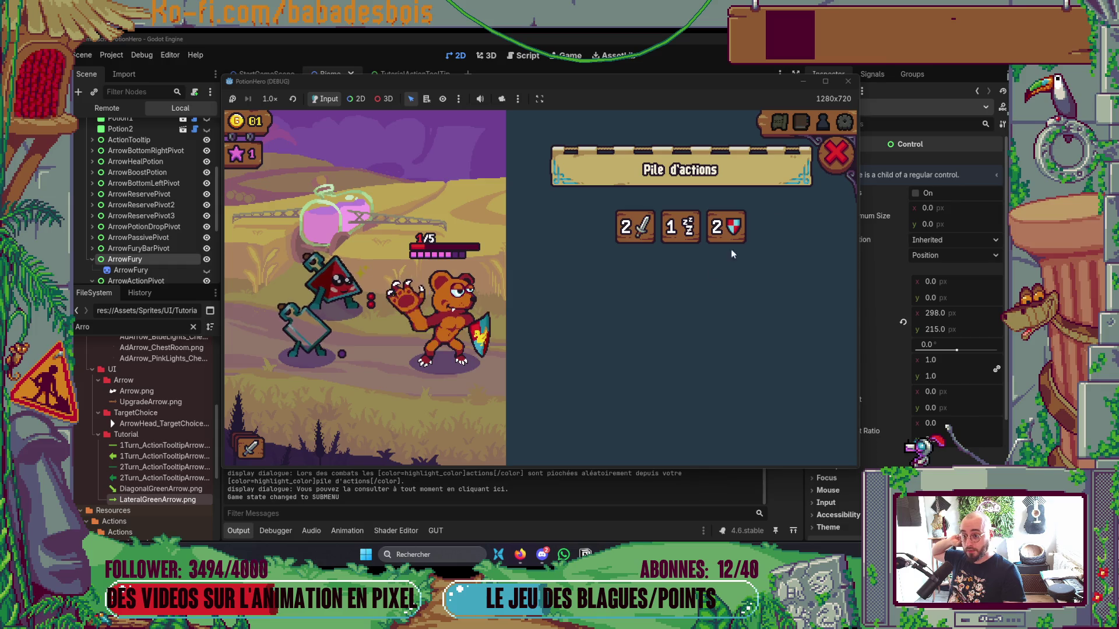
click(836, 153)
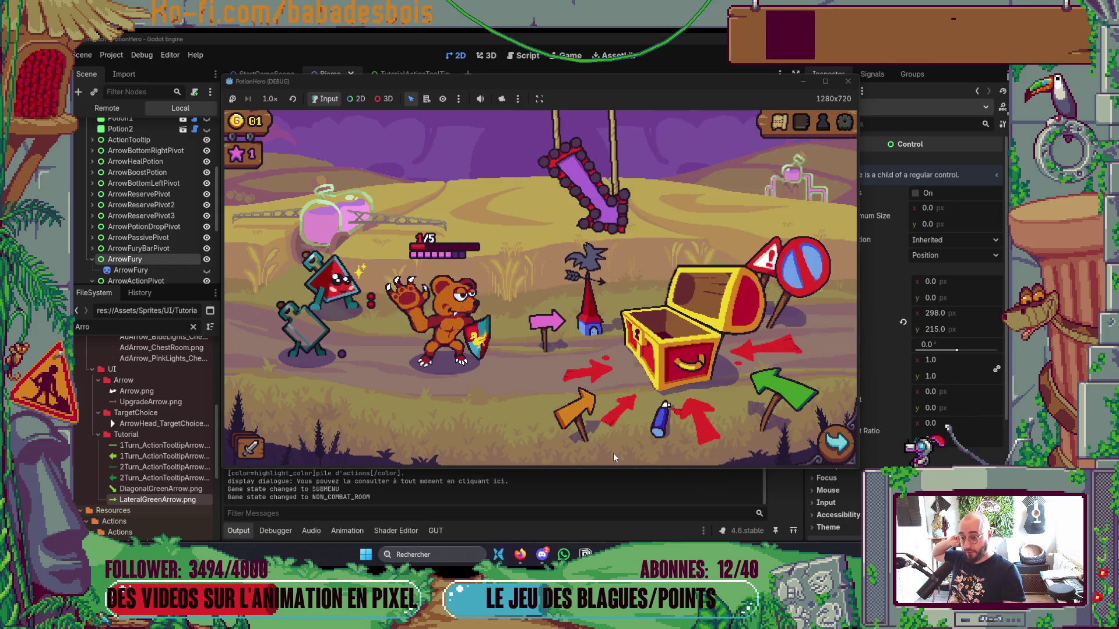
click(835, 442)
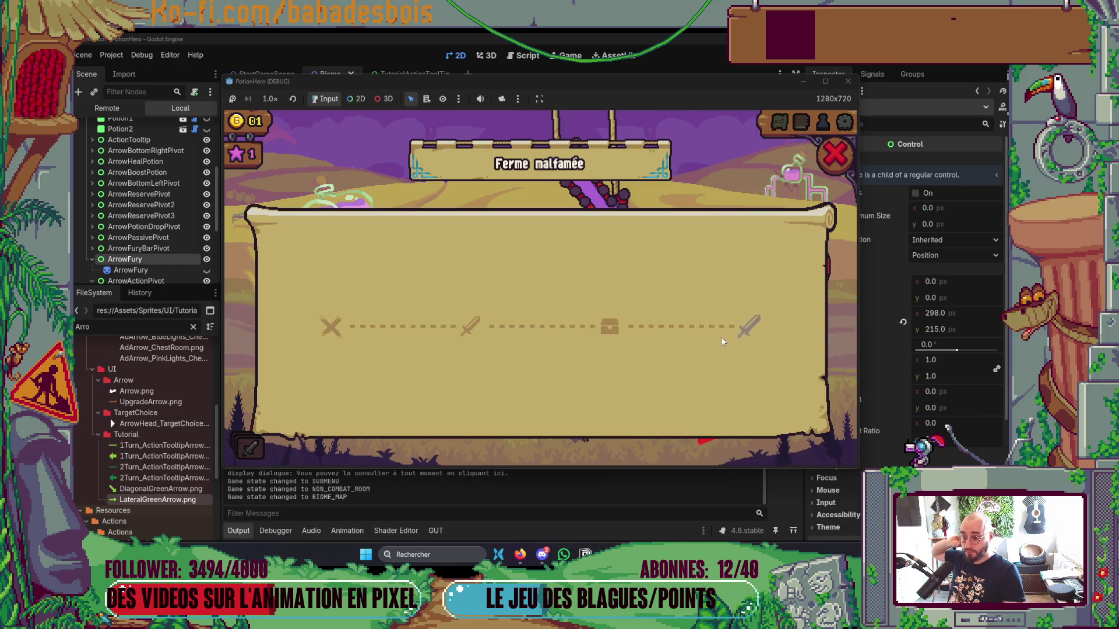
click(749, 325)
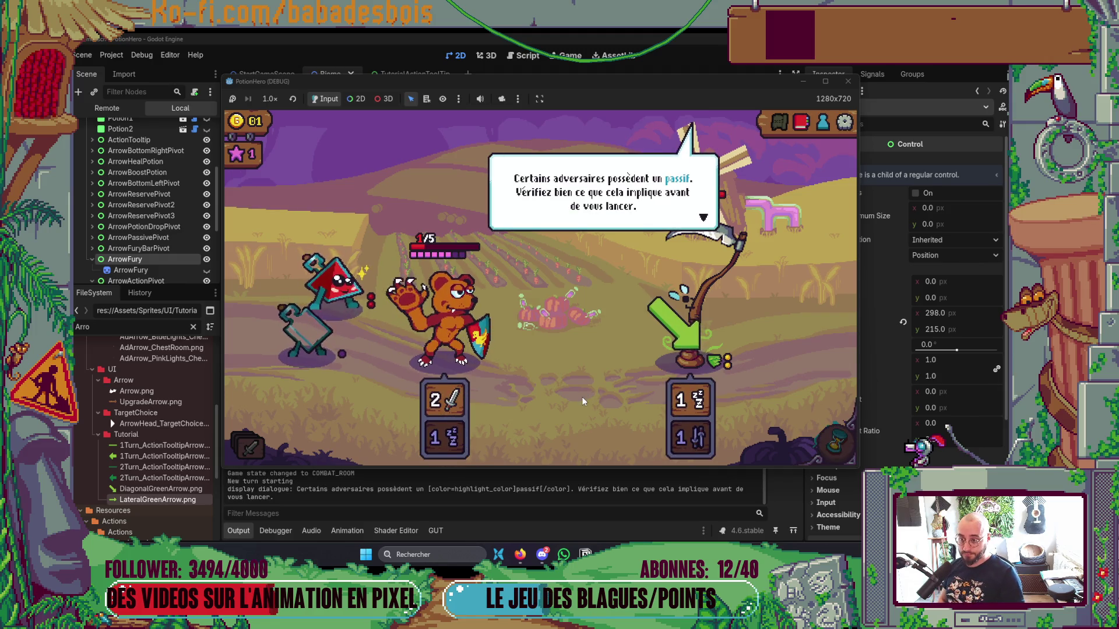
View the enemy's passive card, close the tutorial bubbles, and heal the hero with a potion.
click(686, 355)
click(668, 200)
click(530, 390)
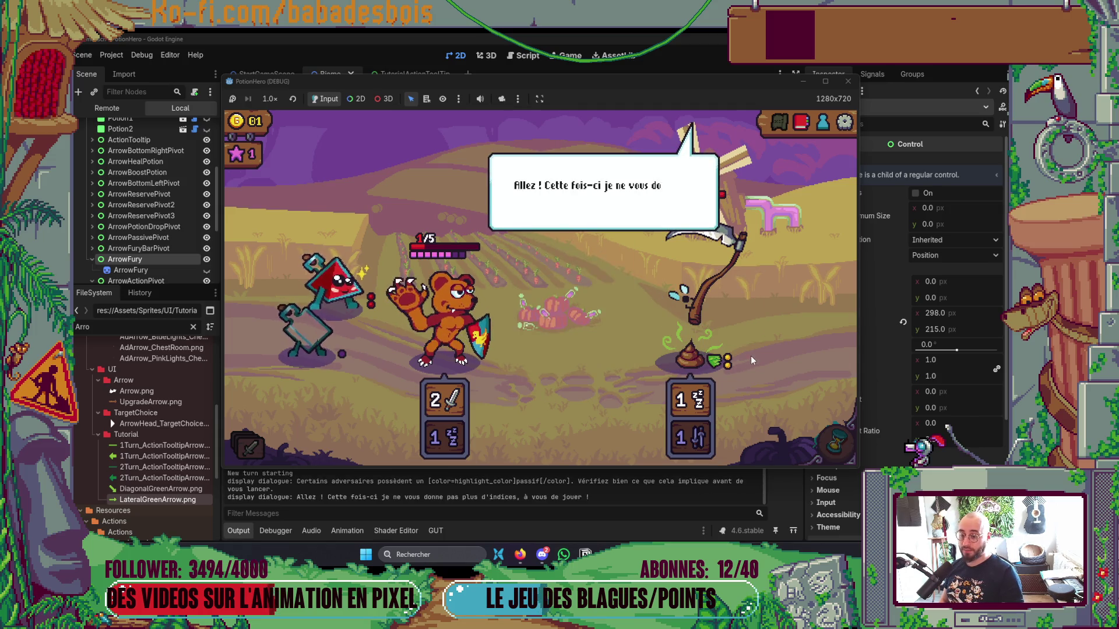
click(609, 324)
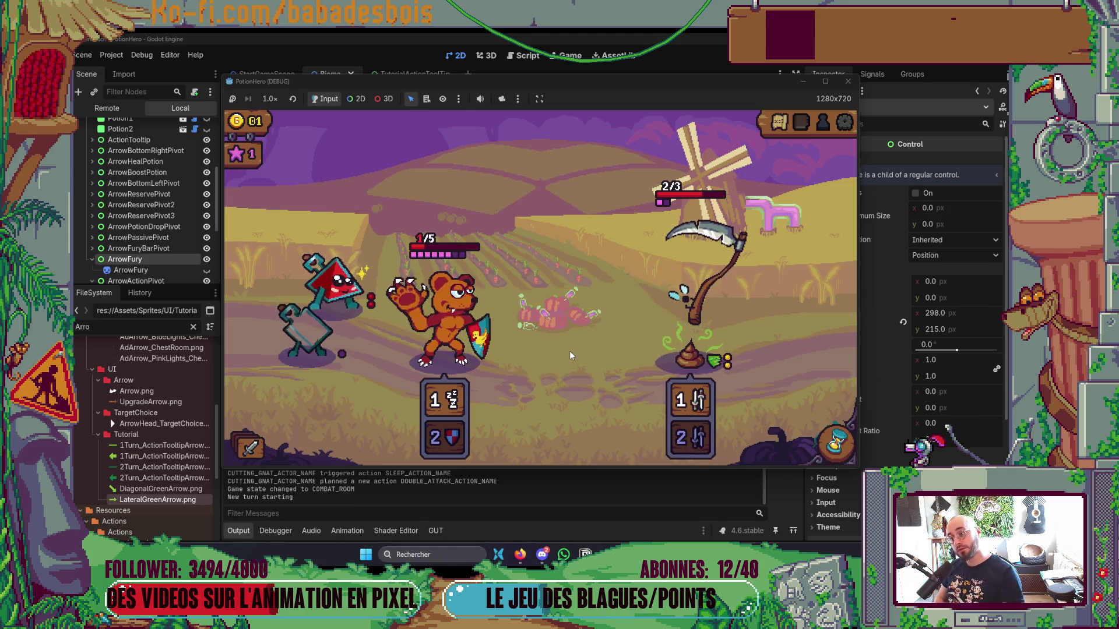
click(447, 343)
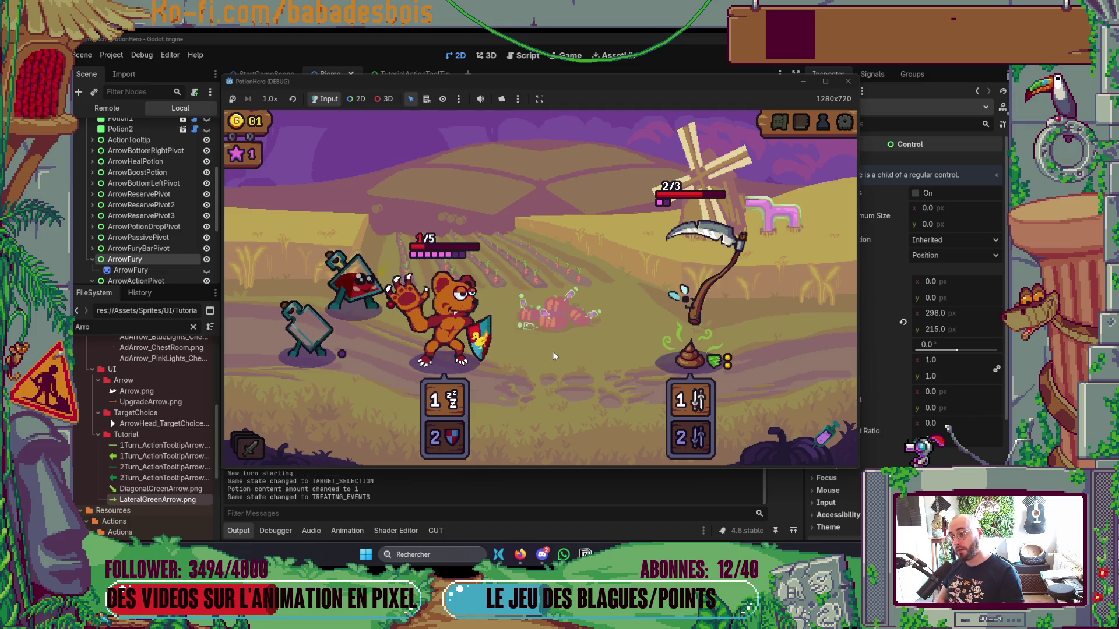
click(423, 318)
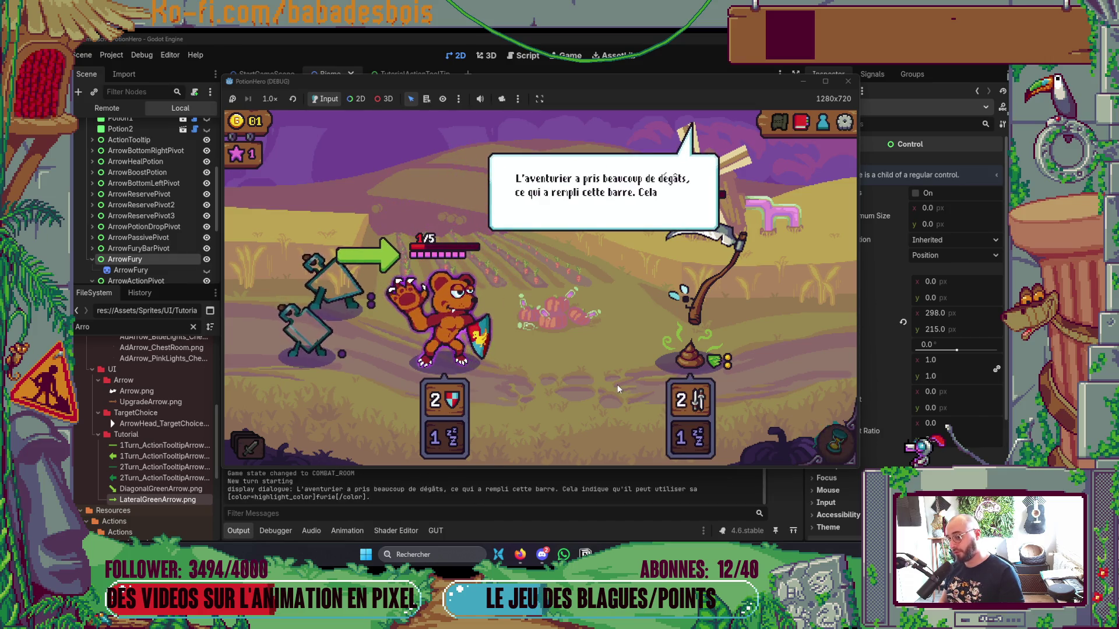
Trigger the hero's fury, pass two turns, and reach the enemy's 9-damage fury warning.
click(548, 336)
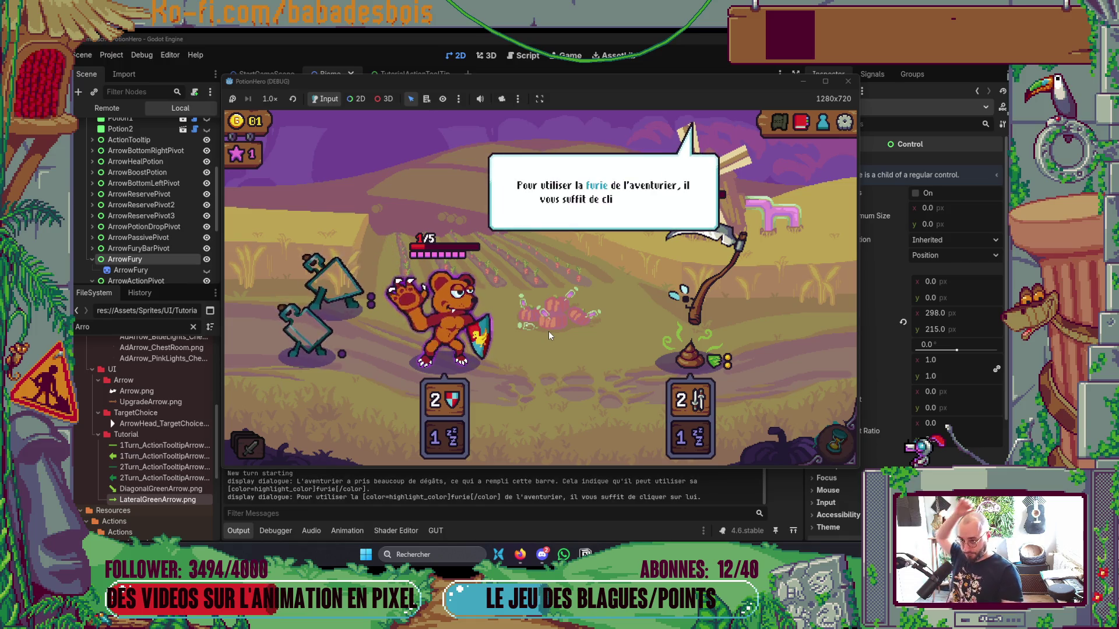
click(549, 335)
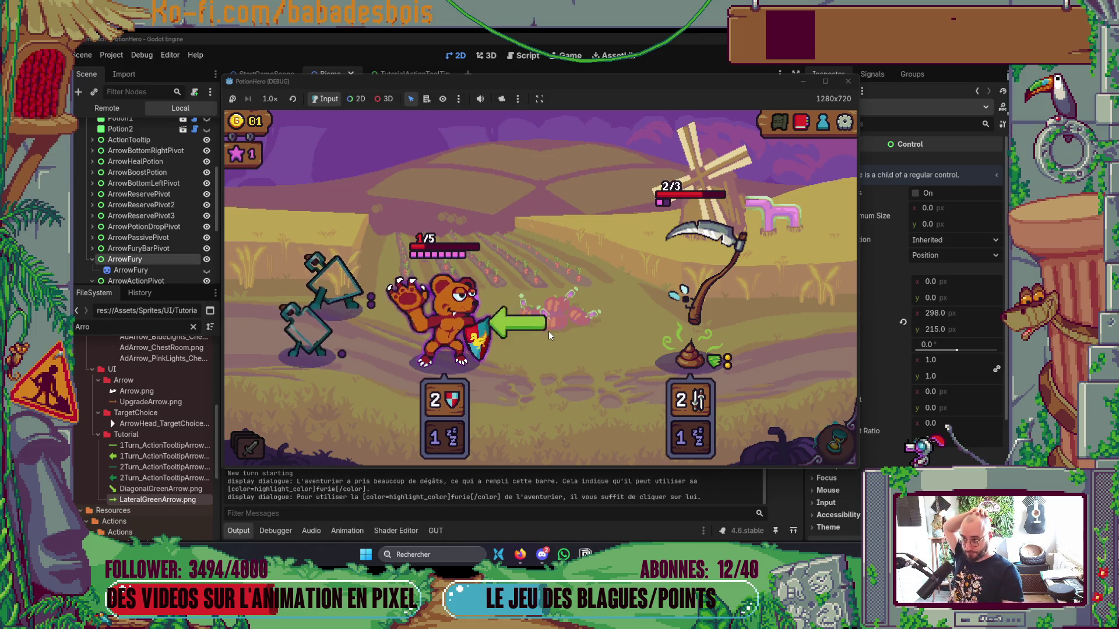
click(442, 320)
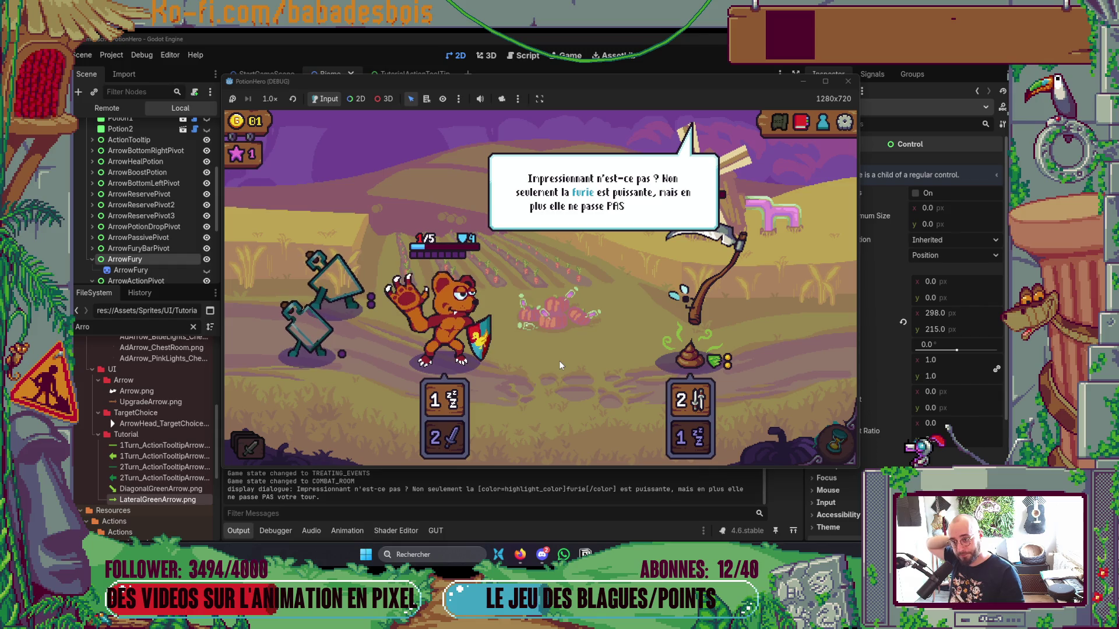
click(560, 366)
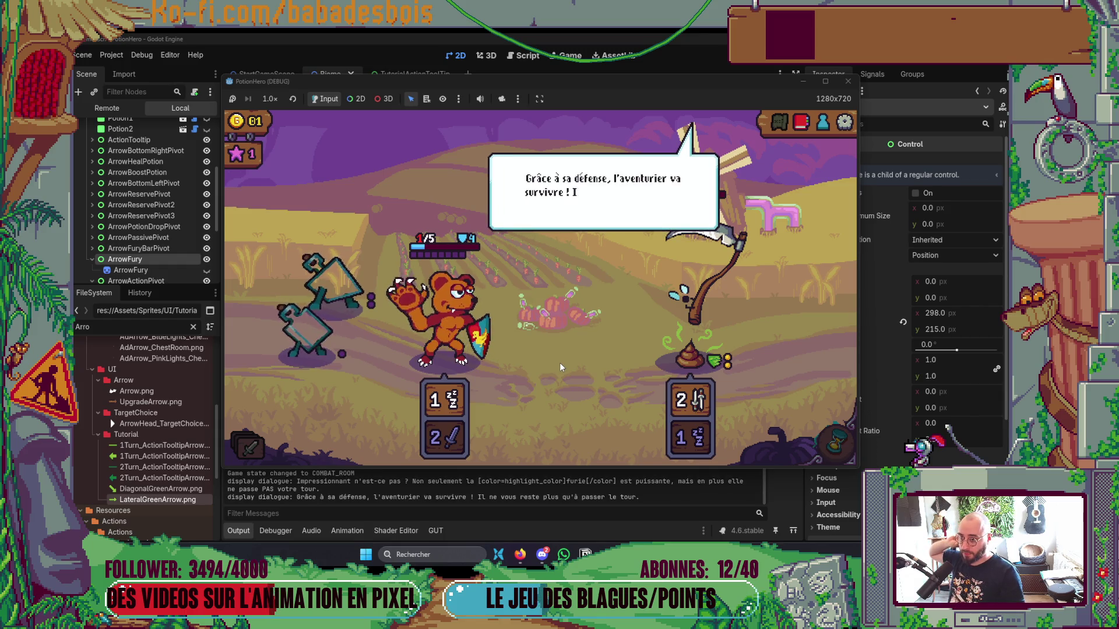
click(560, 365)
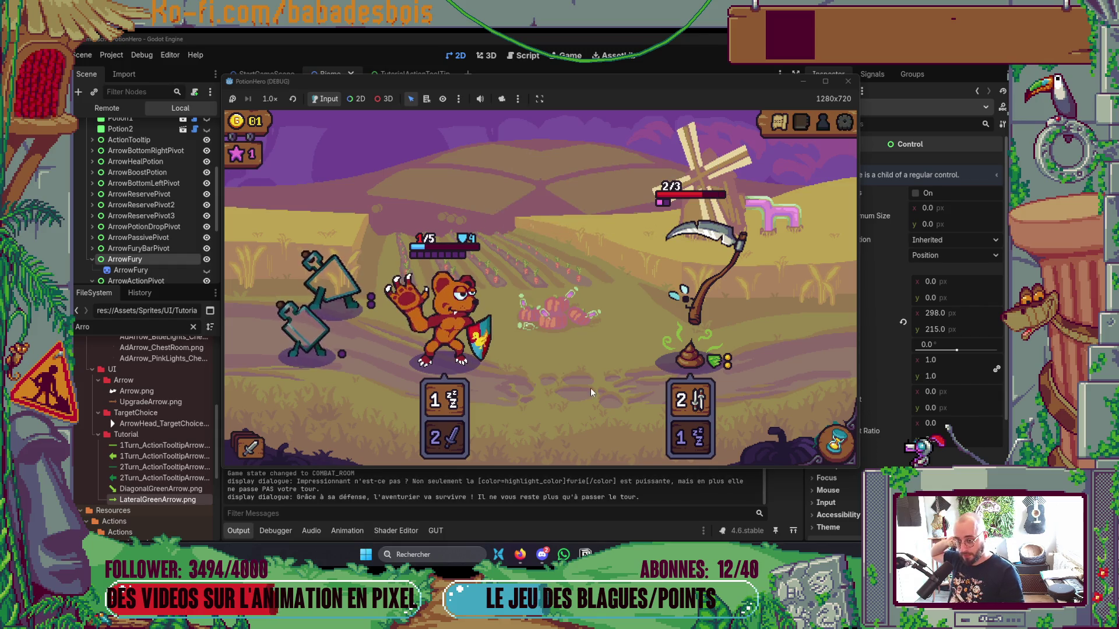
click(821, 455)
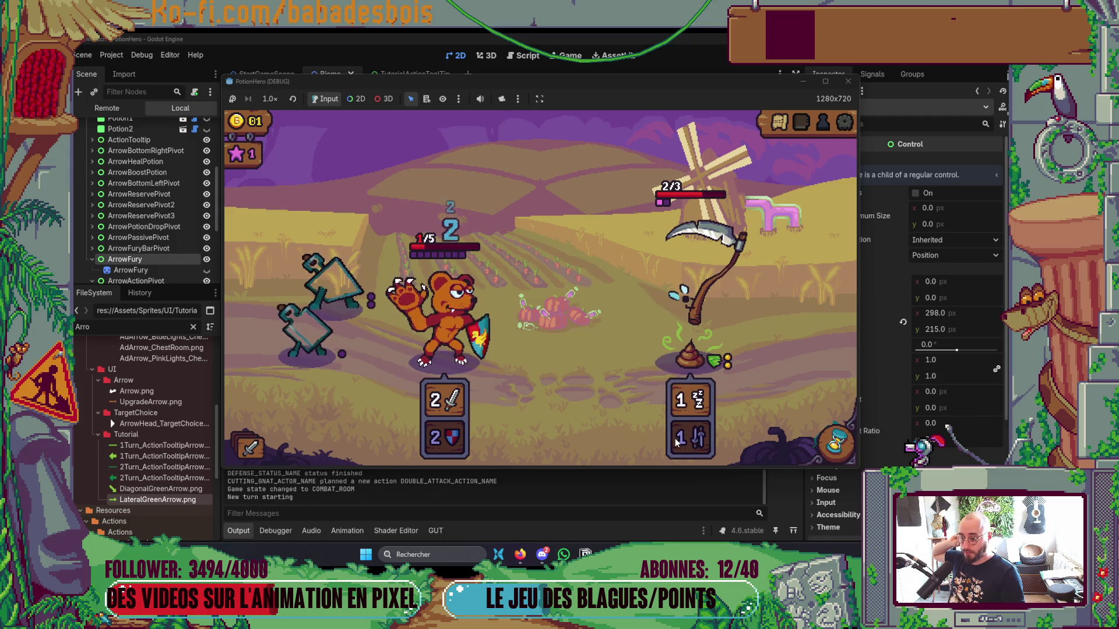
click(834, 446)
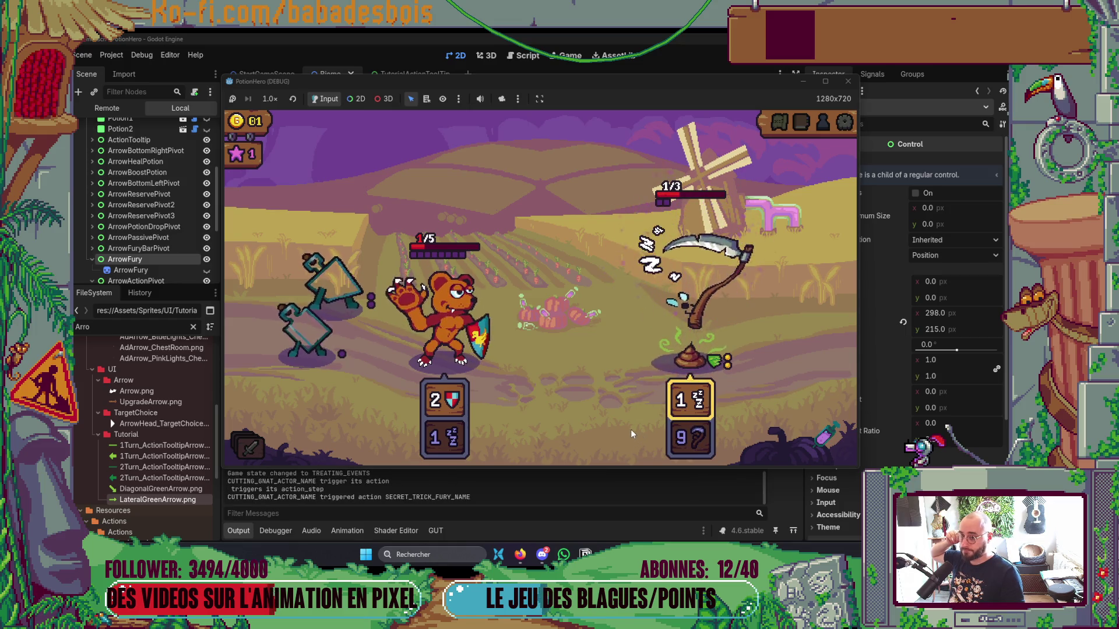
click(595, 408)
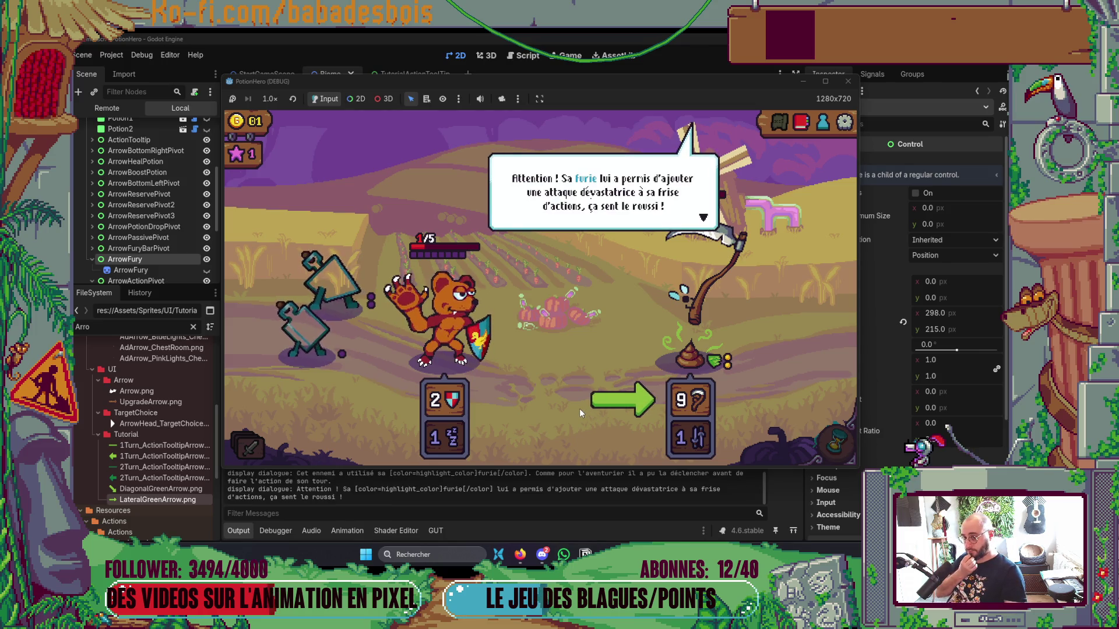
Advance through the reserve and flask tutorial lines to the closing 'Et voilà !' bubble.
click(579, 413)
click(579, 413)
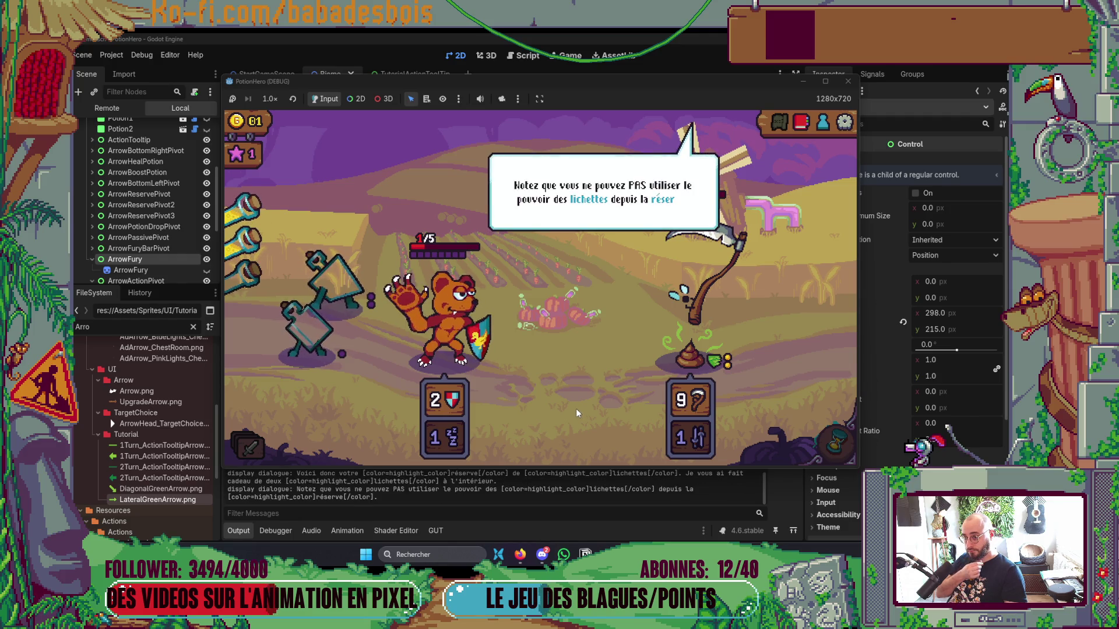
click(577, 411)
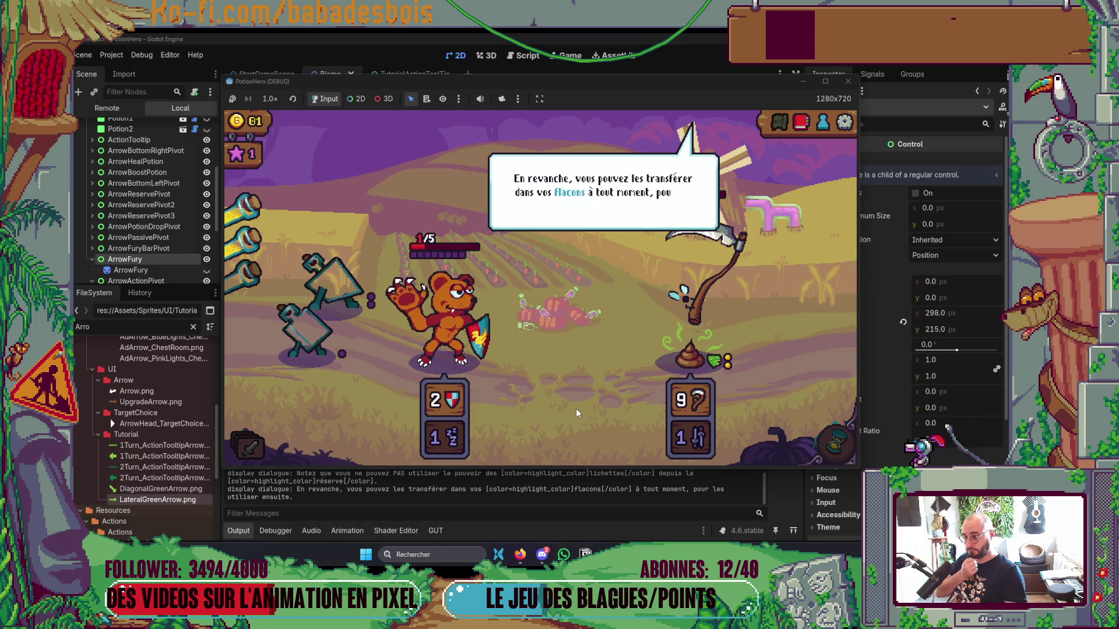
click(577, 412)
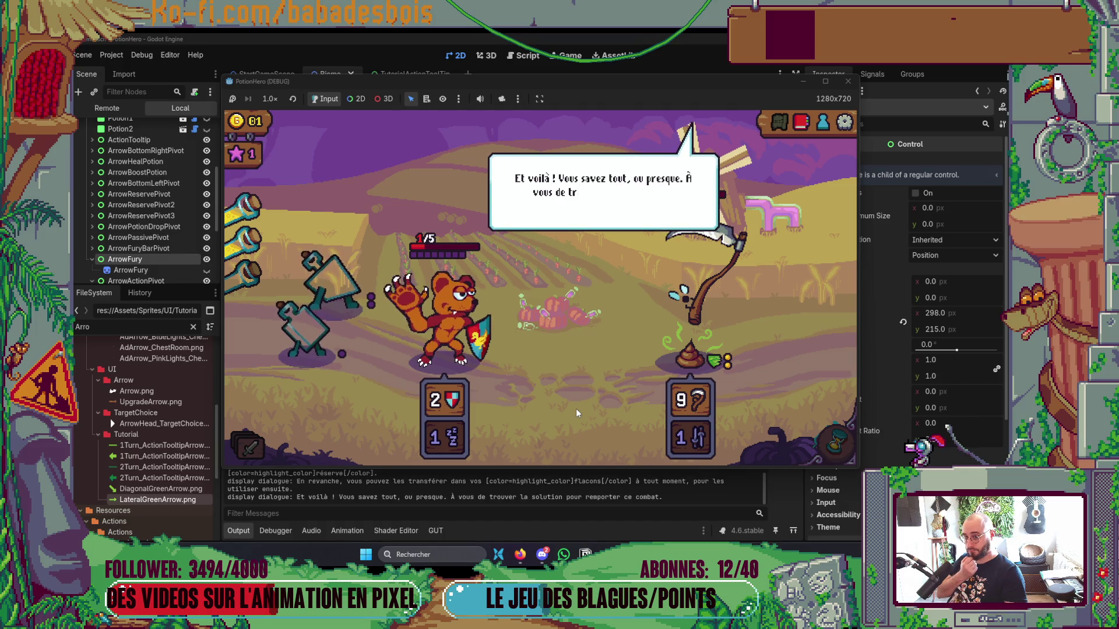
click(577, 411)
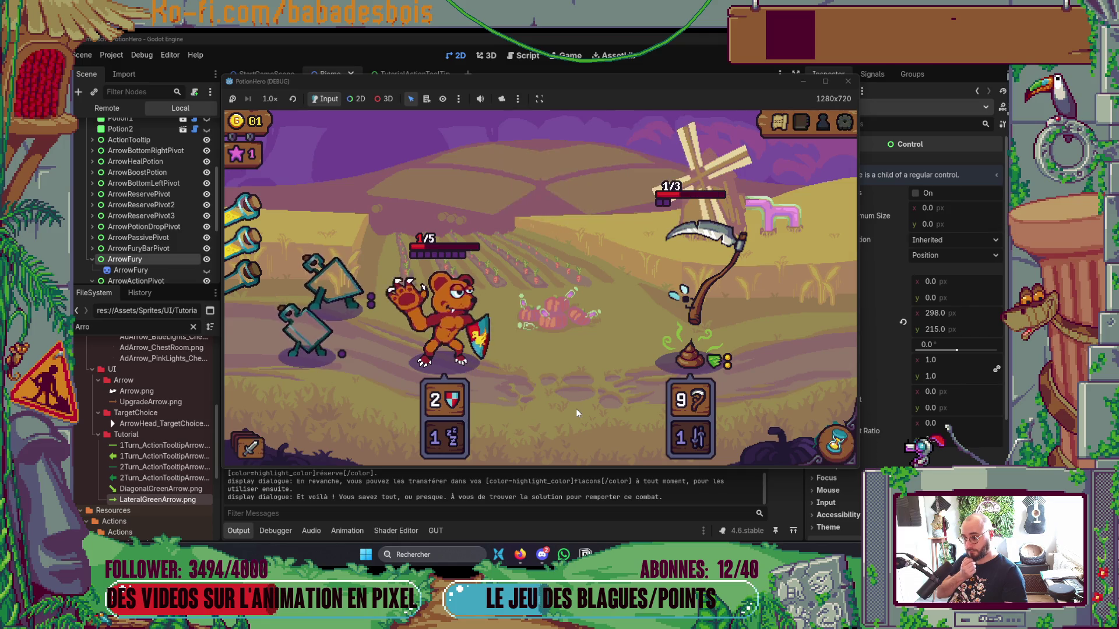
mouse_move(253, 289)
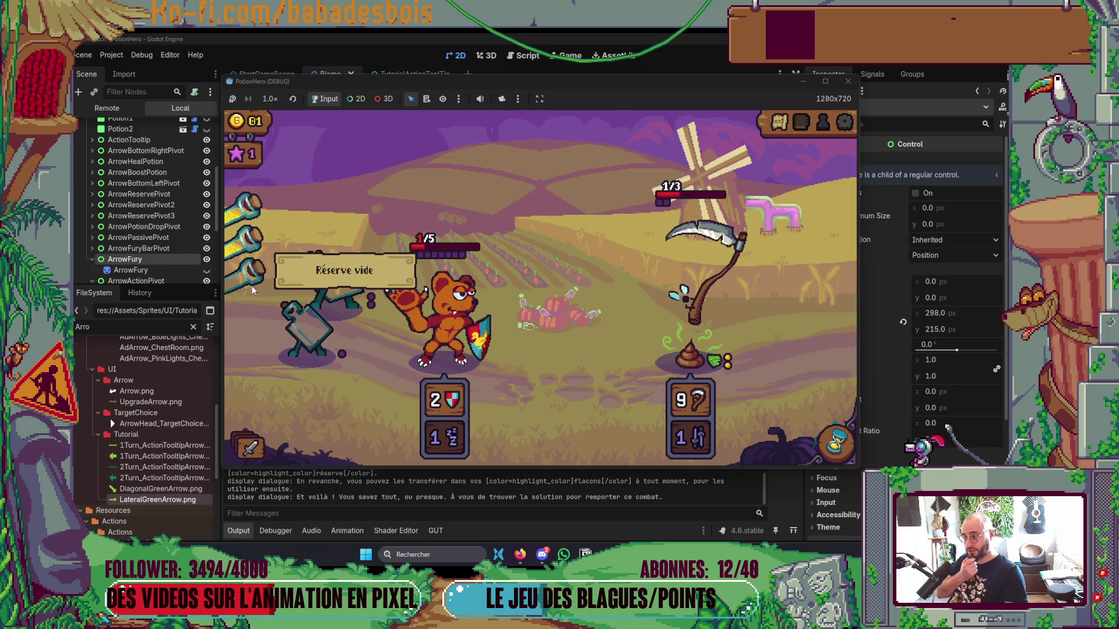
mouse_move(430, 442)
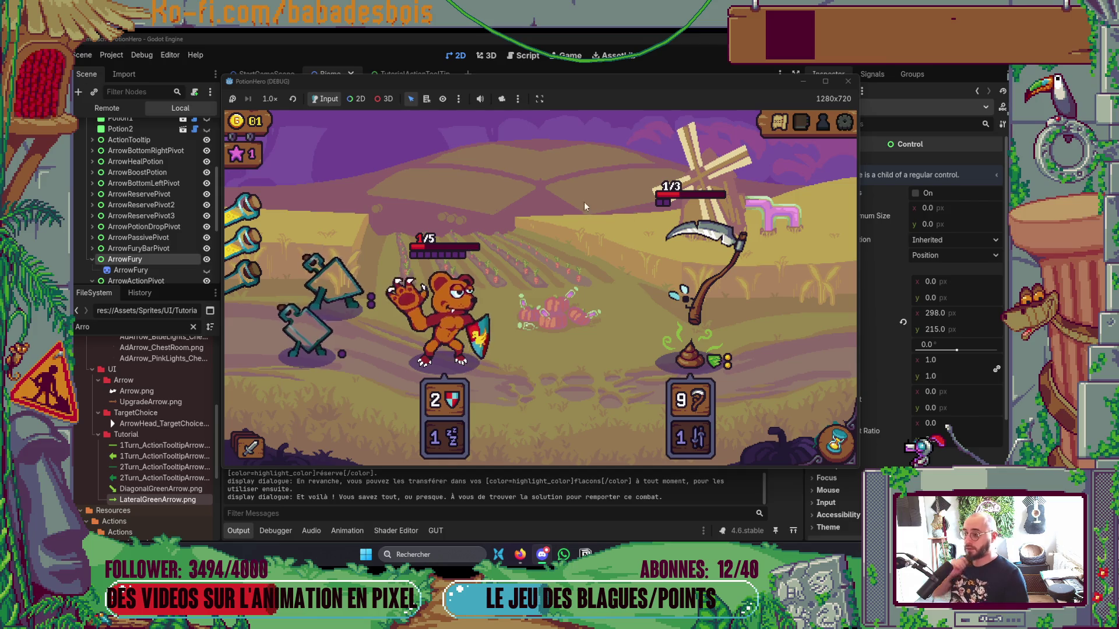
key(alt+Tab)
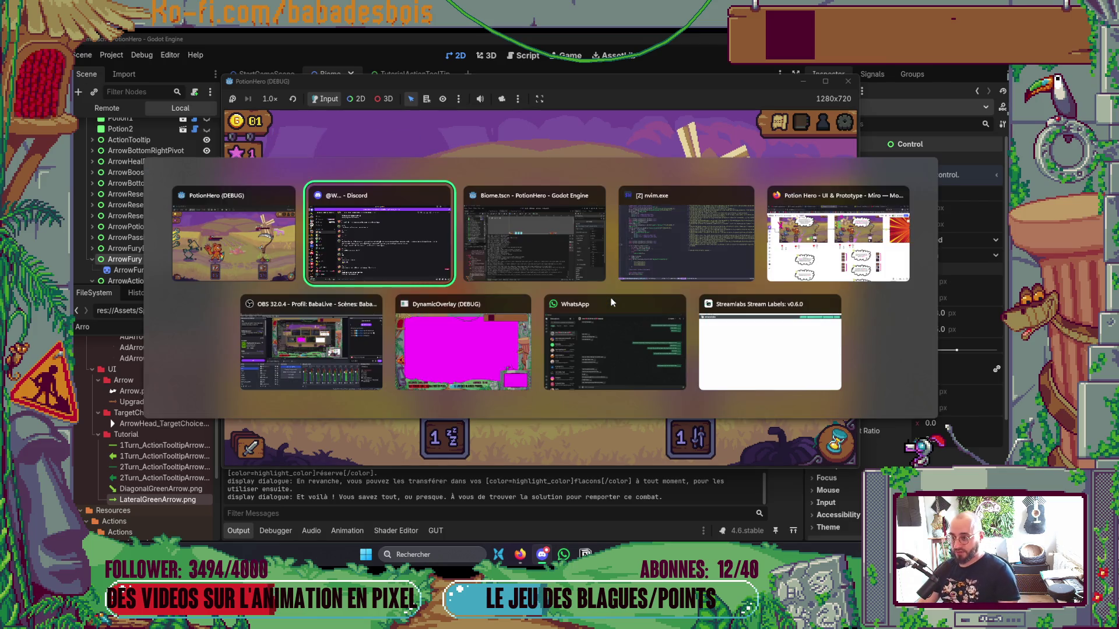
Select the Tutorial node, set Reserve Arrows size to 3, and assign ArrowBottomLeft to the first element.
scroll(170, 173, up, 5)
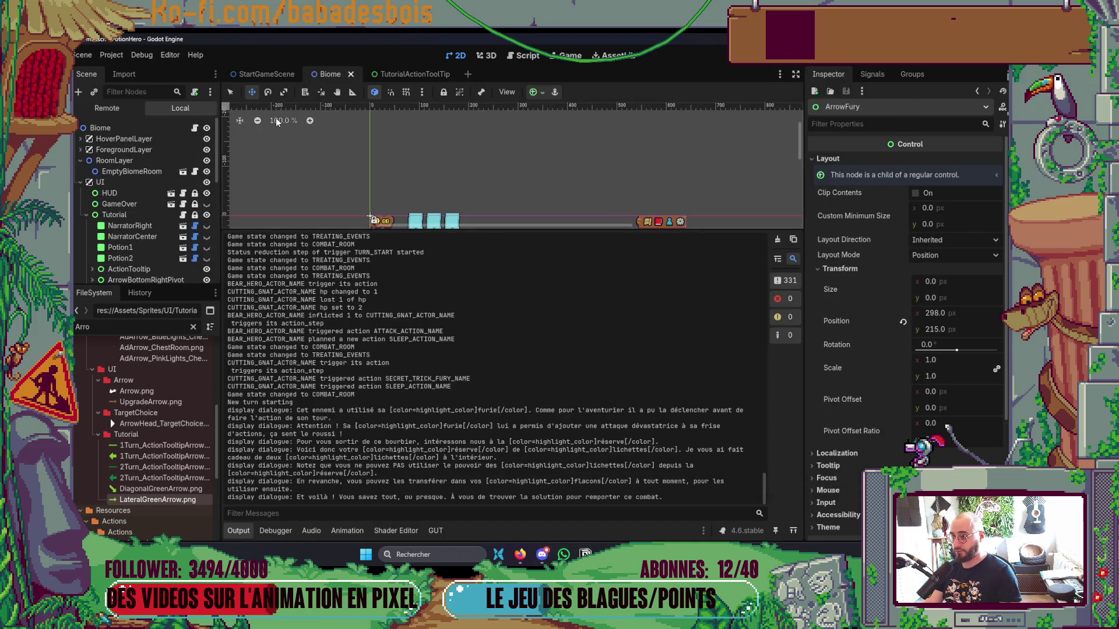
click(124, 214)
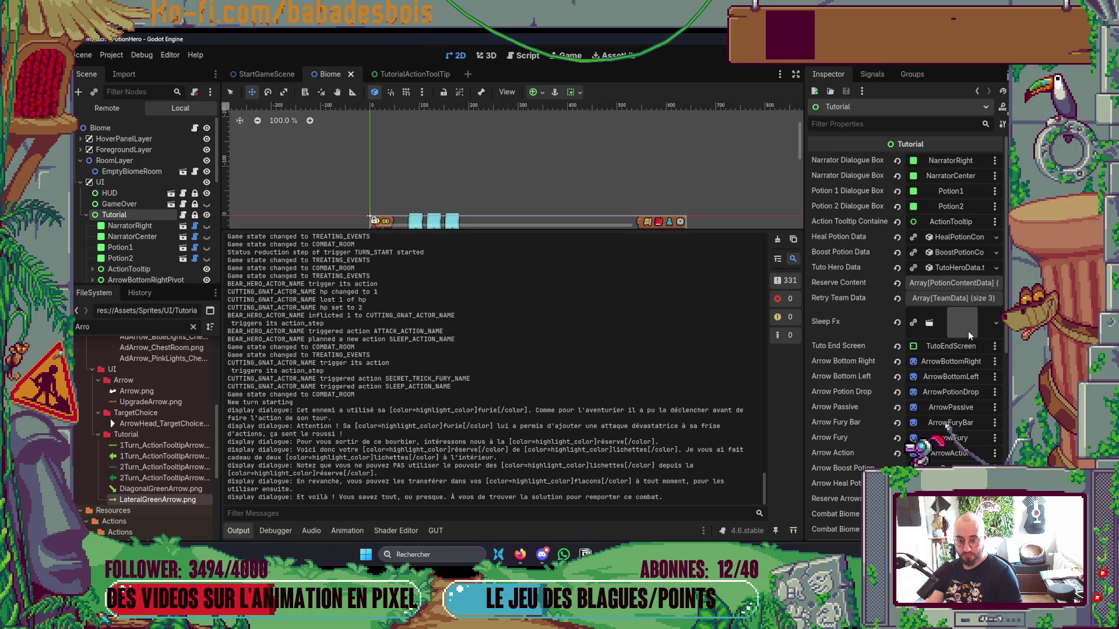
scroll(946, 426, down, 5)
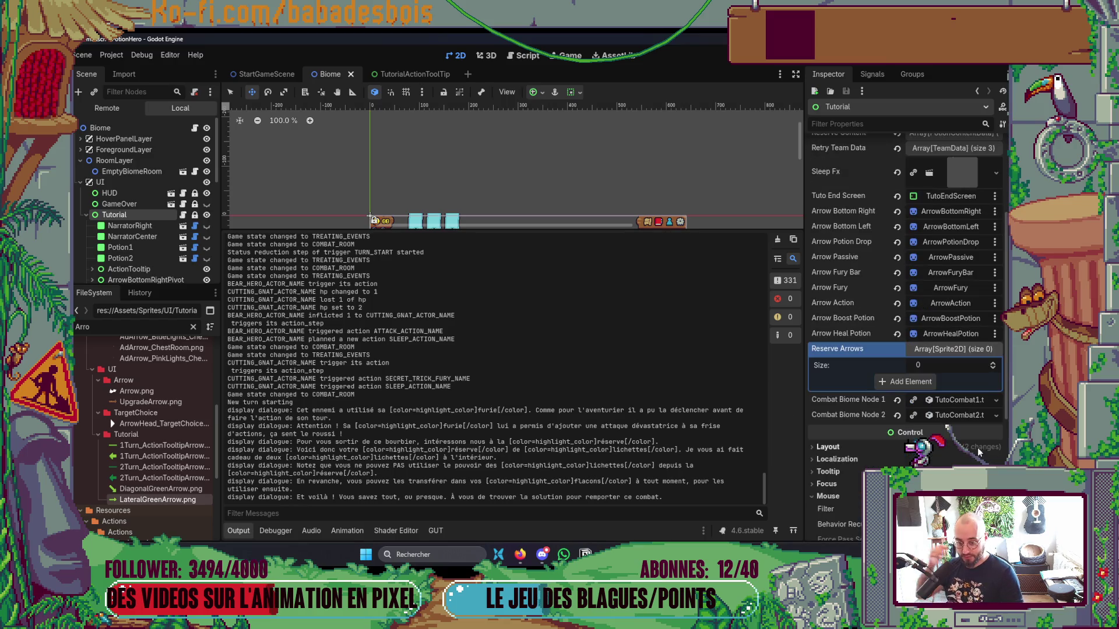
triple_click(992, 366)
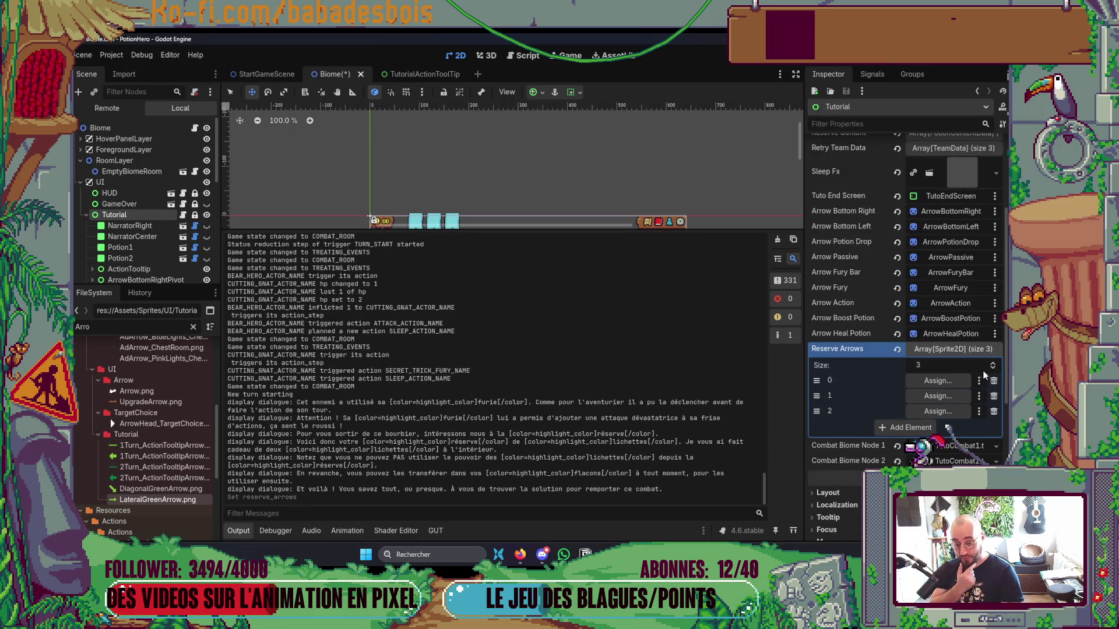
click(957, 382)
scroll(545, 327, down, 2)
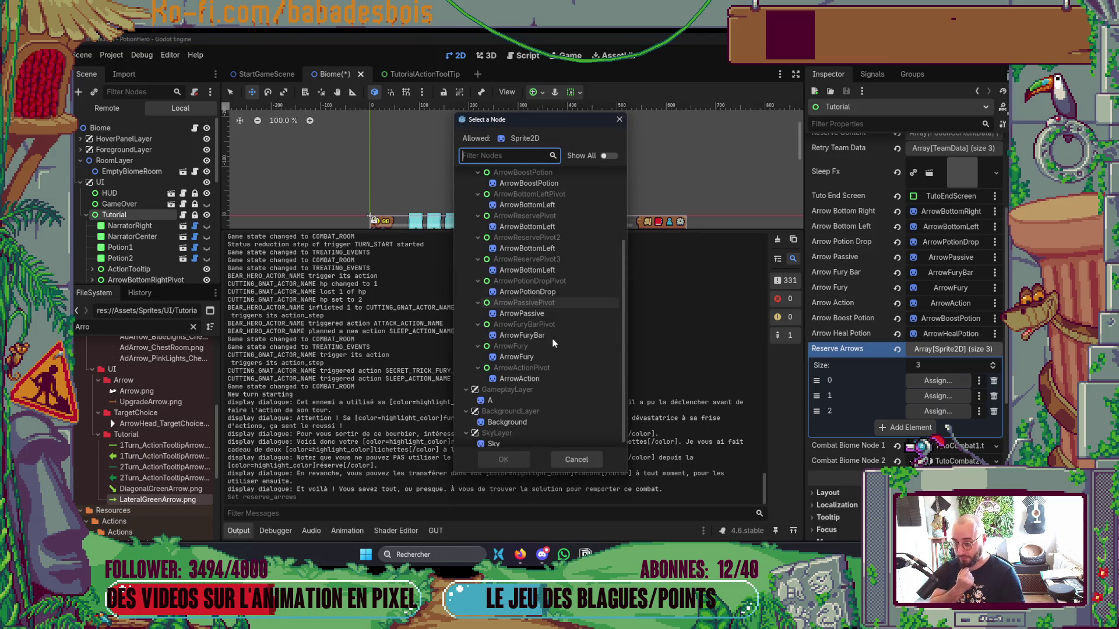
scroll(560, 357, up, 2)
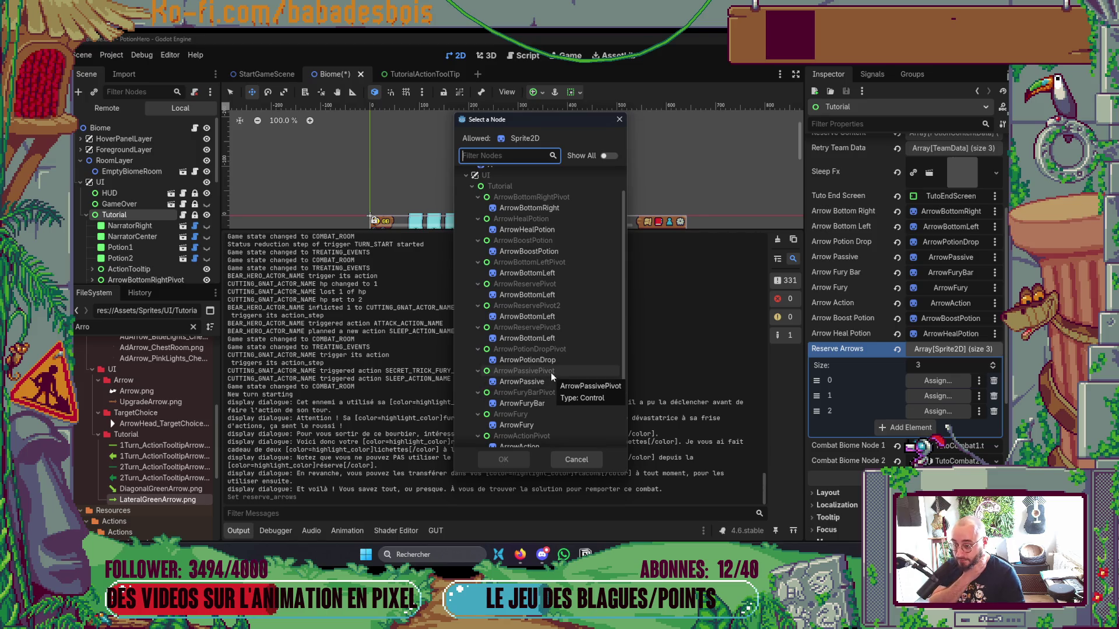
scroll(553, 386, down, 1)
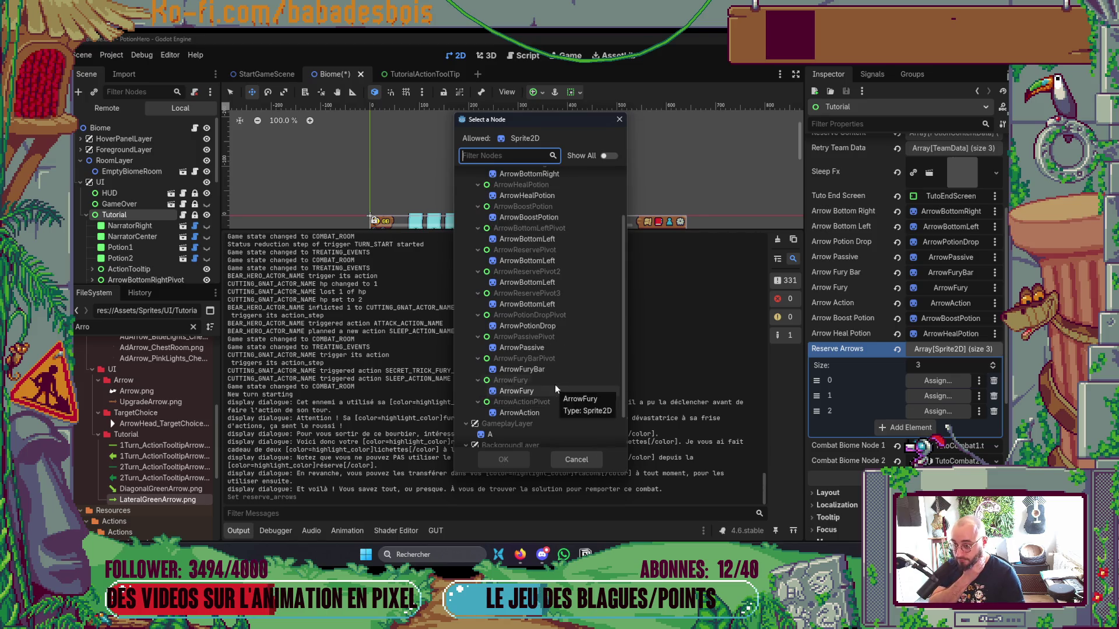
scroll(555, 380, up, 1)
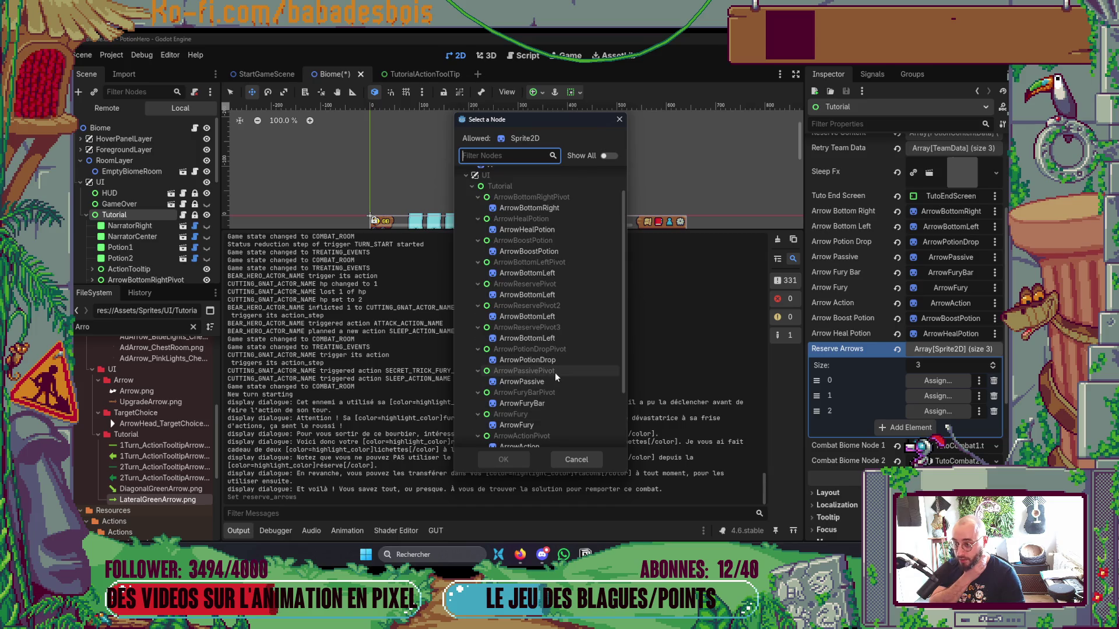
double_click(555, 294)
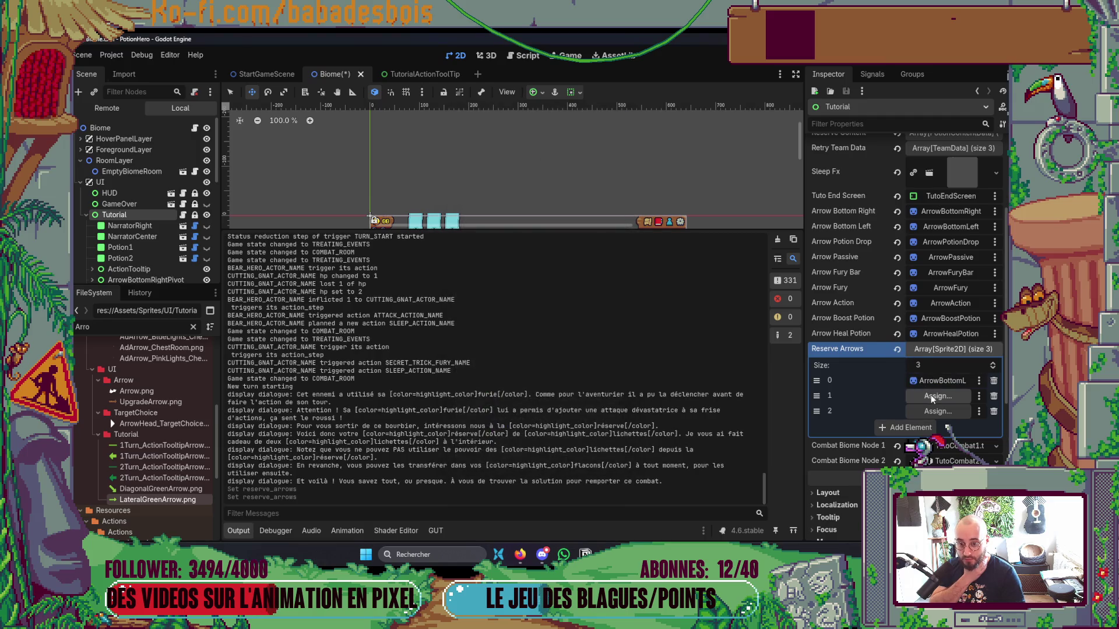
Assign ArrowBottomLeft to the second and third Reserve Arrows elements, then run the game.
click(931, 397)
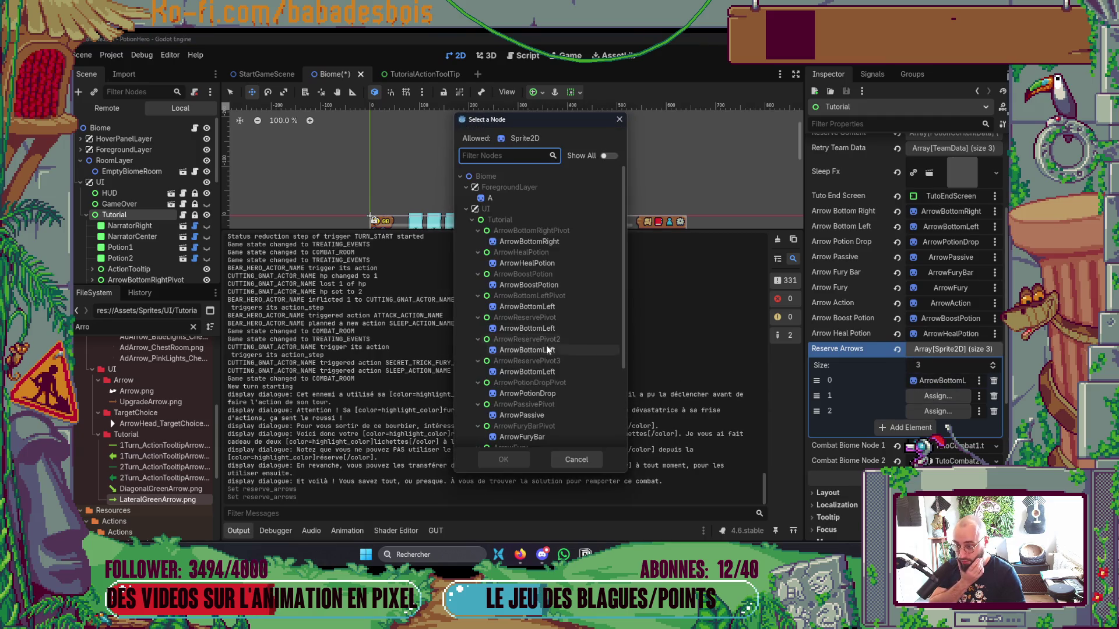
double_click(547, 349)
click(932, 411)
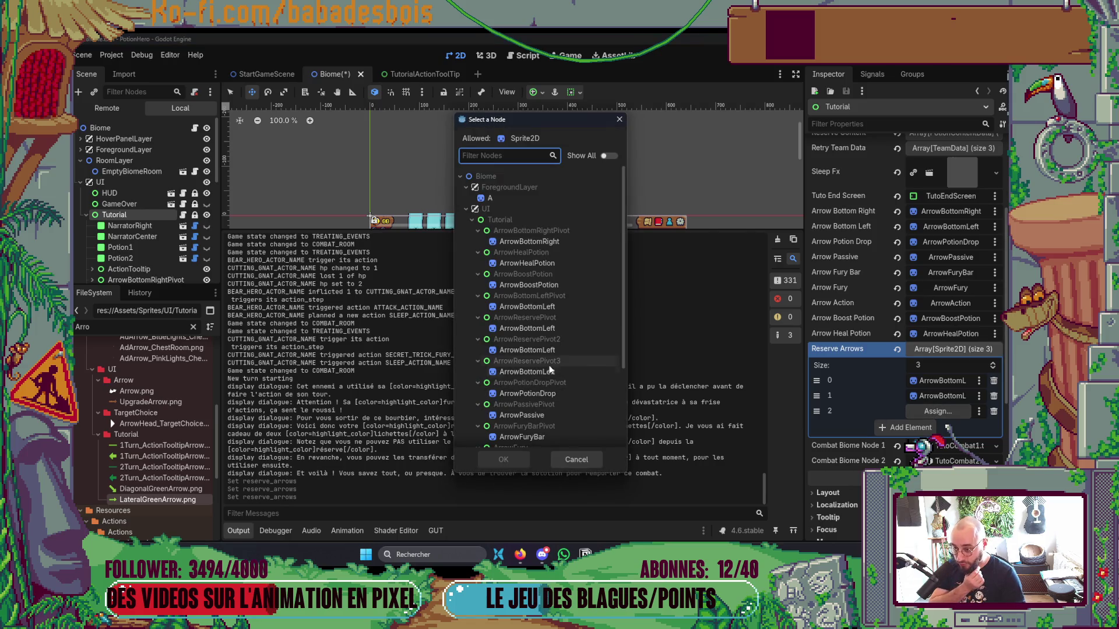
double_click(546, 373)
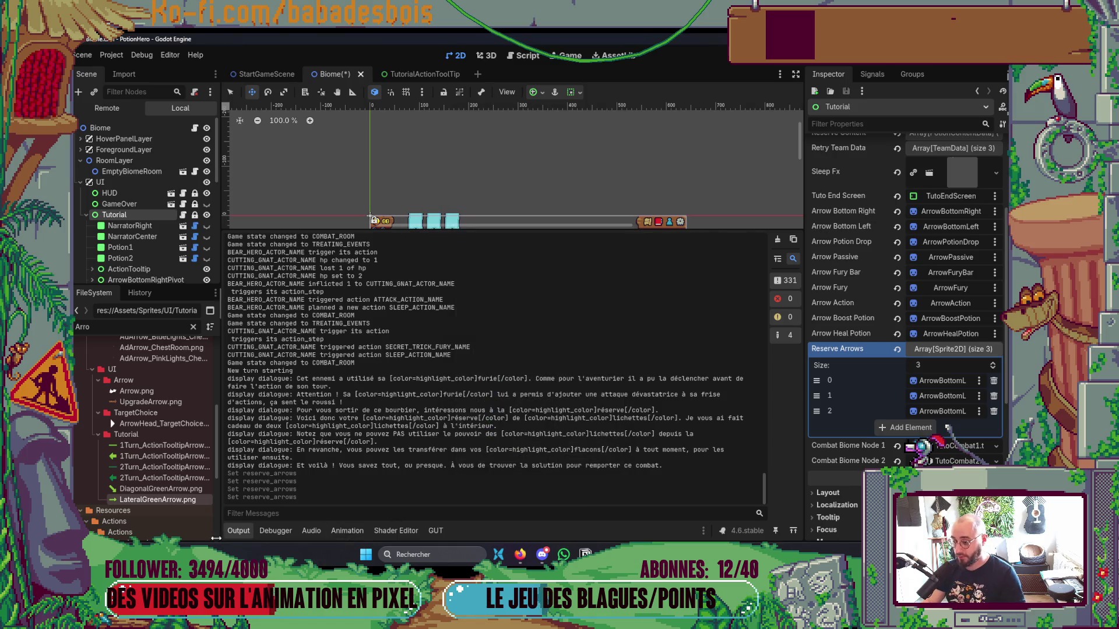
click(238, 531)
key(F5)
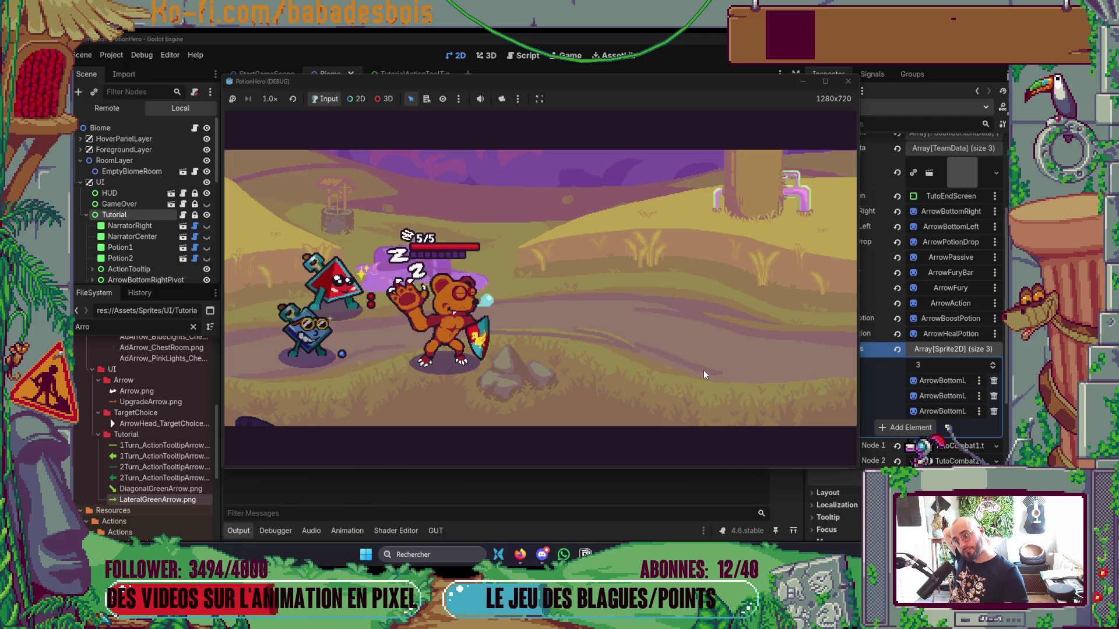
Open the farm map and end the first turn, dropping the enemy to 3/5 health.
click(838, 440)
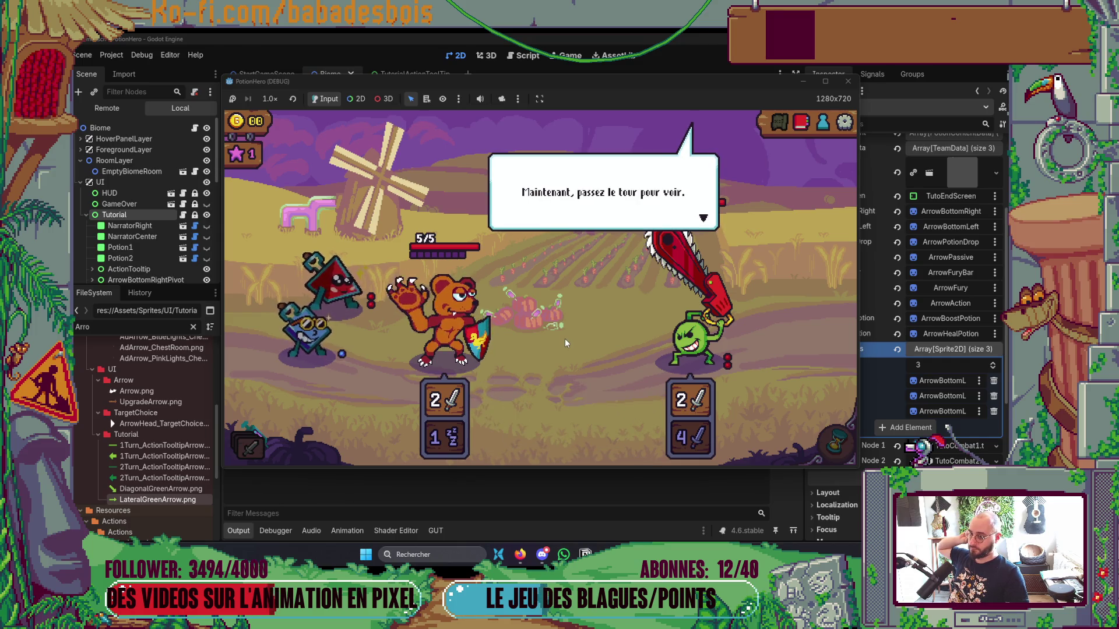
click(839, 440)
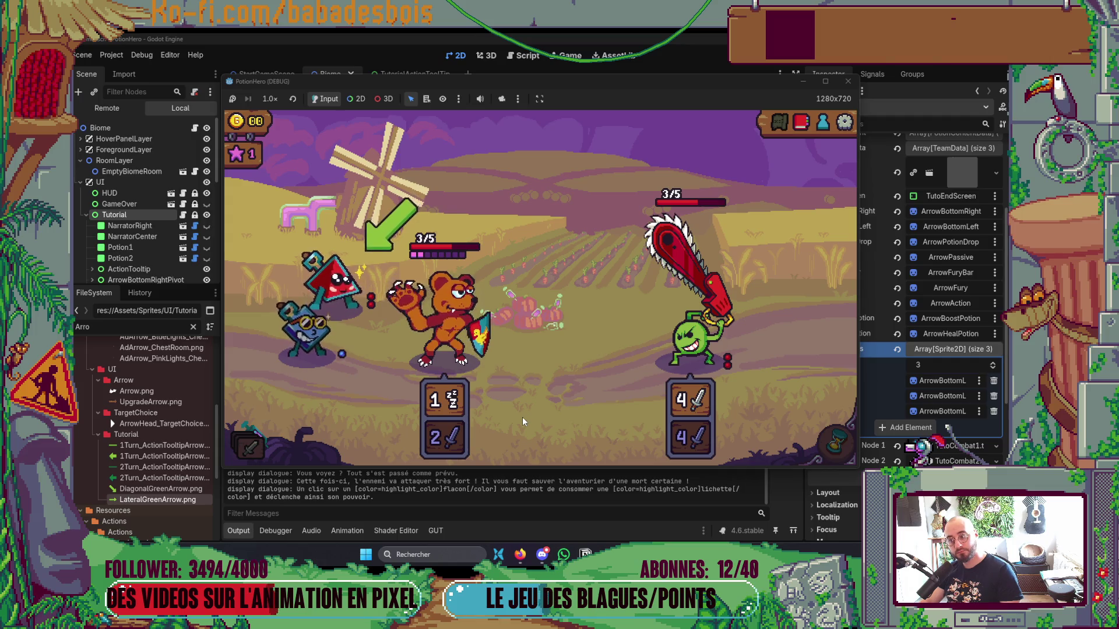
Heal the bear with two potions while clicking through the tutorial dialogue.
click(344, 308)
click(424, 323)
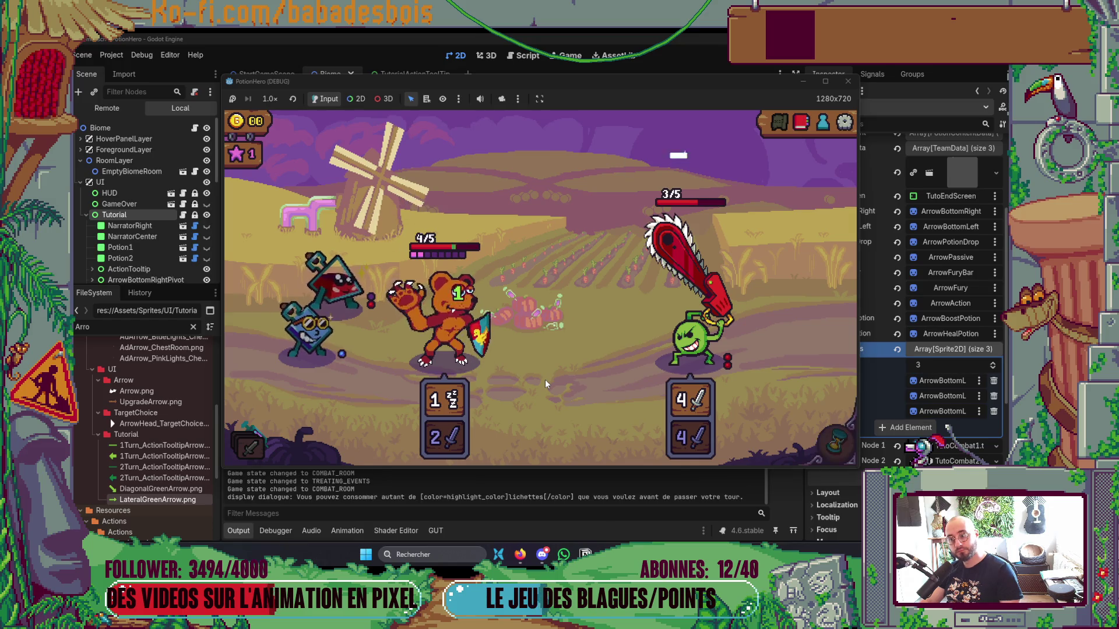
click(546, 397)
mouse_move(412, 304)
click(340, 273)
click(439, 298)
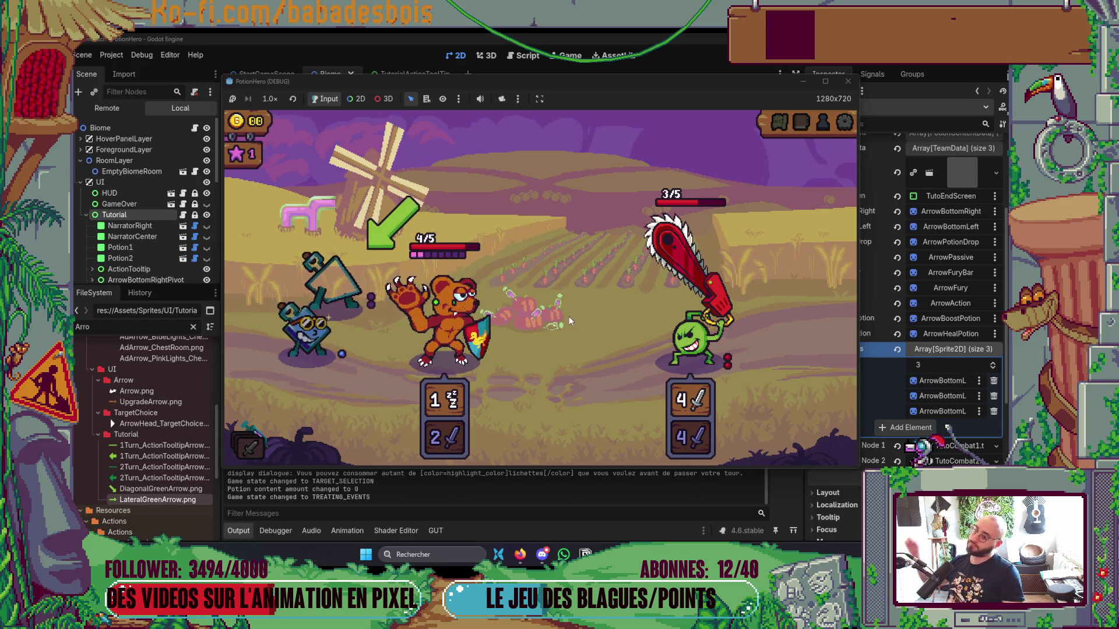
click(571, 352)
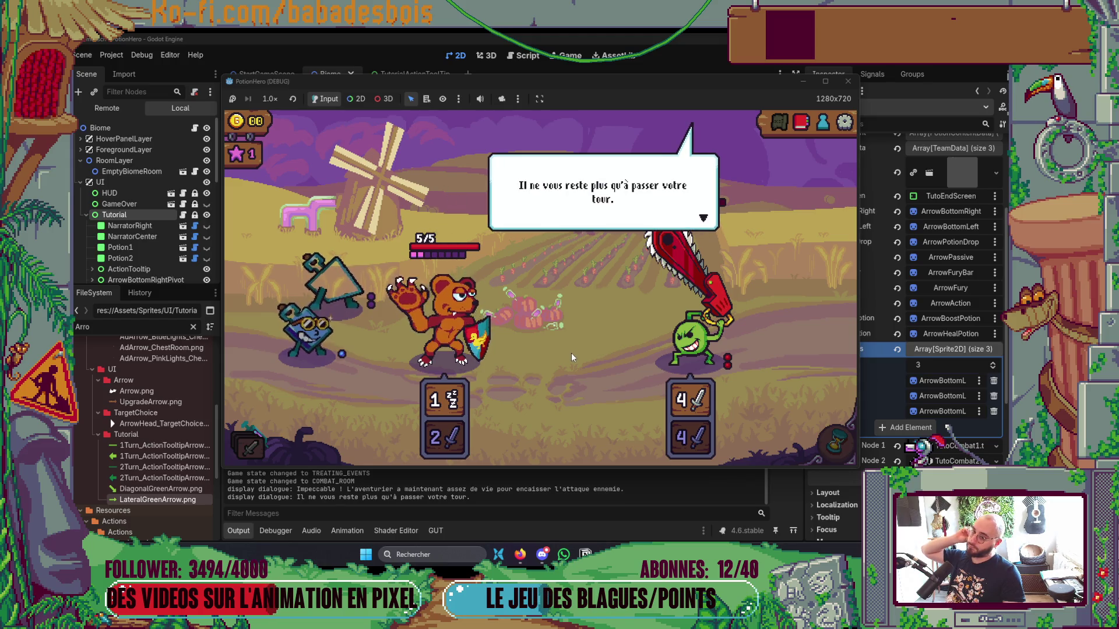
click(571, 352)
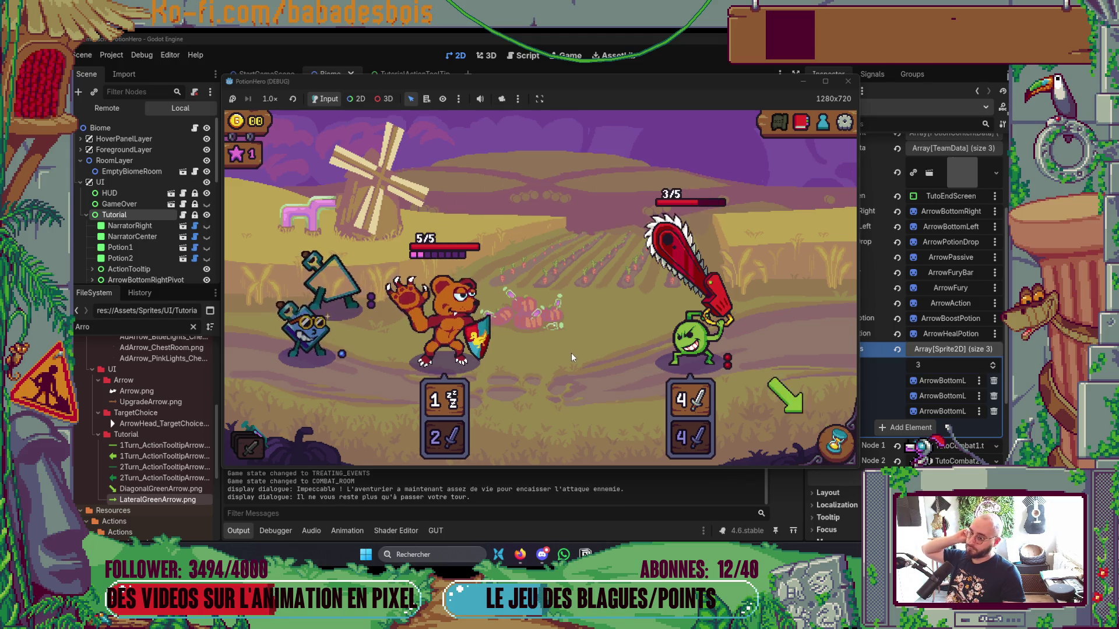
End the turn, then boost the bear with the coach potion.
click(834, 443)
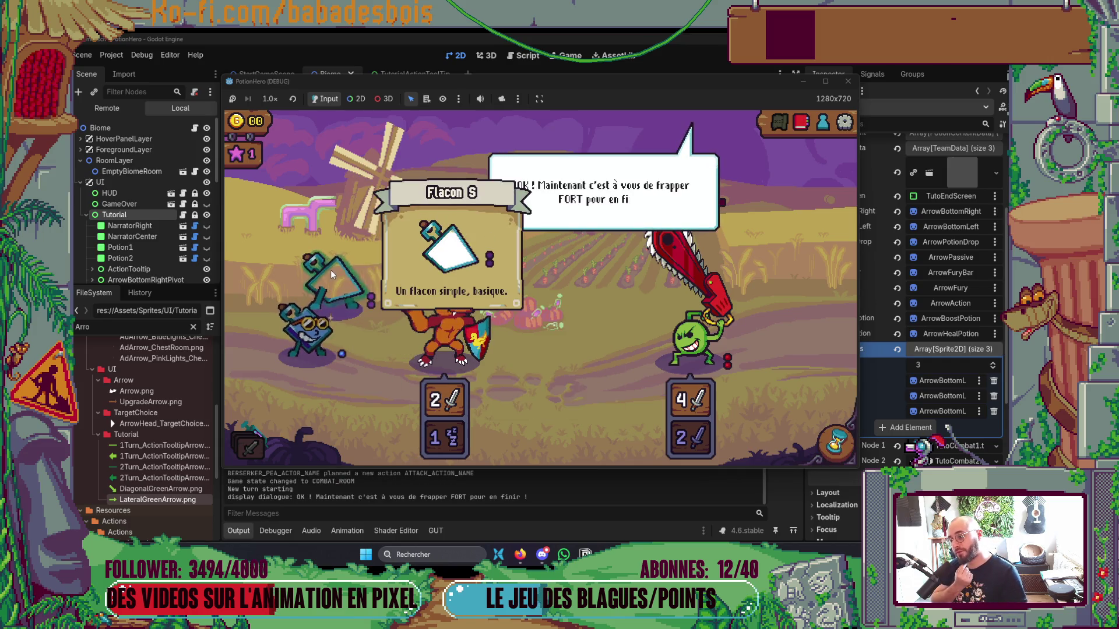
mouse_move(450, 330)
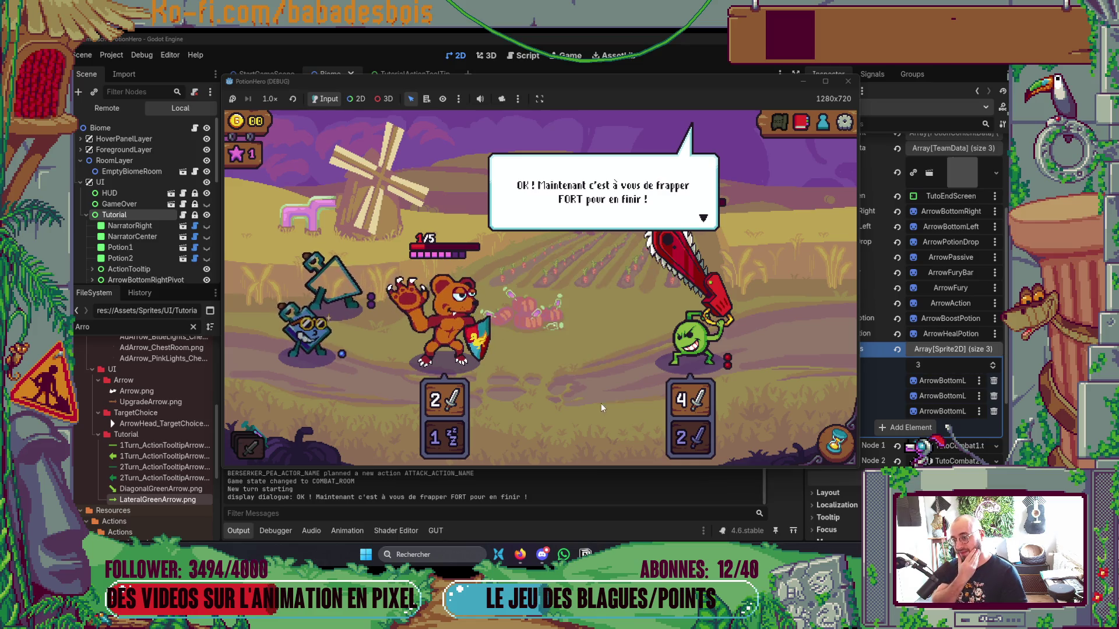
click(568, 353)
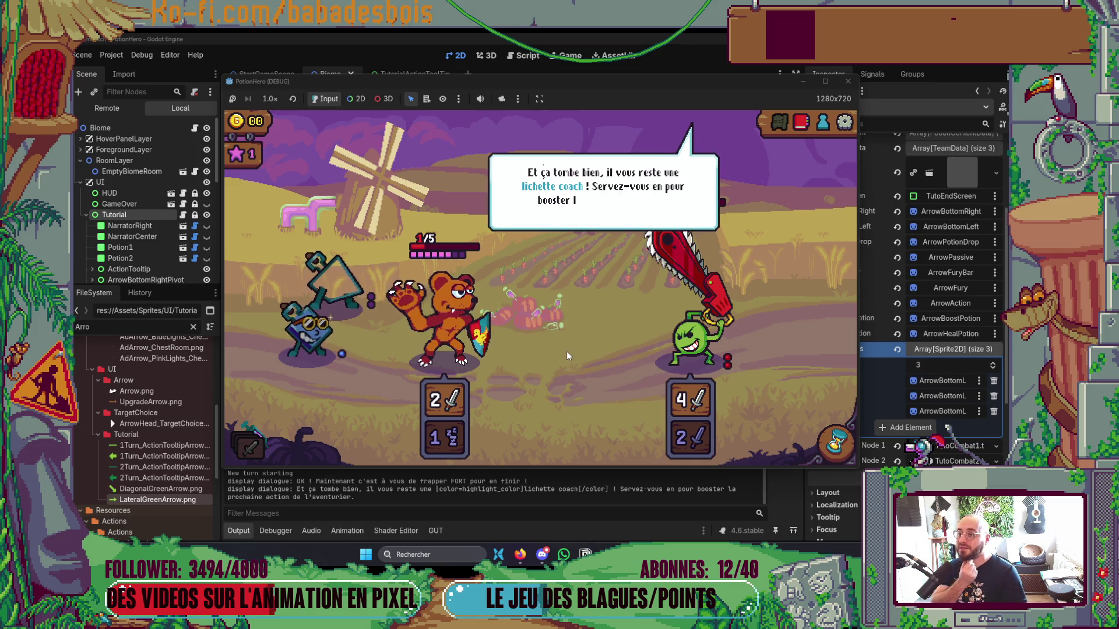
click(566, 351)
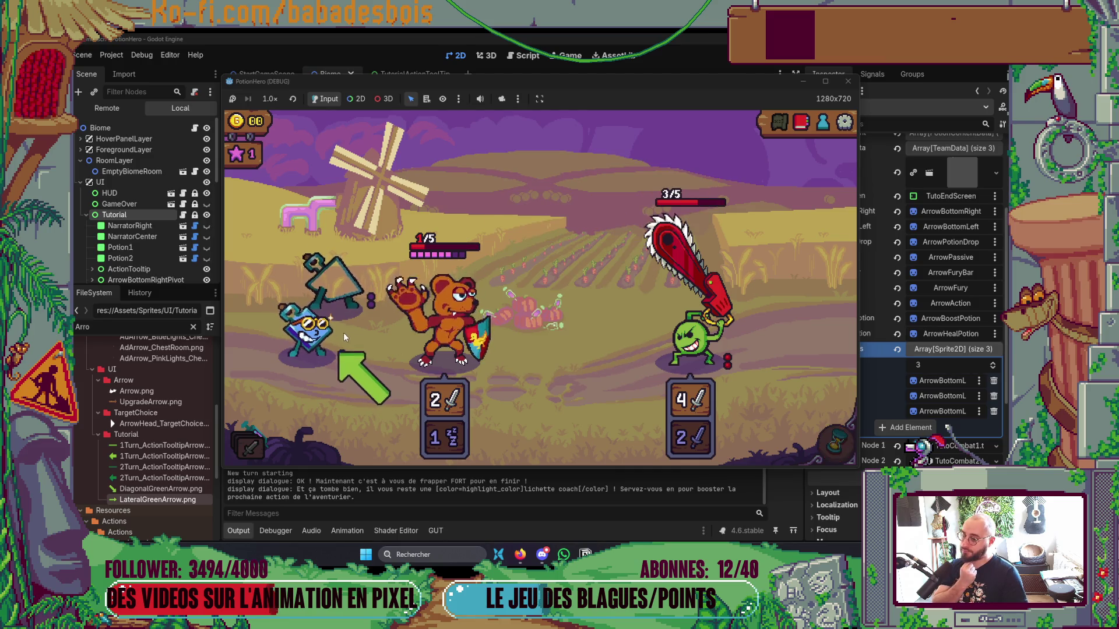
drag(293, 333, 407, 327)
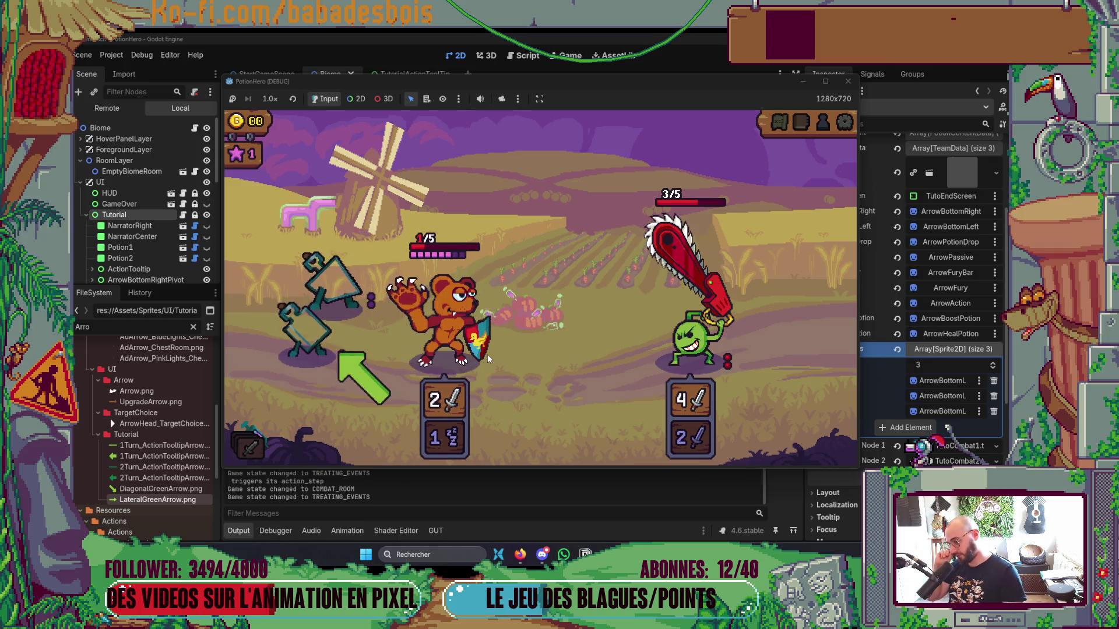
click(600, 367)
click(603, 367)
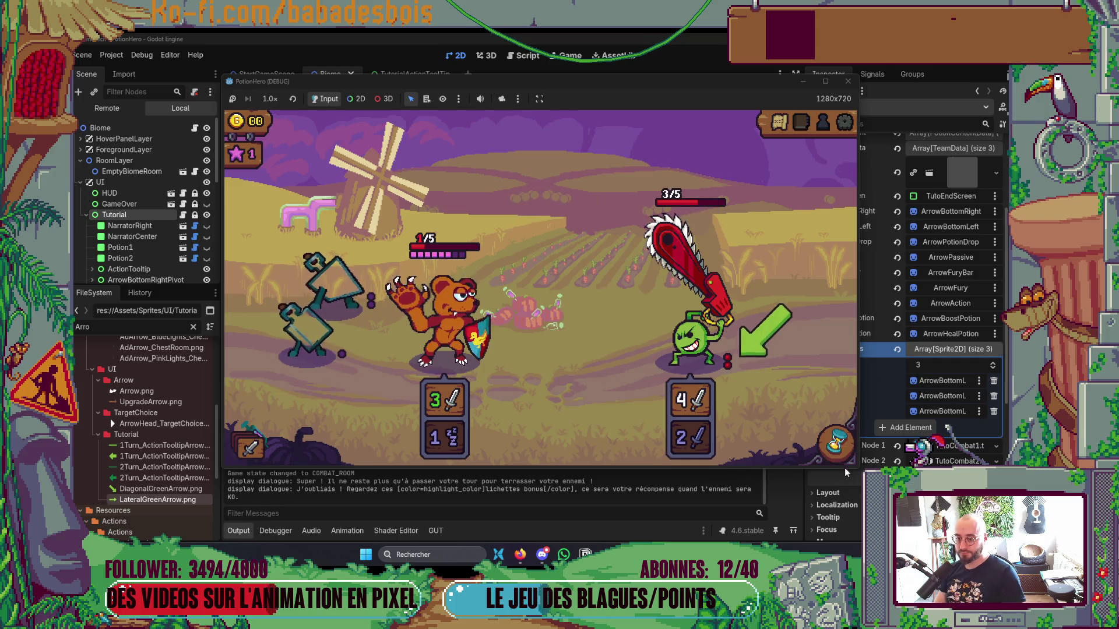
End the turn to finish the enemy, accept the rewards and travel onward.
click(828, 444)
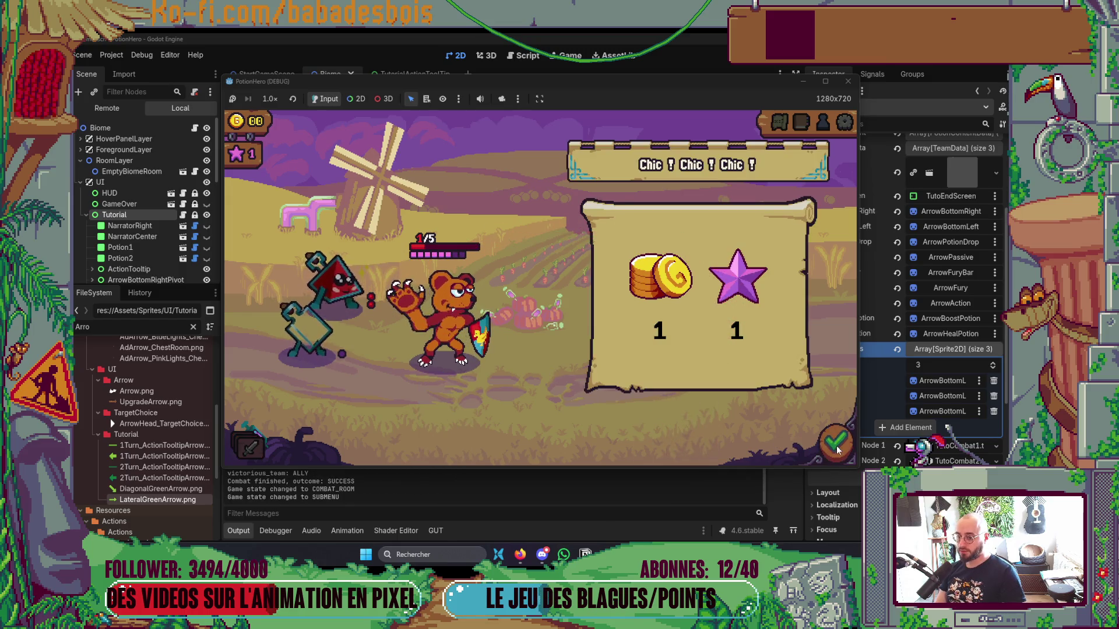
click(835, 444)
click(605, 324)
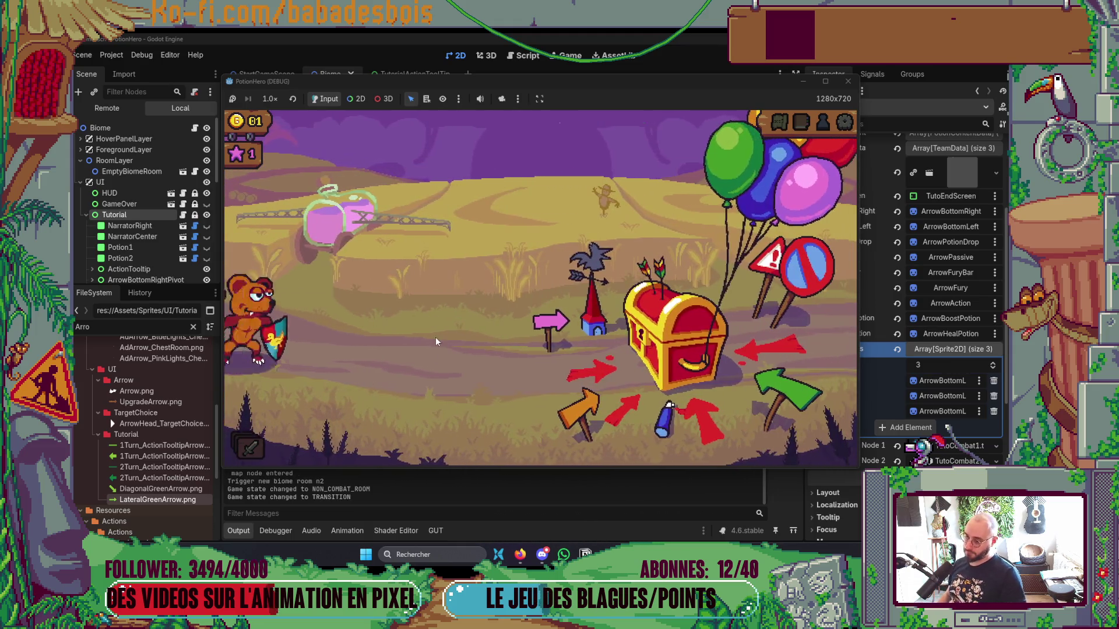
Open the treasure chest, view the action pile, then travel to the next combat room.
click(670, 369)
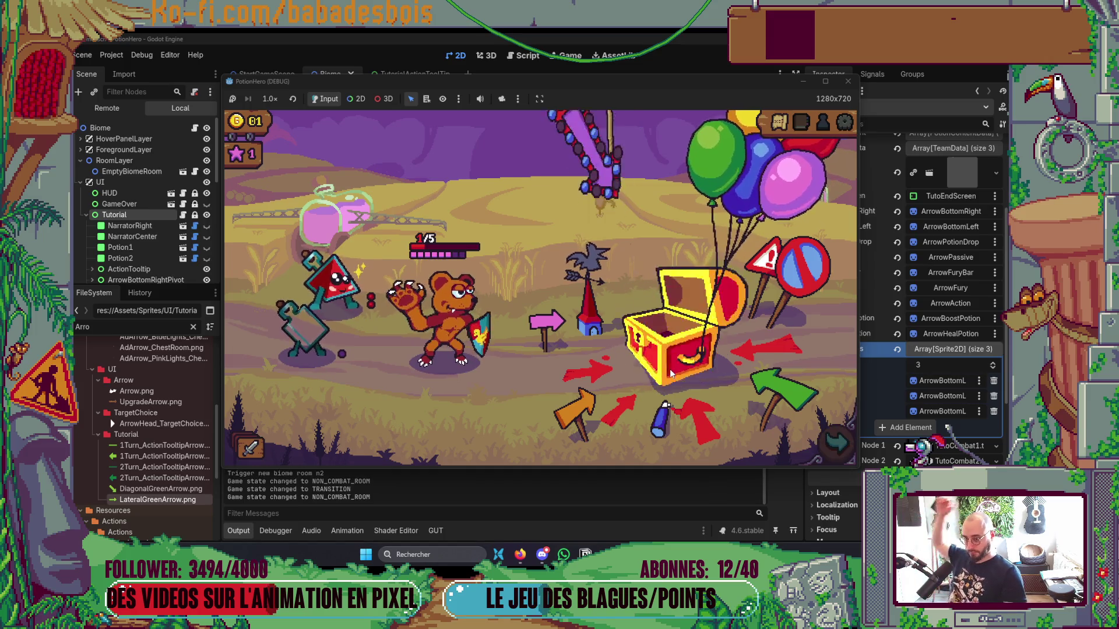
click(599, 313)
click(569, 340)
click(568, 340)
click(558, 353)
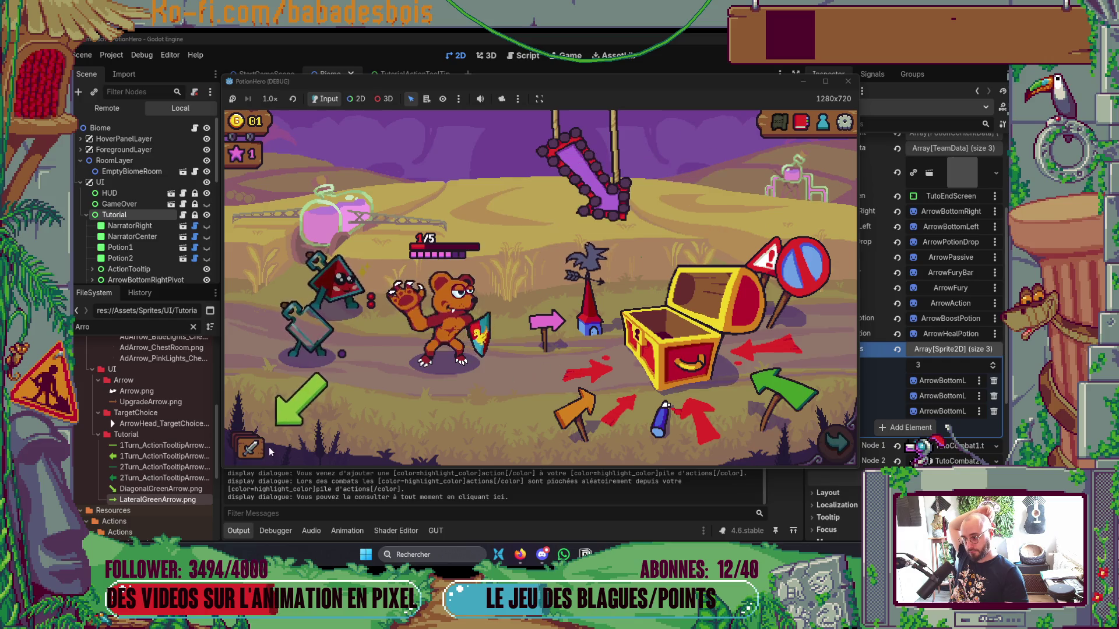
click(260, 448)
click(845, 142)
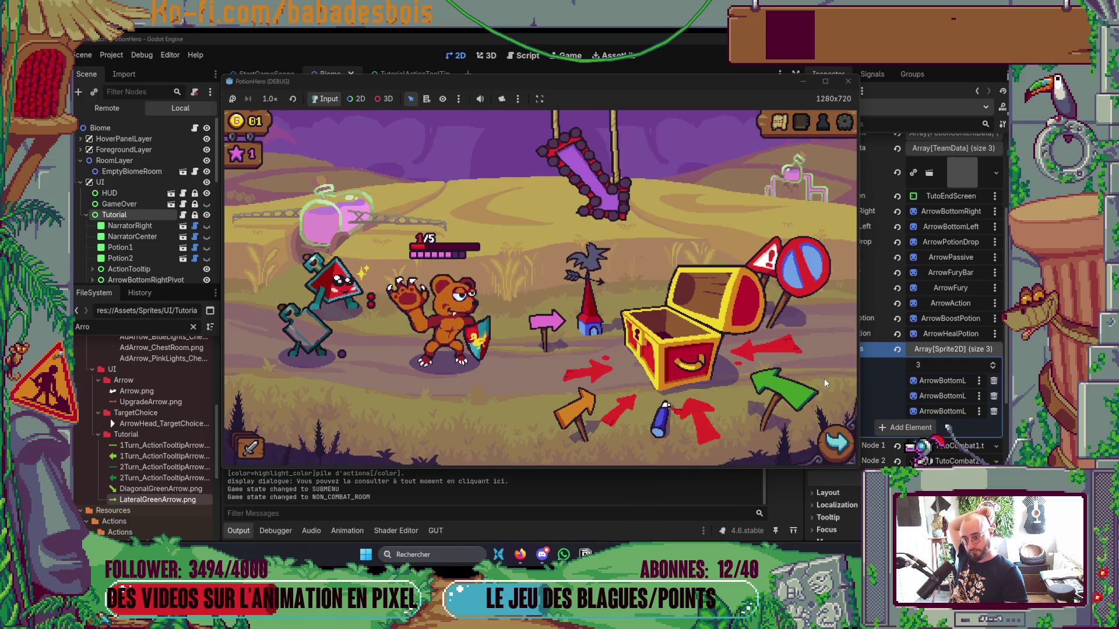
click(752, 328)
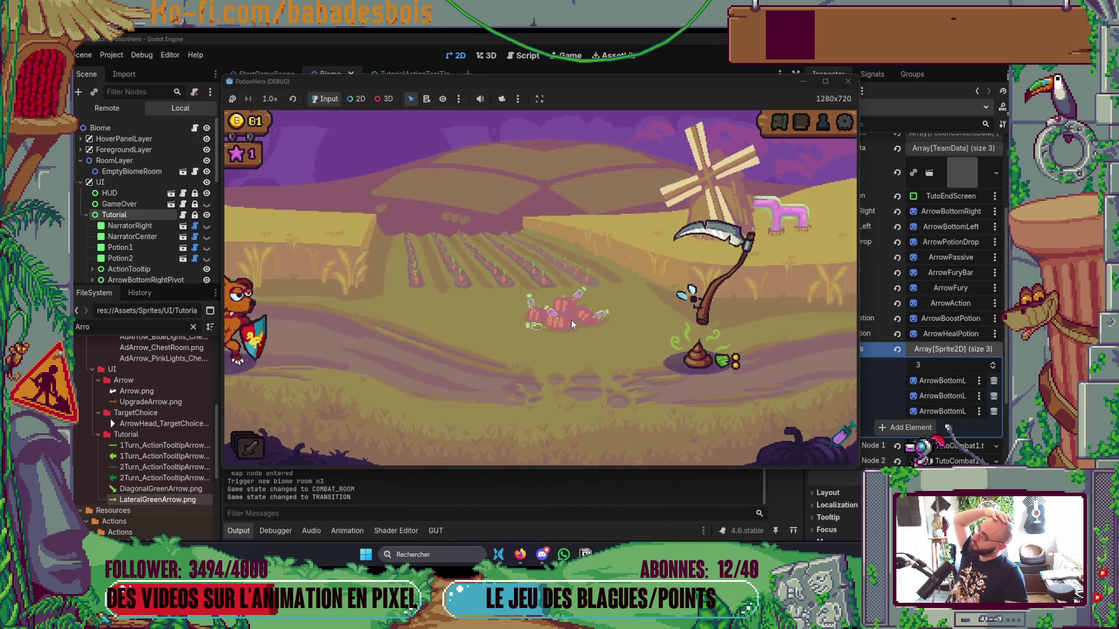
Dismiss the tutorial hint, pass the turn and play the next action on its target.
click(589, 365)
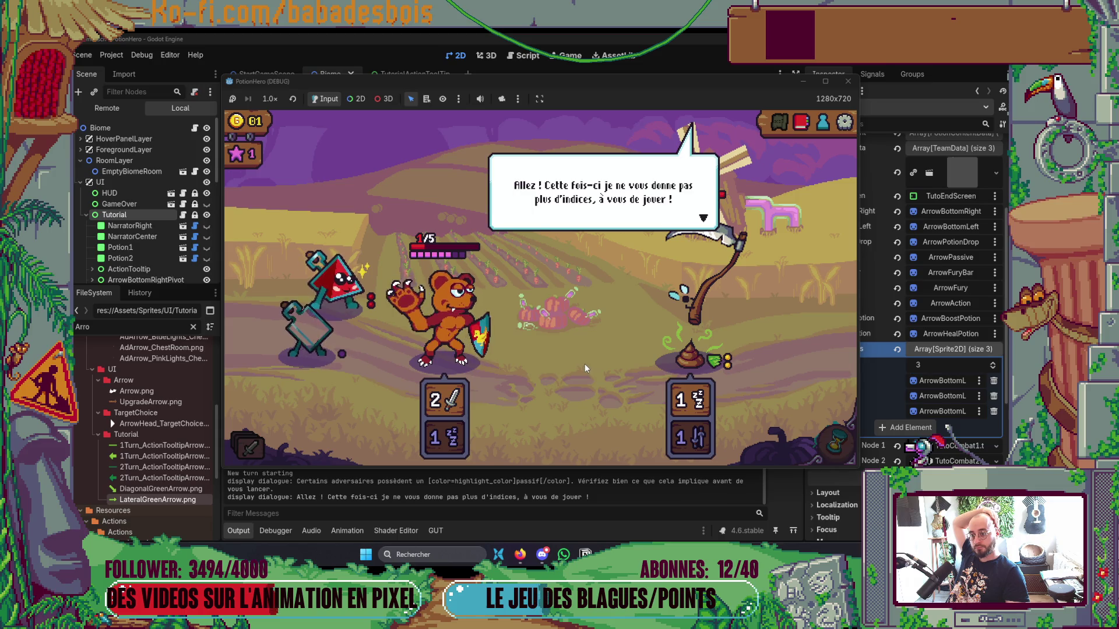
click(585, 364)
mouse_move(690, 339)
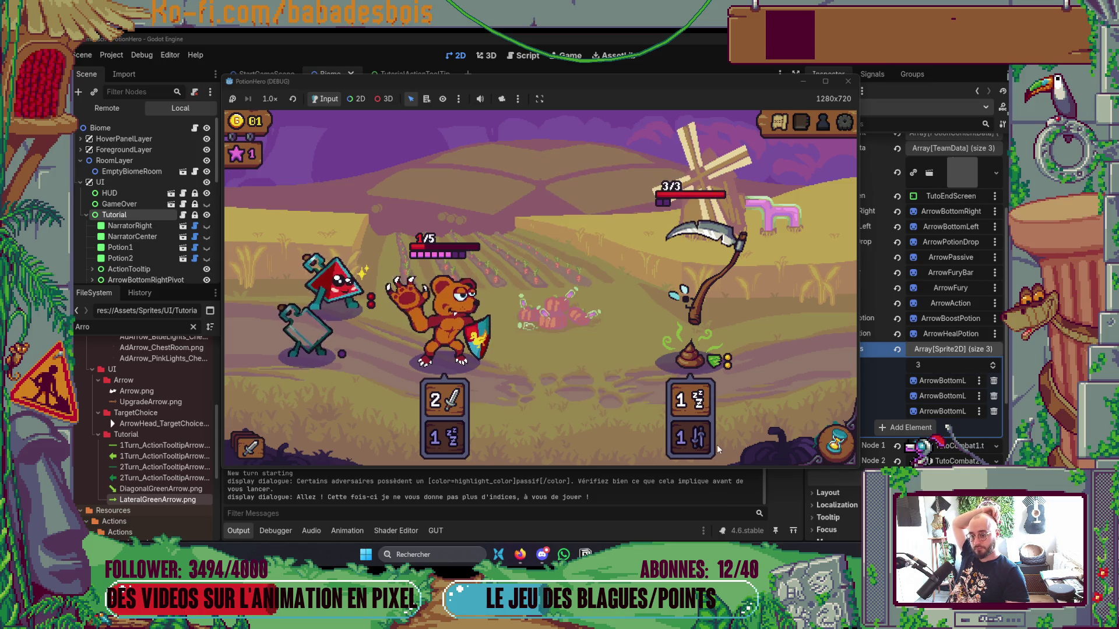
click(834, 444)
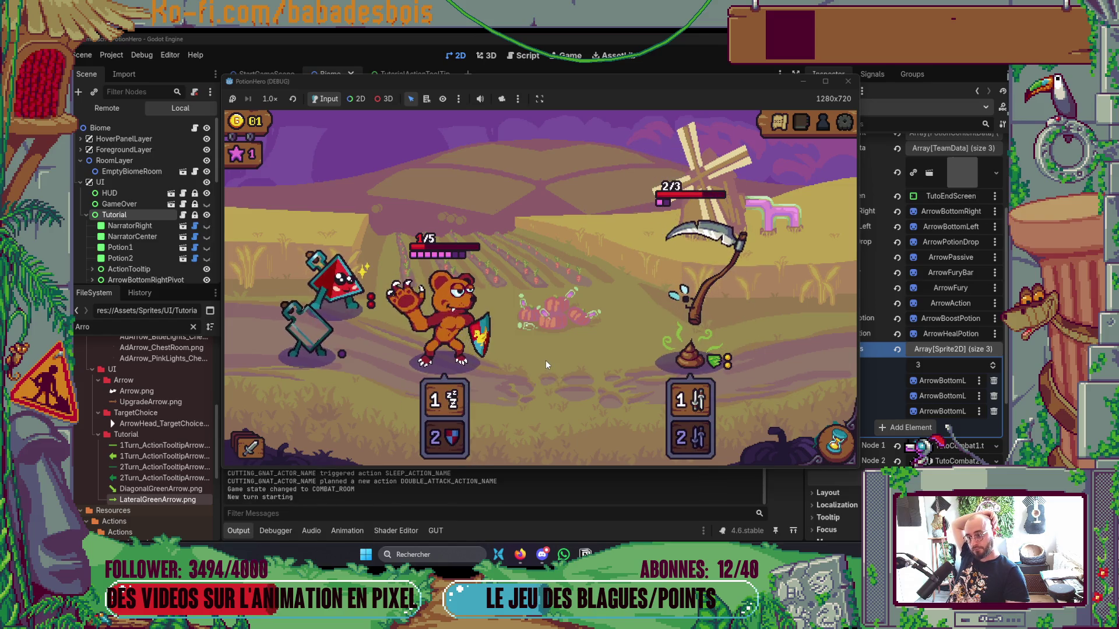
click(417, 312)
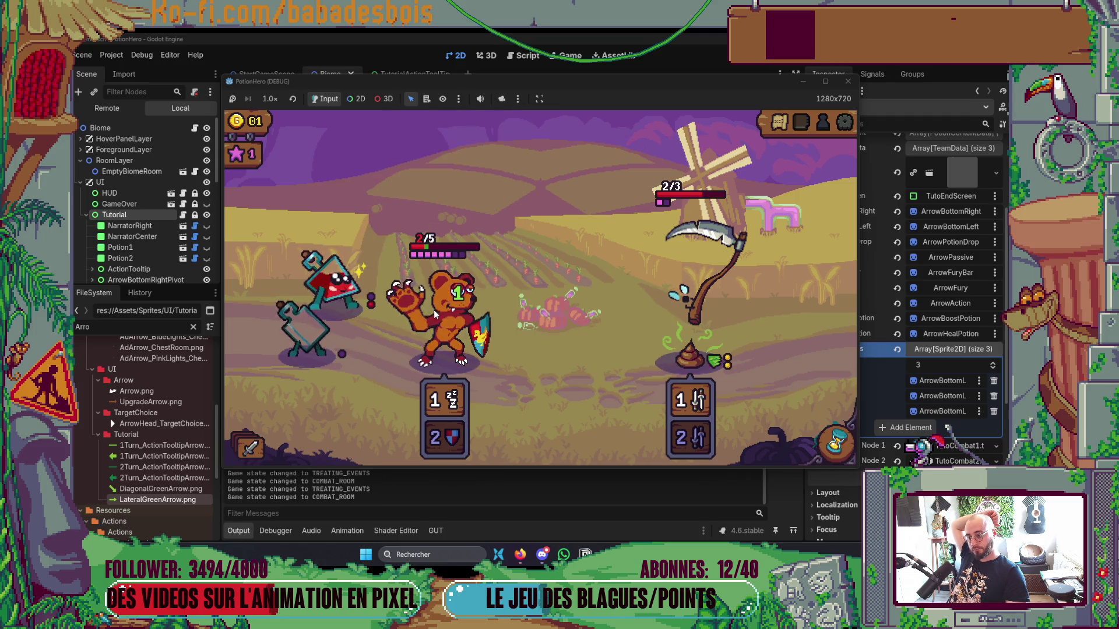
click(425, 316)
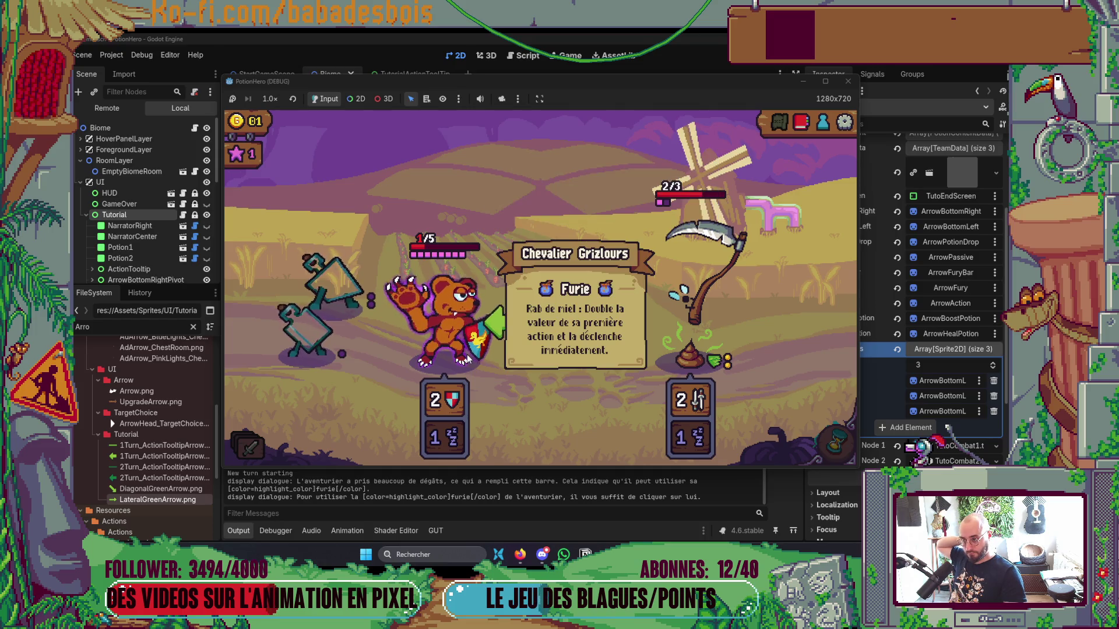
Trigger the bear's Furie so its shield doubles to 4, then pass the turn.
click(453, 338)
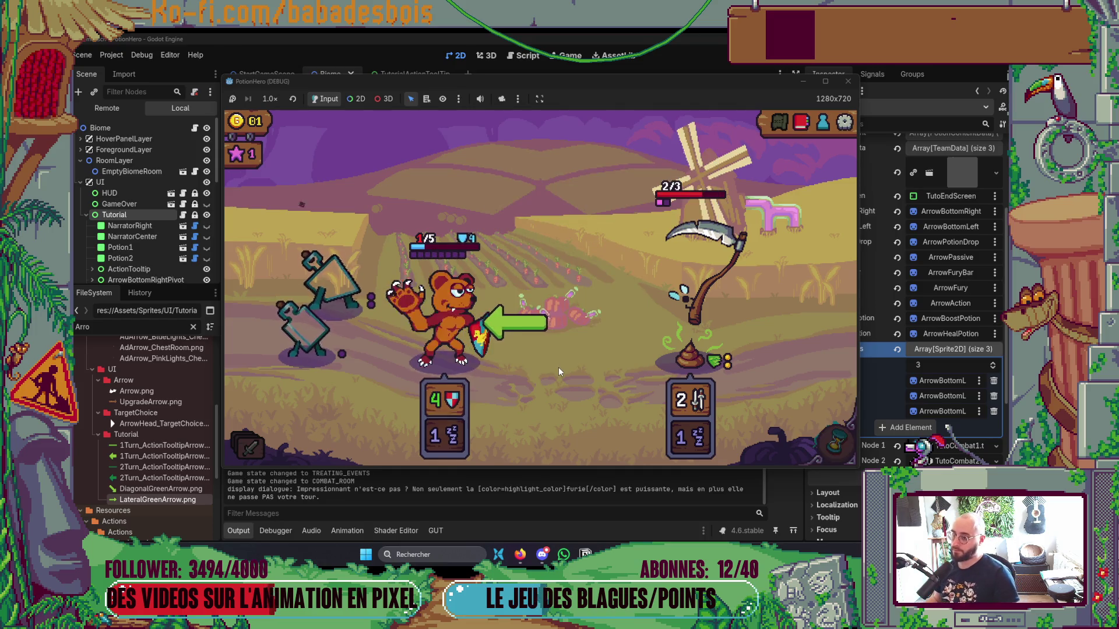
click(575, 380)
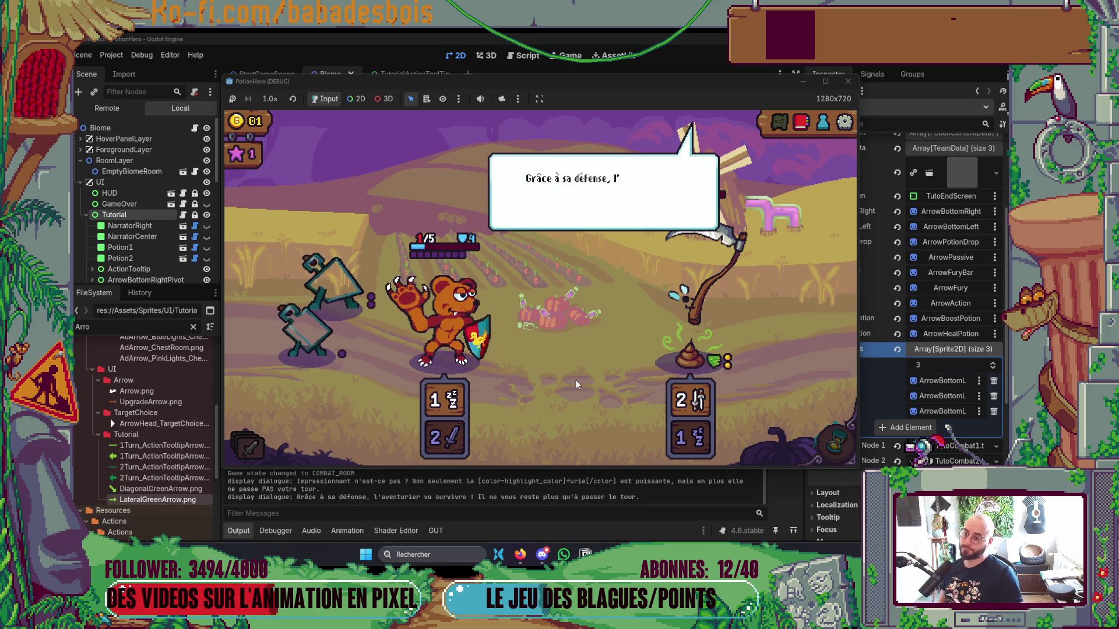
click(575, 380)
click(836, 442)
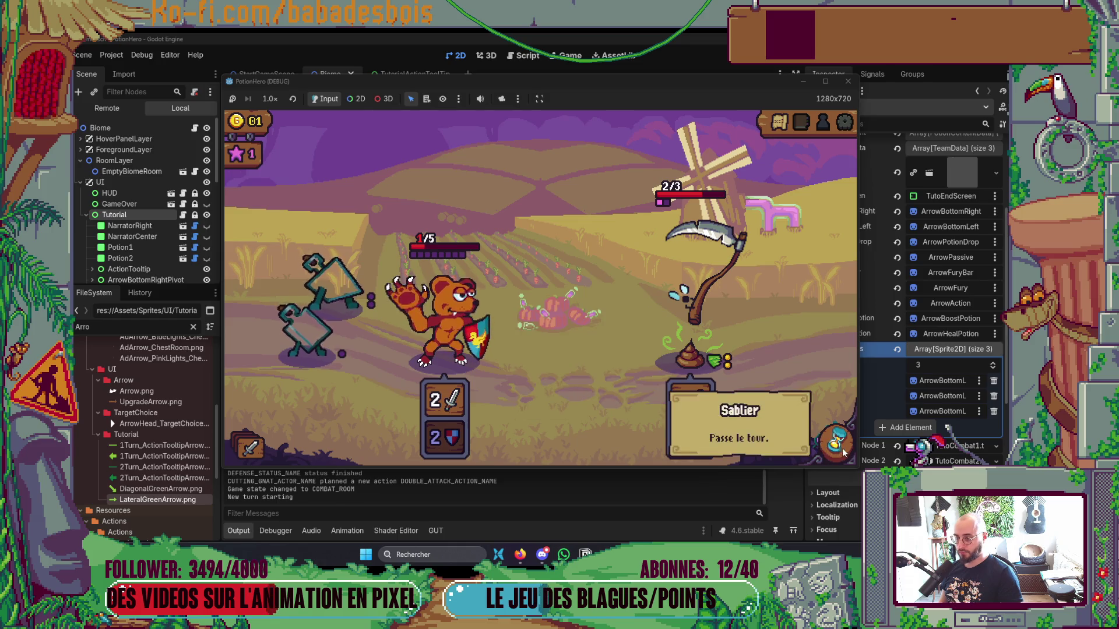
Pass the turn and read through the tutorial's reserve explanation to the end.
click(836, 443)
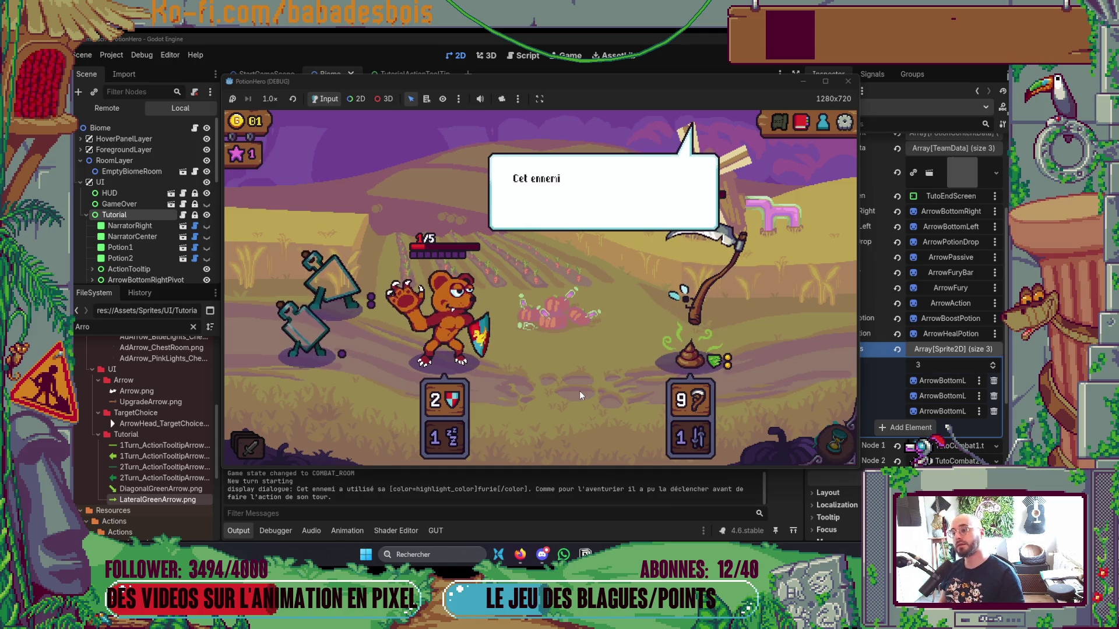
click(620, 312)
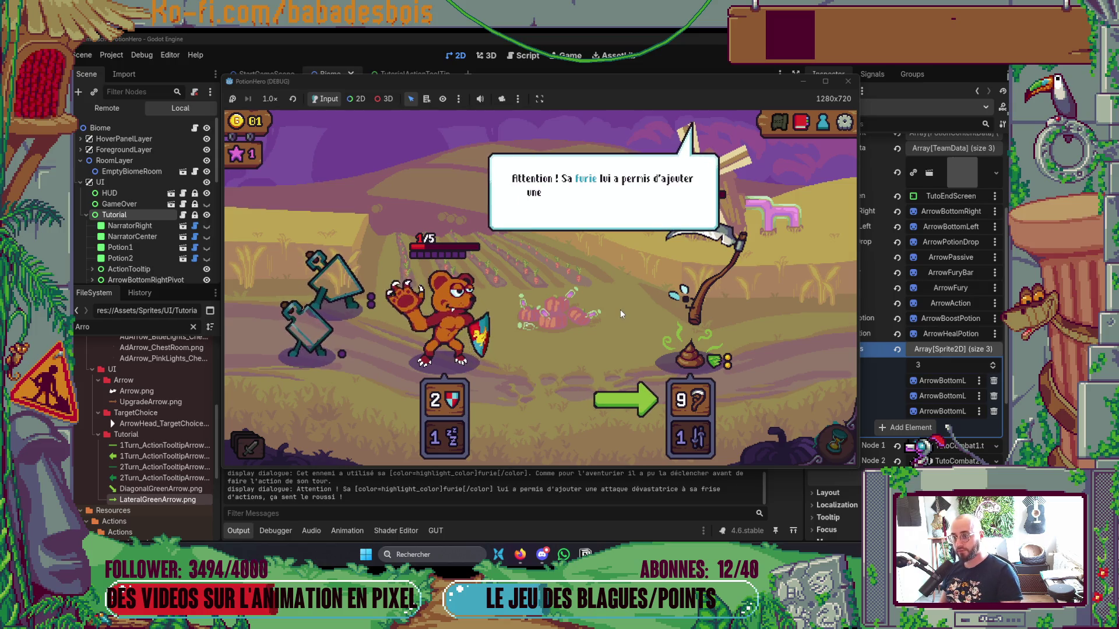
click(620, 308)
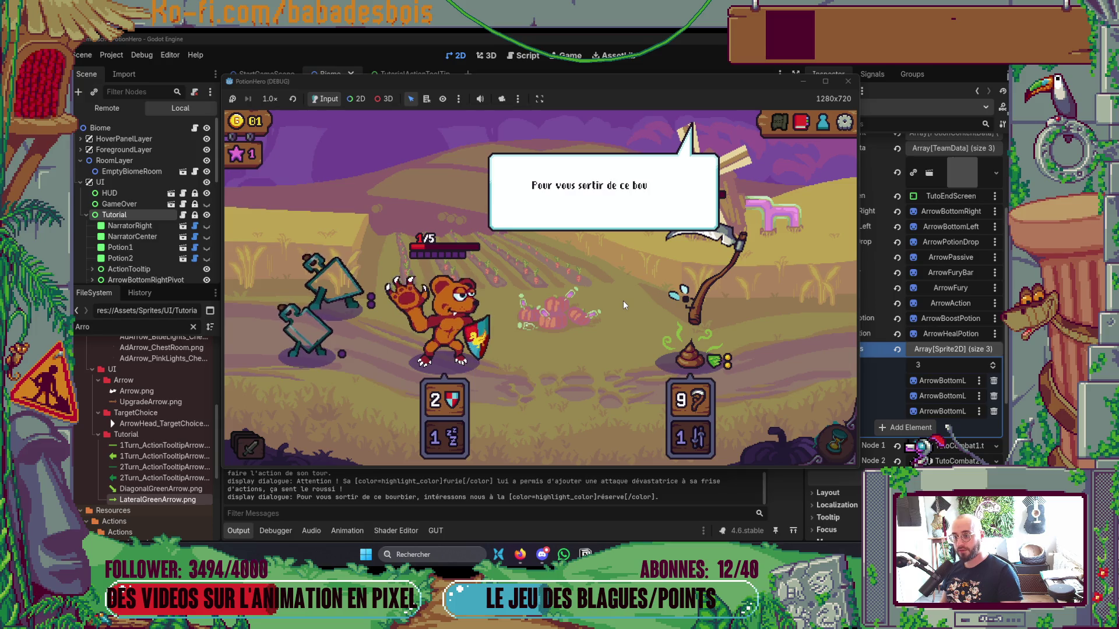
click(624, 300)
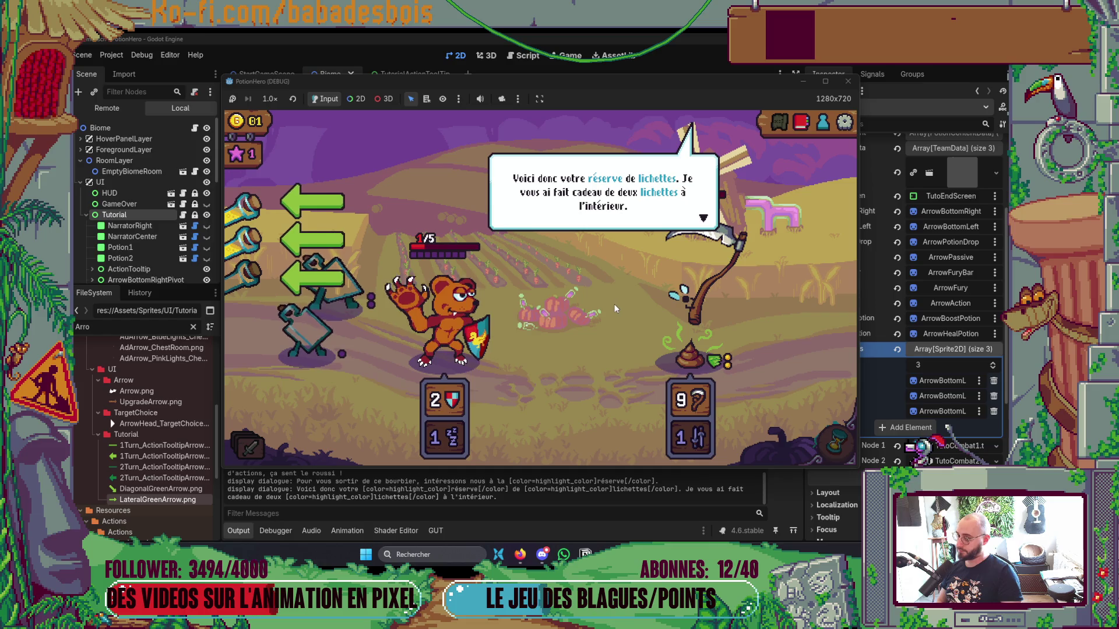
click(607, 308)
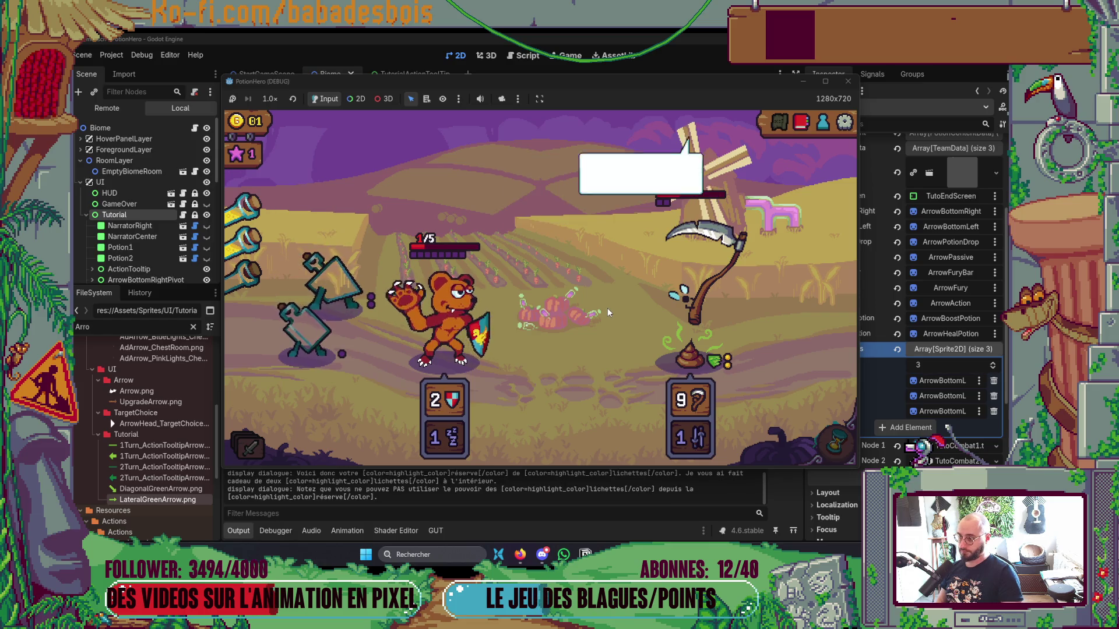
click(588, 331)
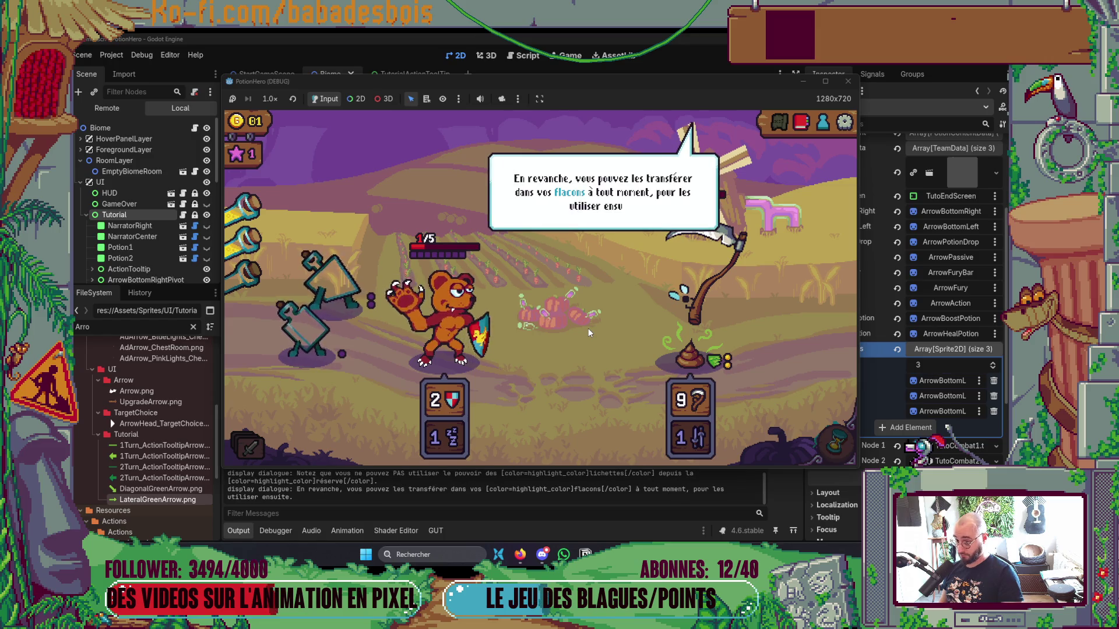
click(588, 328)
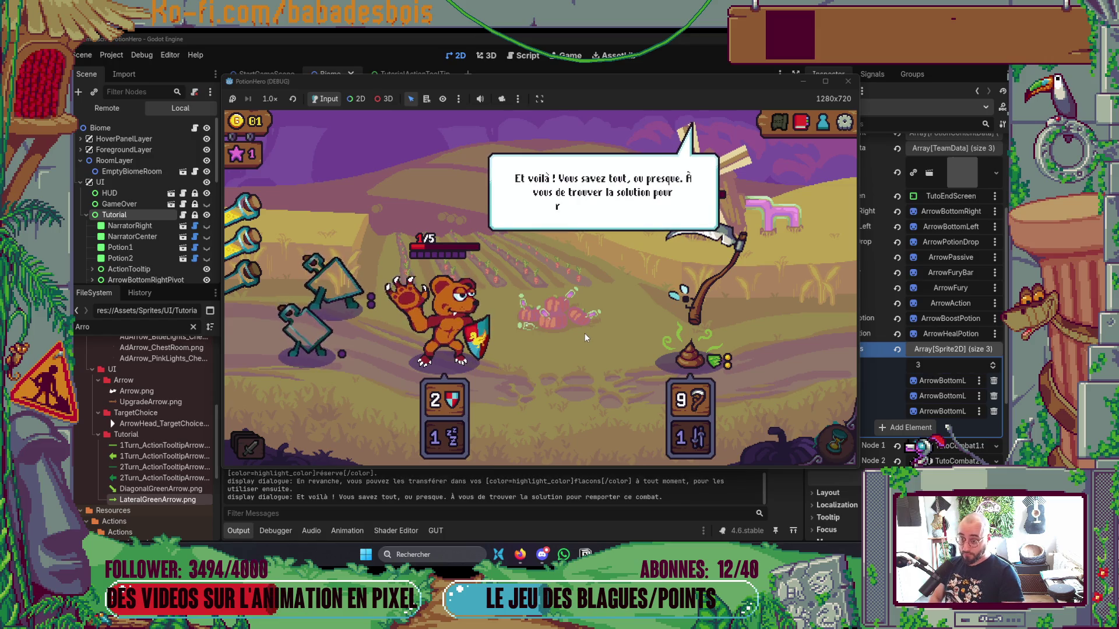
click(585, 337)
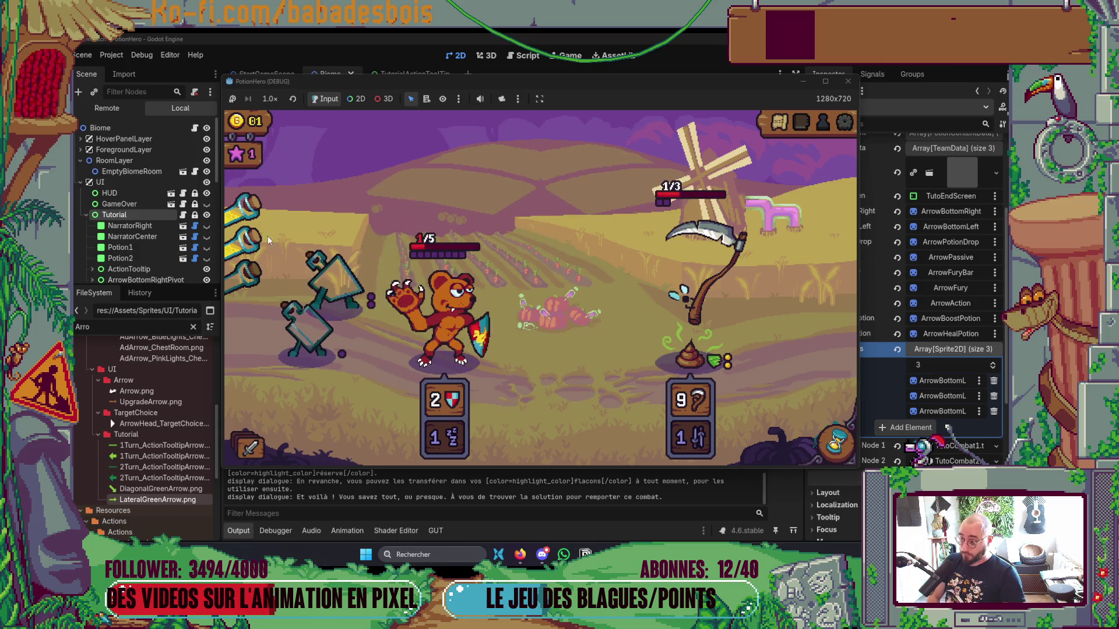
Attack with the triangle ally, buff it with a reserve potion, and throw the flask at the enemy.
mouse_move(411, 330)
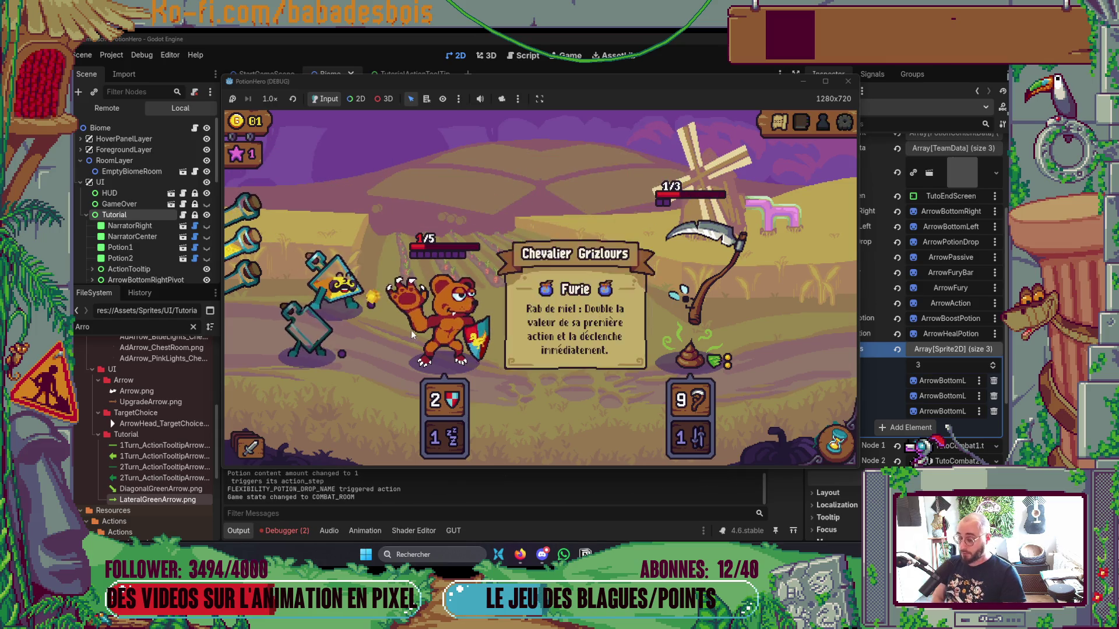
click(332, 286)
click(682, 291)
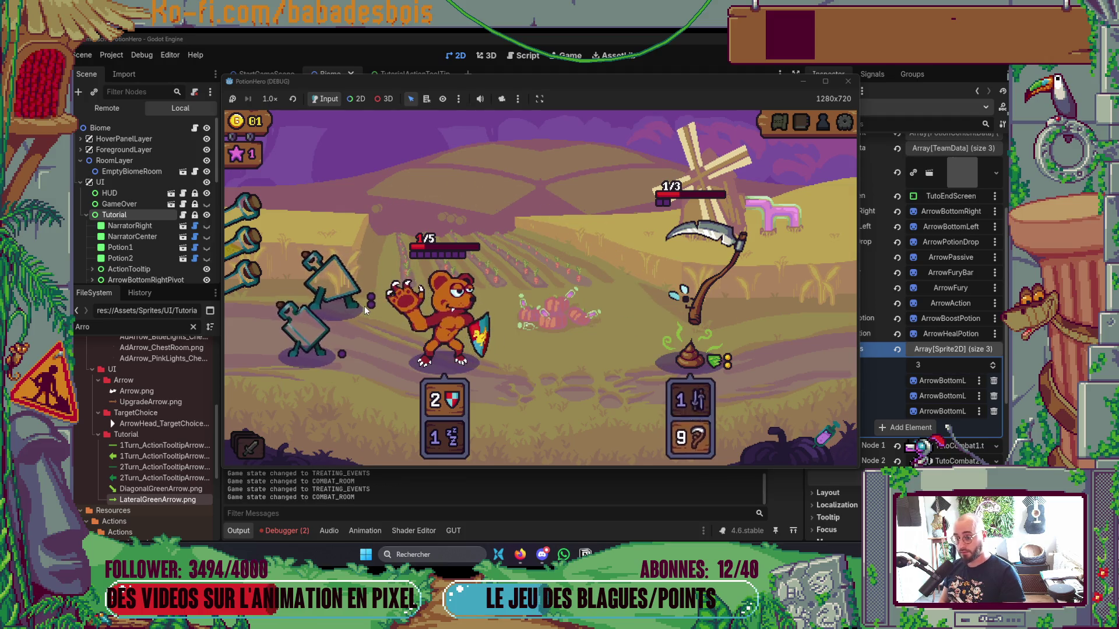
click(243, 244)
click(317, 275)
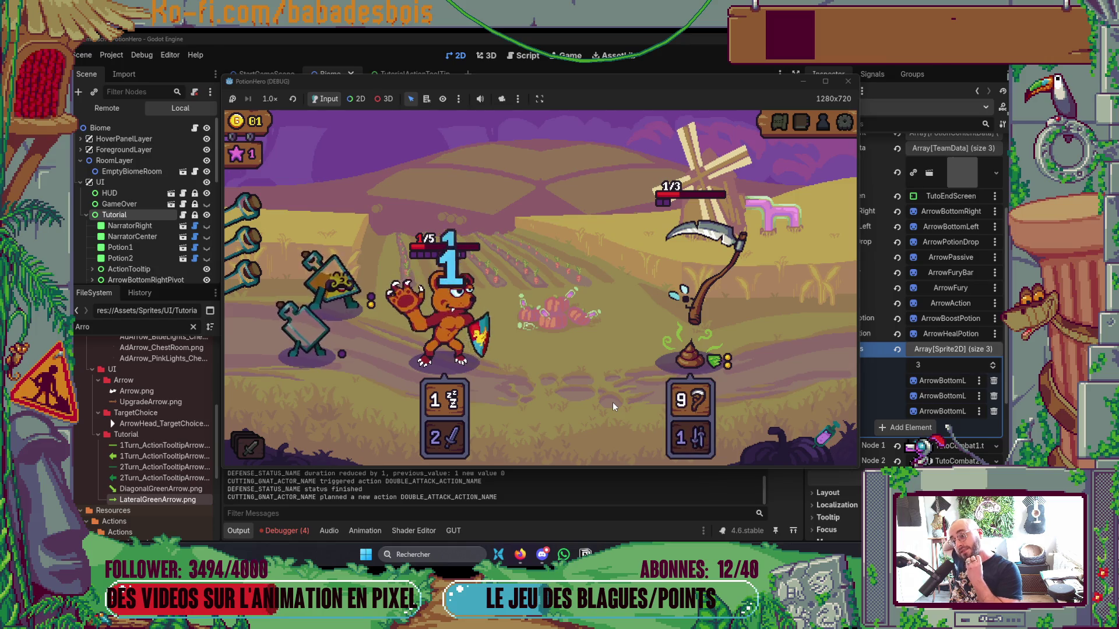
click(328, 282)
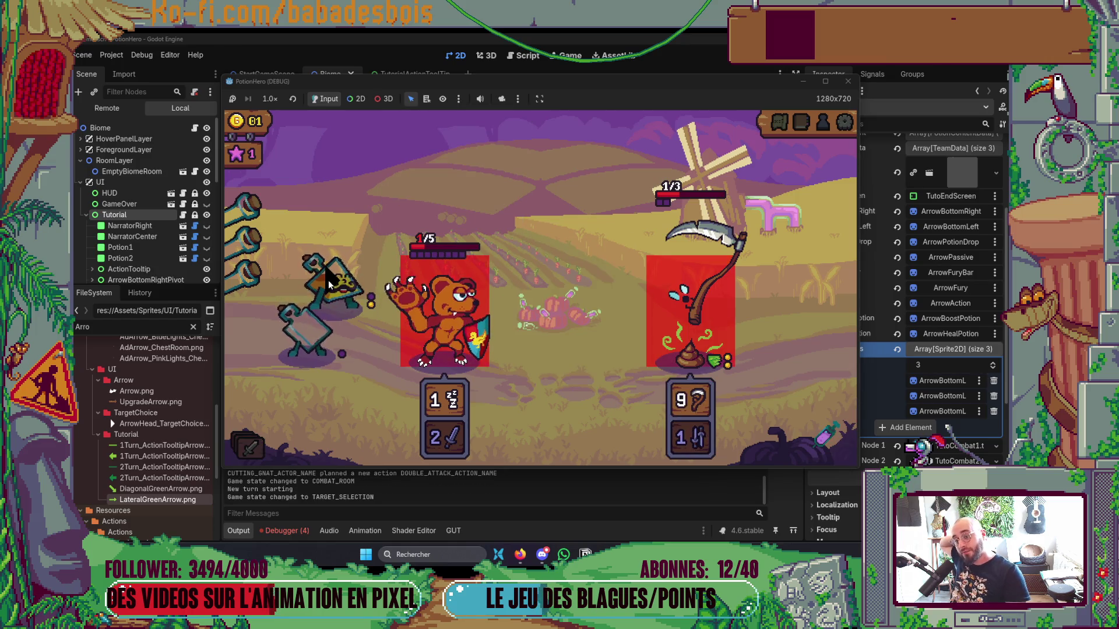
click(338, 286)
click(340, 288)
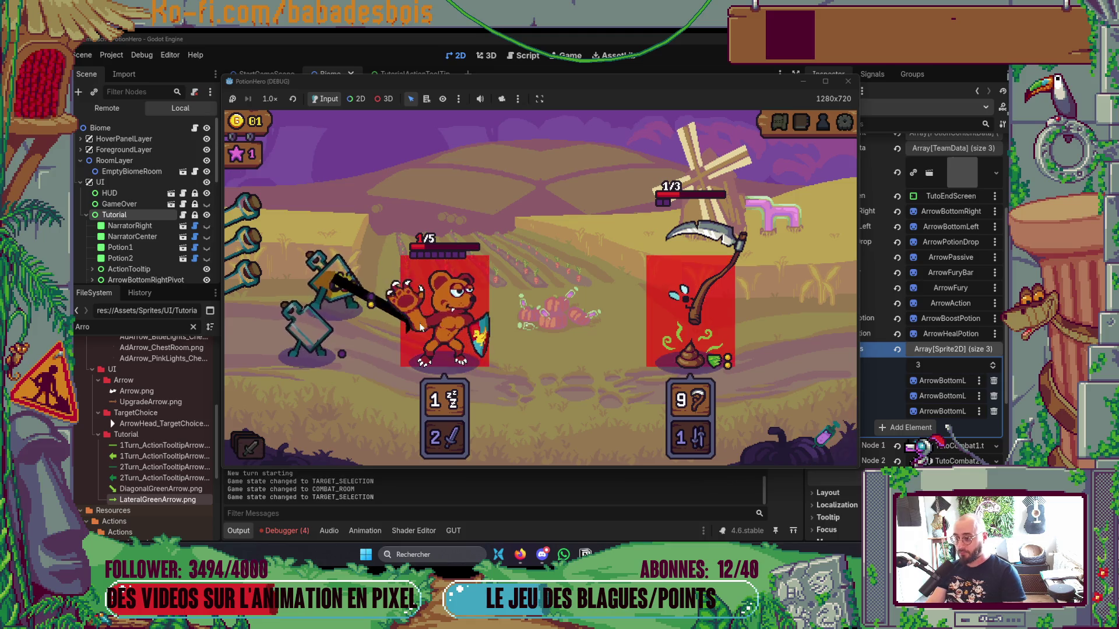
click(451, 320)
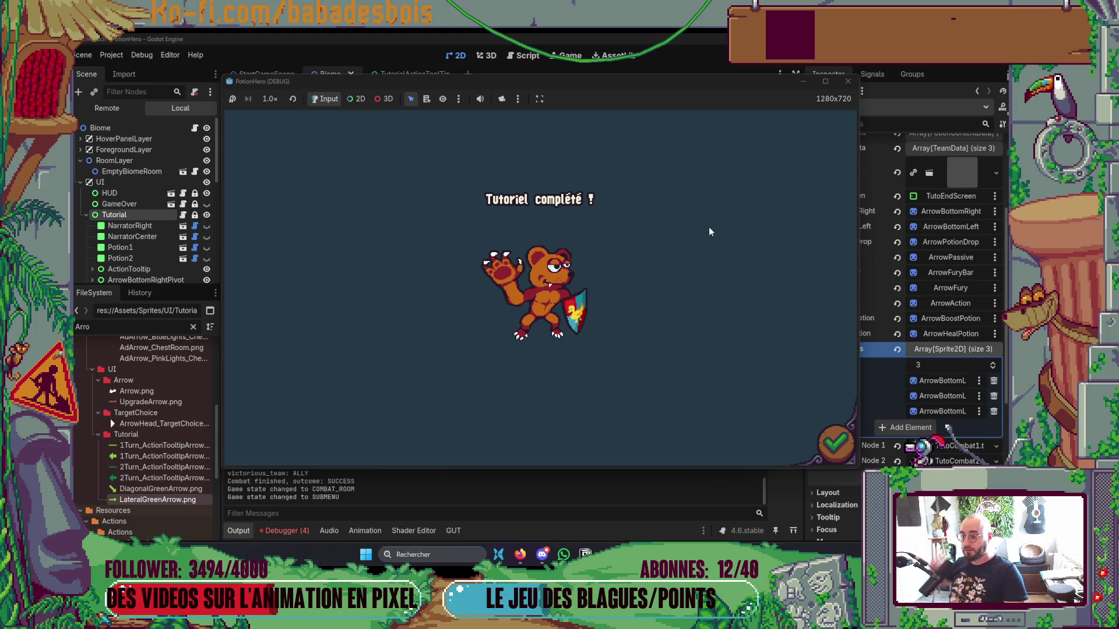
Stop the game and inspect the TutoEndScreen's PassButtonContainer mouse settings.
key(F8)
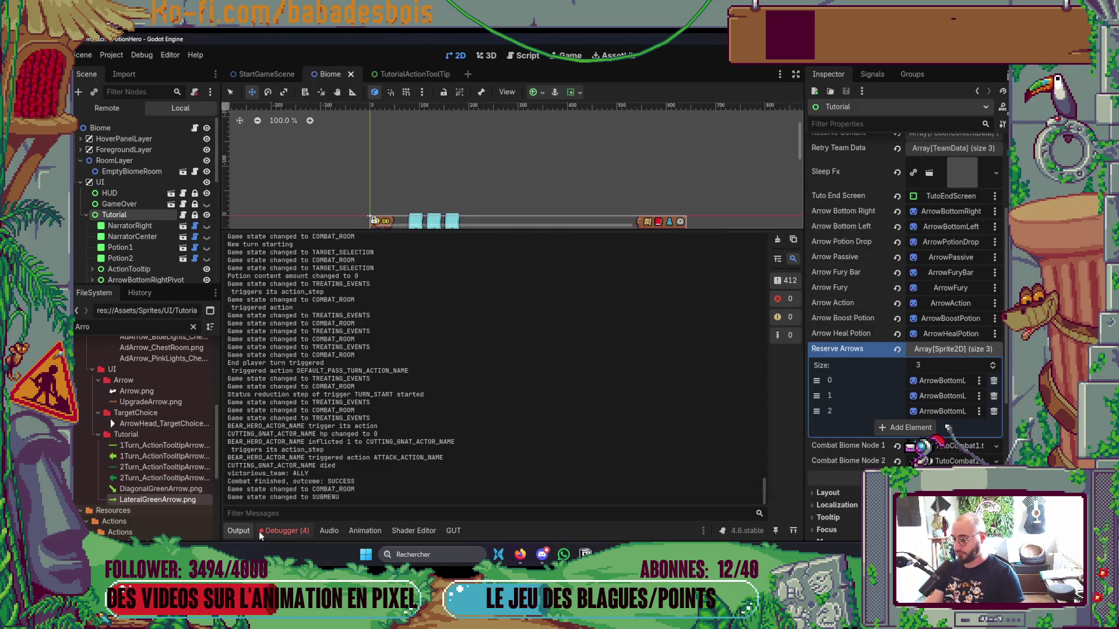
click(260, 533)
scroll(153, 233, down, 6)
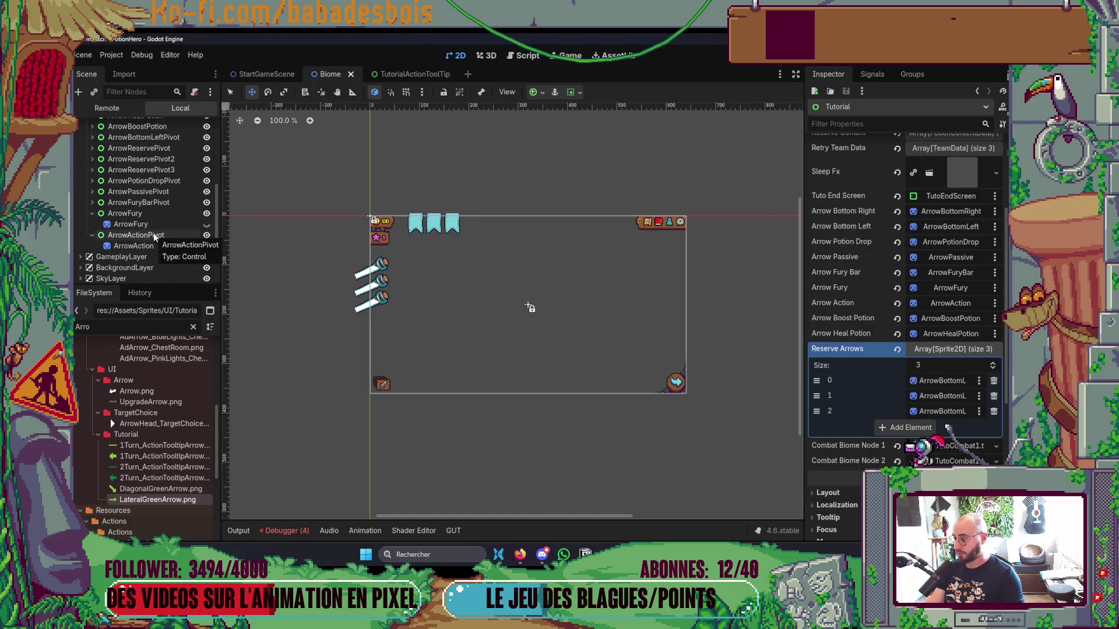
scroll(152, 233, up, 5)
click(81, 163)
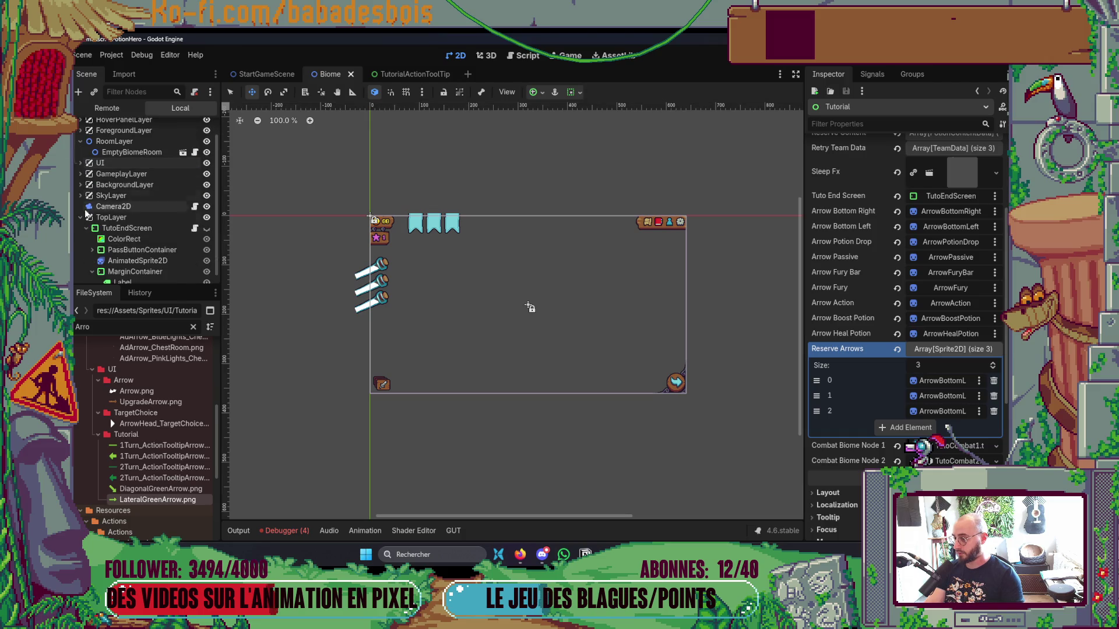
click(143, 228)
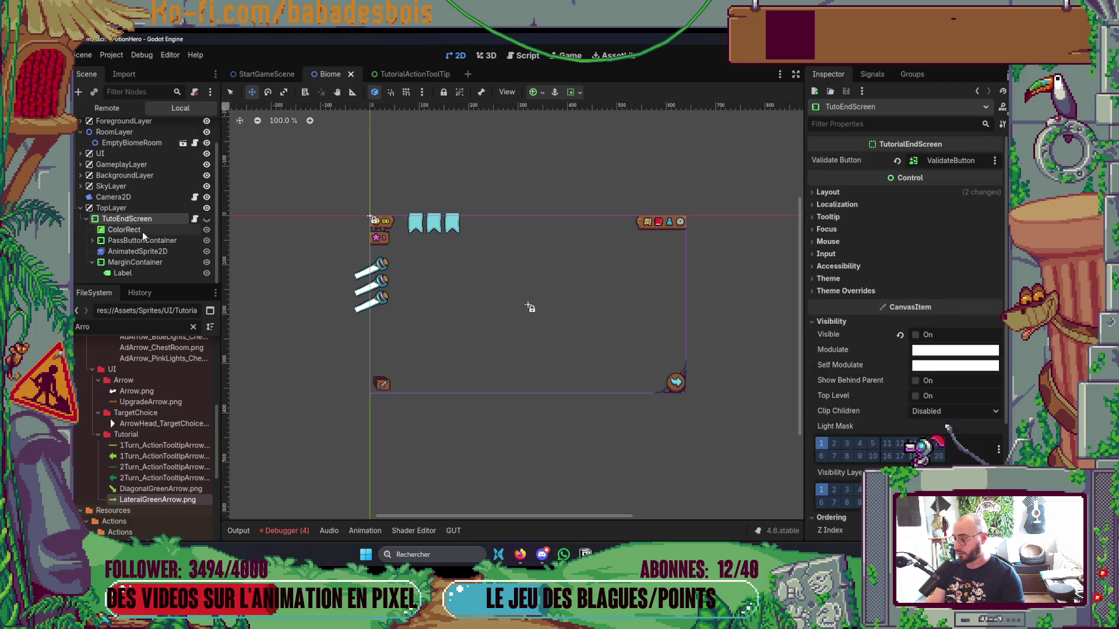
click(142, 232)
click(151, 244)
click(93, 240)
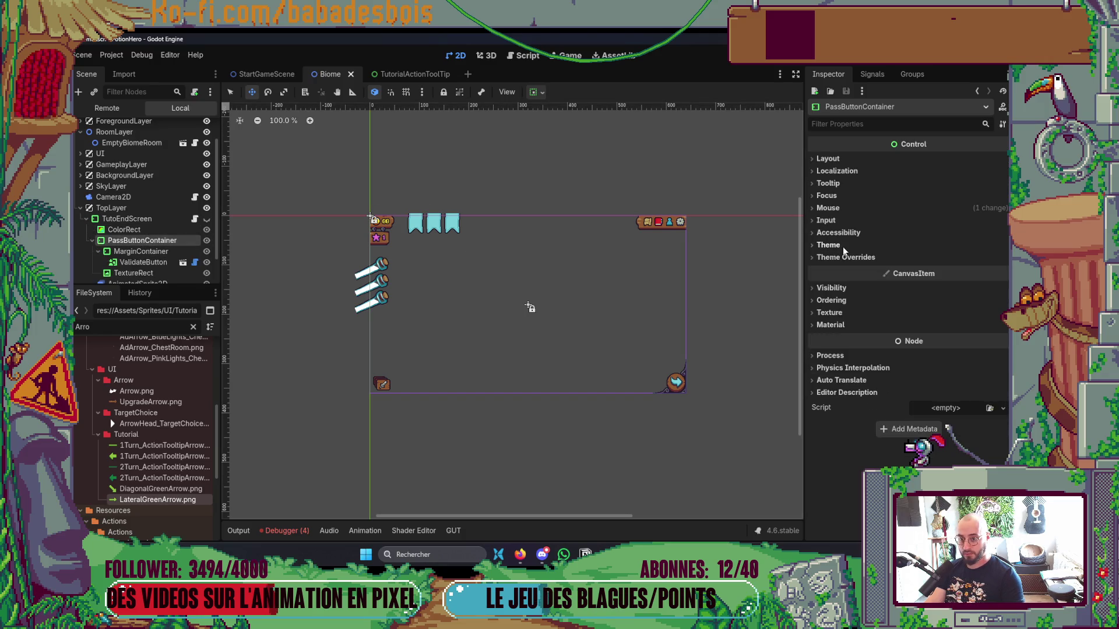
click(828, 208)
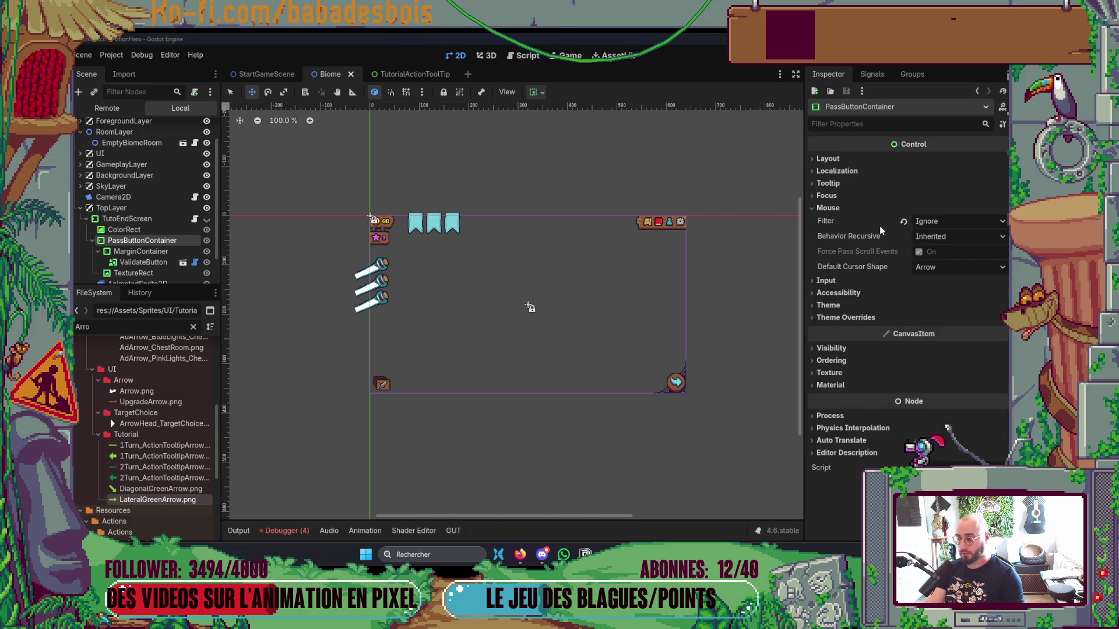
Run a quick test, then inspect the MarginContainer and TextureRect mouse settings.
key(F6)
click(847, 452)
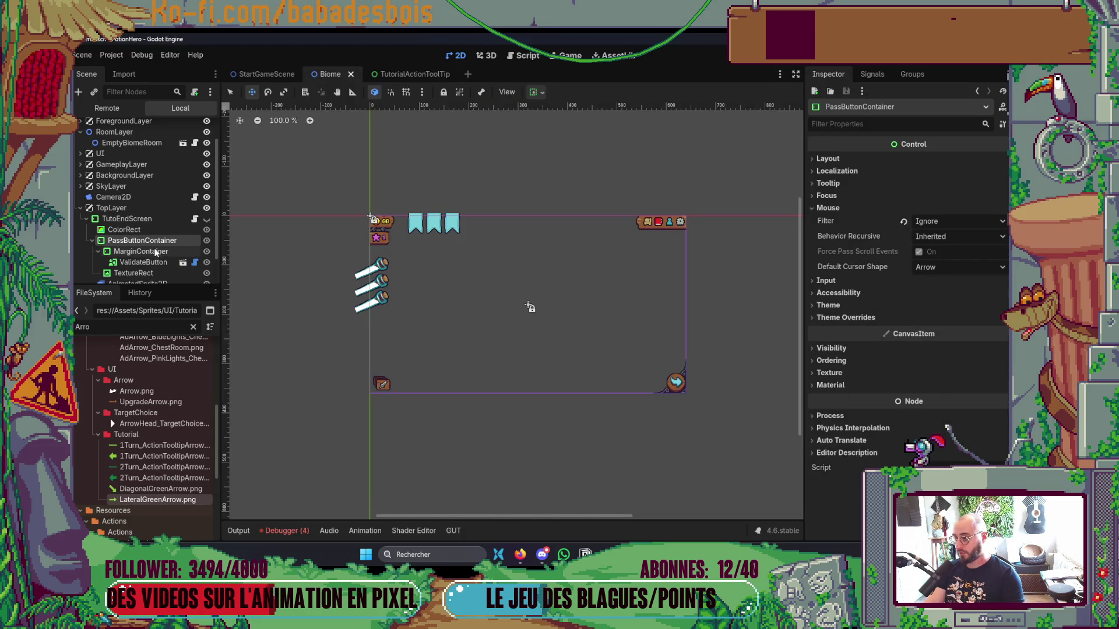
scroll(155, 252, down, 2)
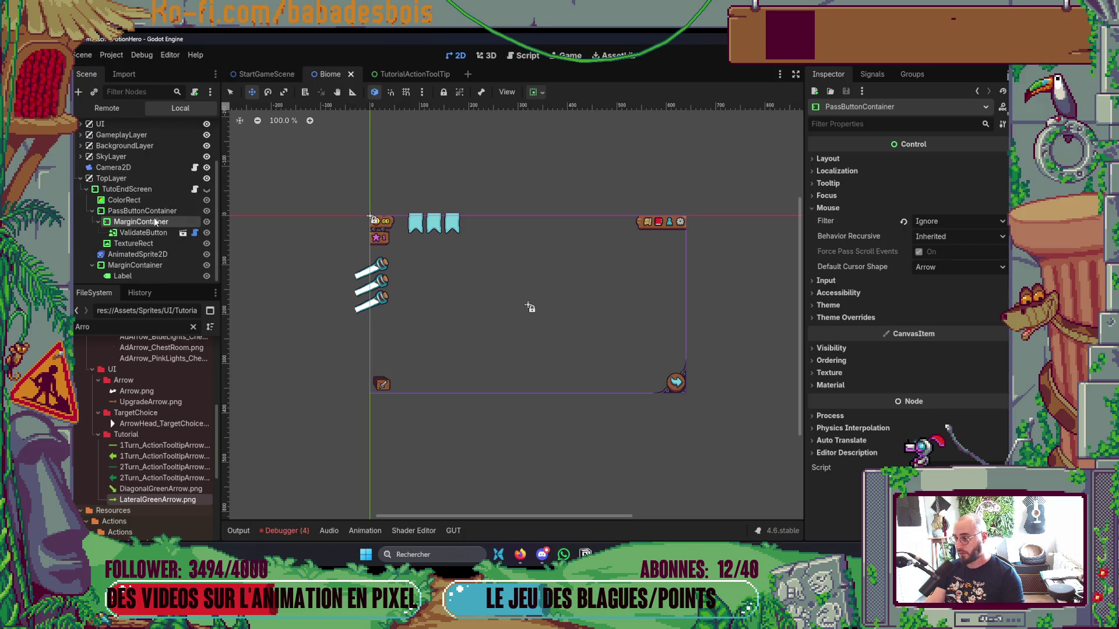
click(155, 222)
click(828, 208)
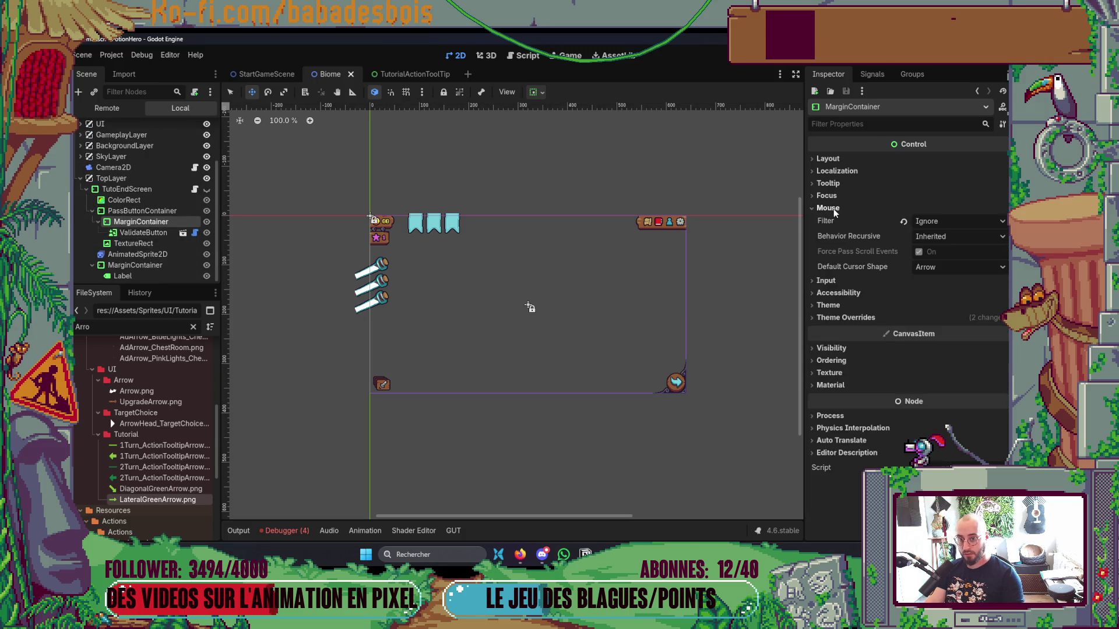
click(155, 245)
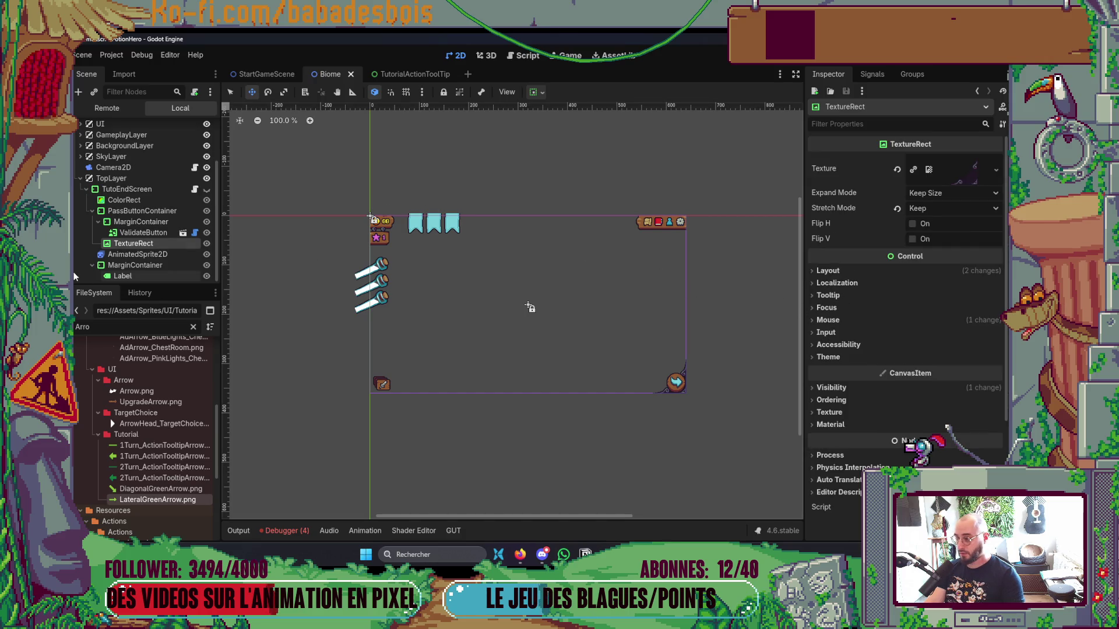
Set the MarginContainer's Mouse Filter to Ignore and rerun past the Tutoriel complété ! screen.
click(131, 266)
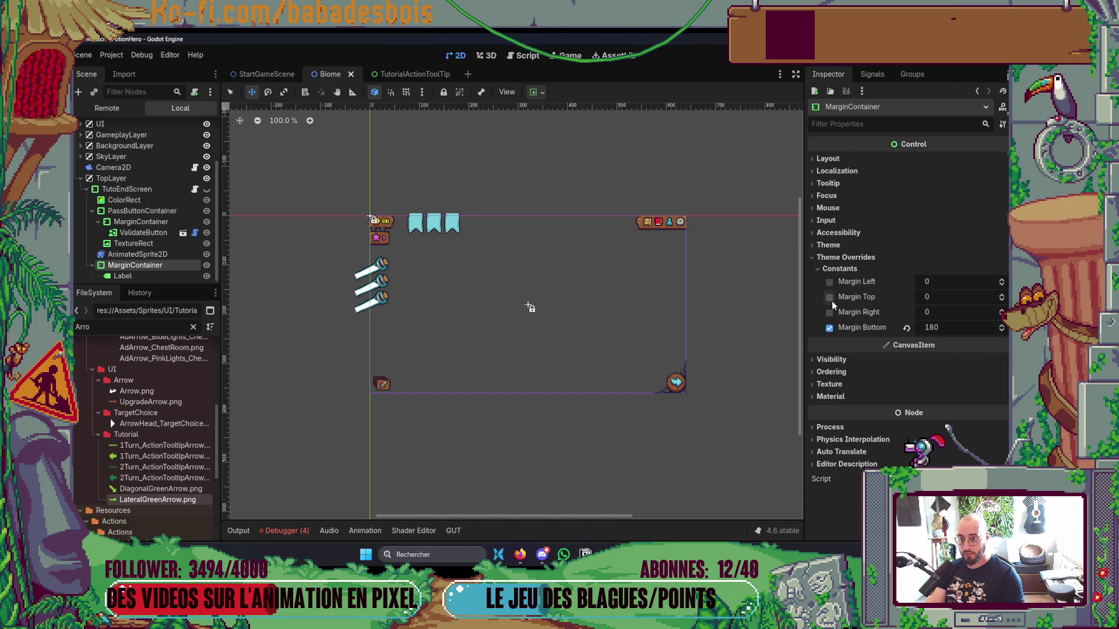
click(837, 211)
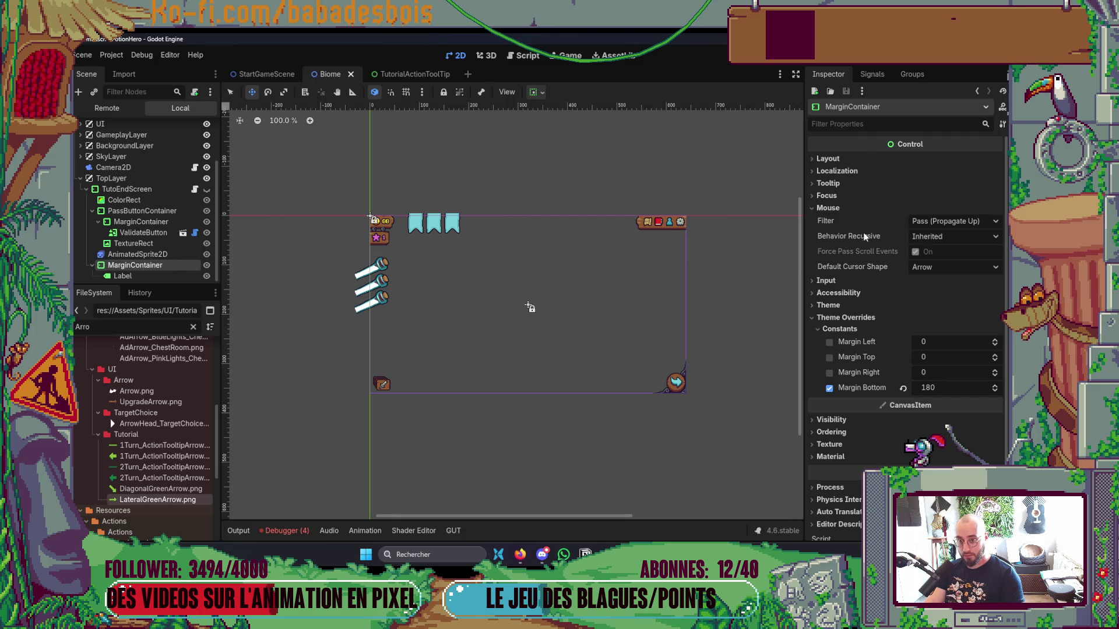
click(945, 223)
click(938, 261)
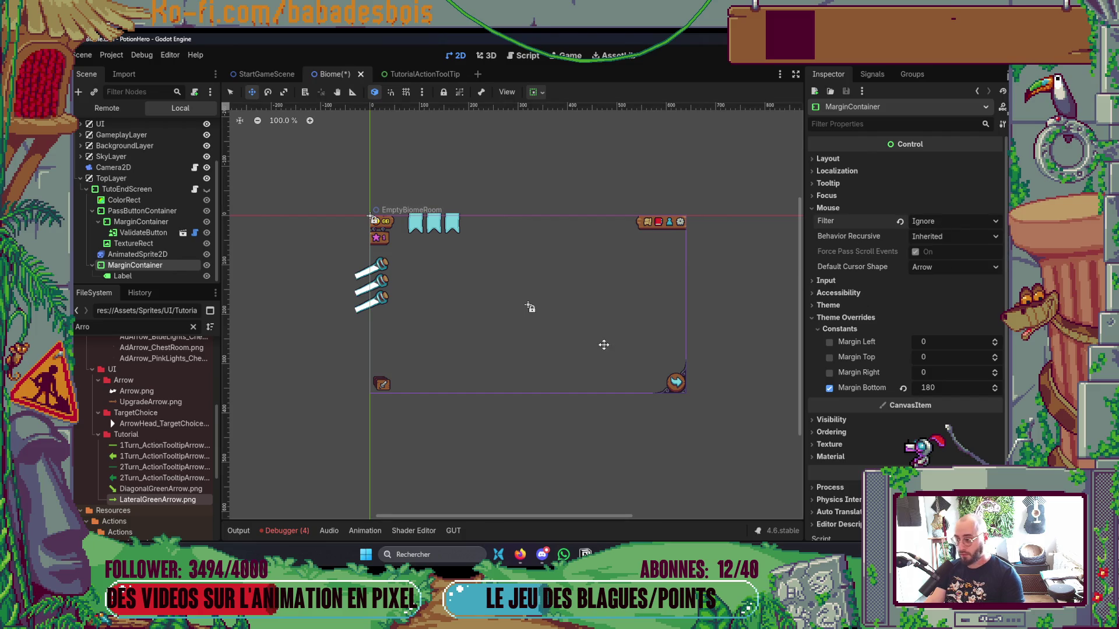
key(F6)
click(835, 443)
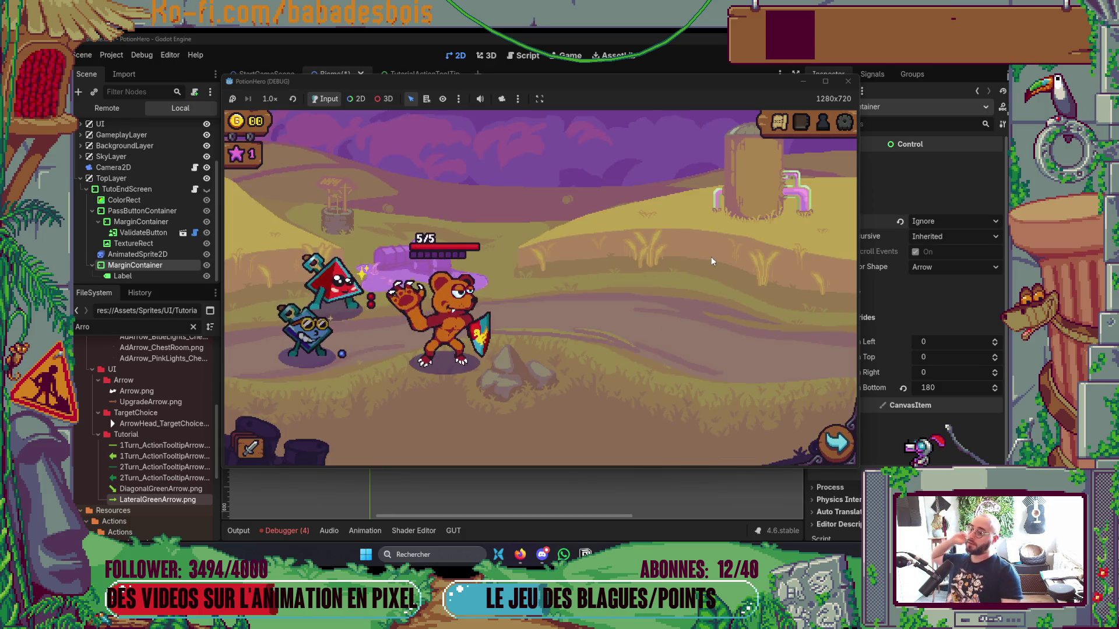
Close the test game, save the Biome scene and return to the code editor.
click(848, 81)
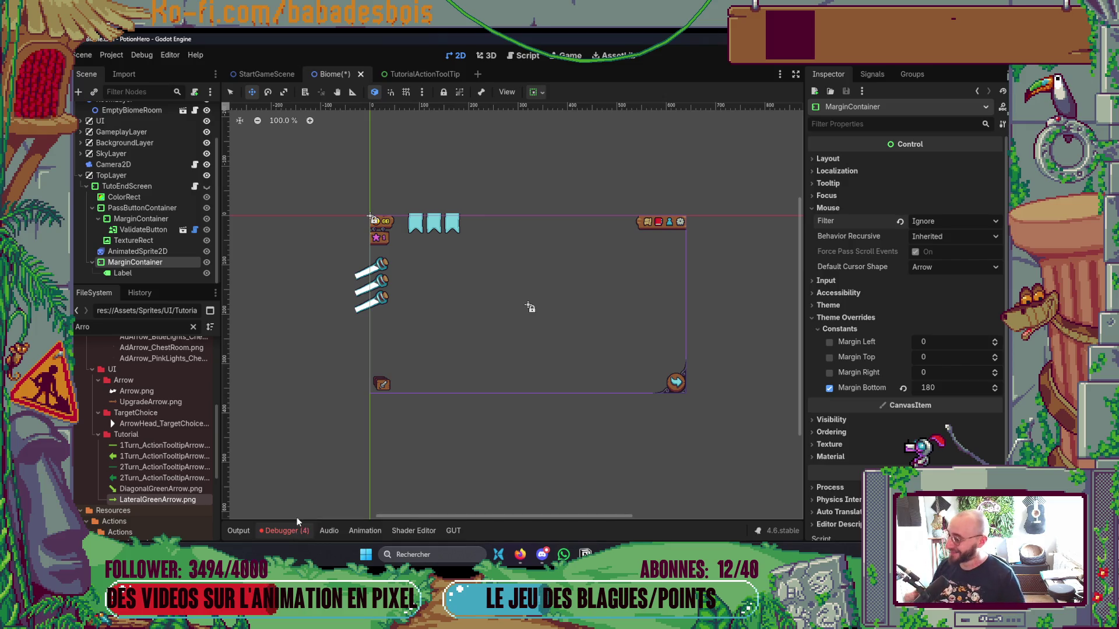
drag(356, 436, 339, 412)
key(ctrl+s)
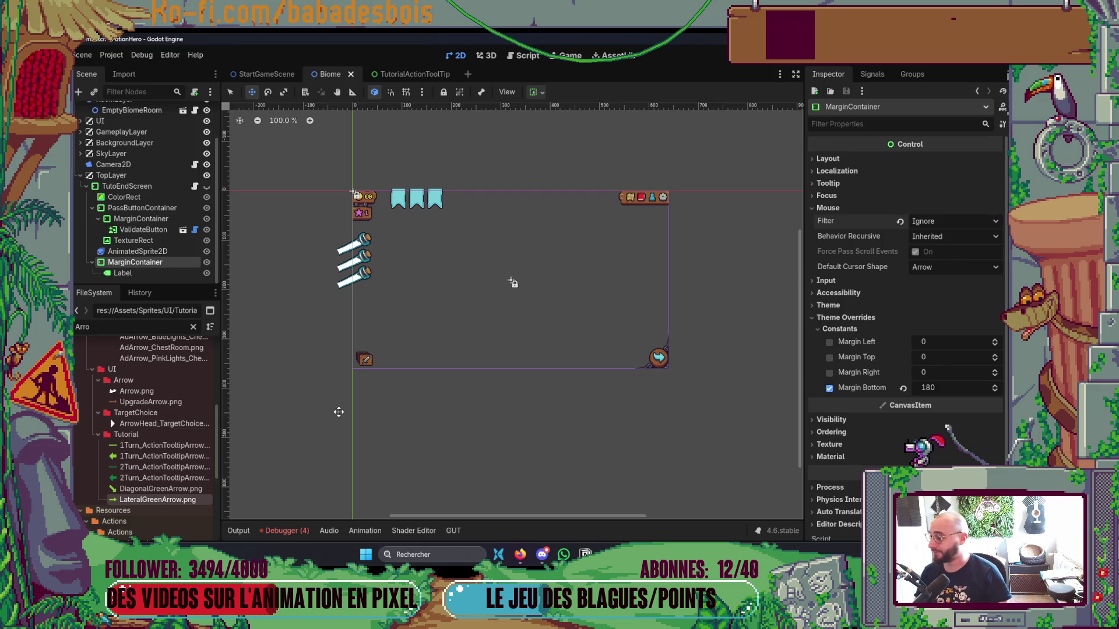
drag(462, 446, 463, 400)
key(alt+Tab)
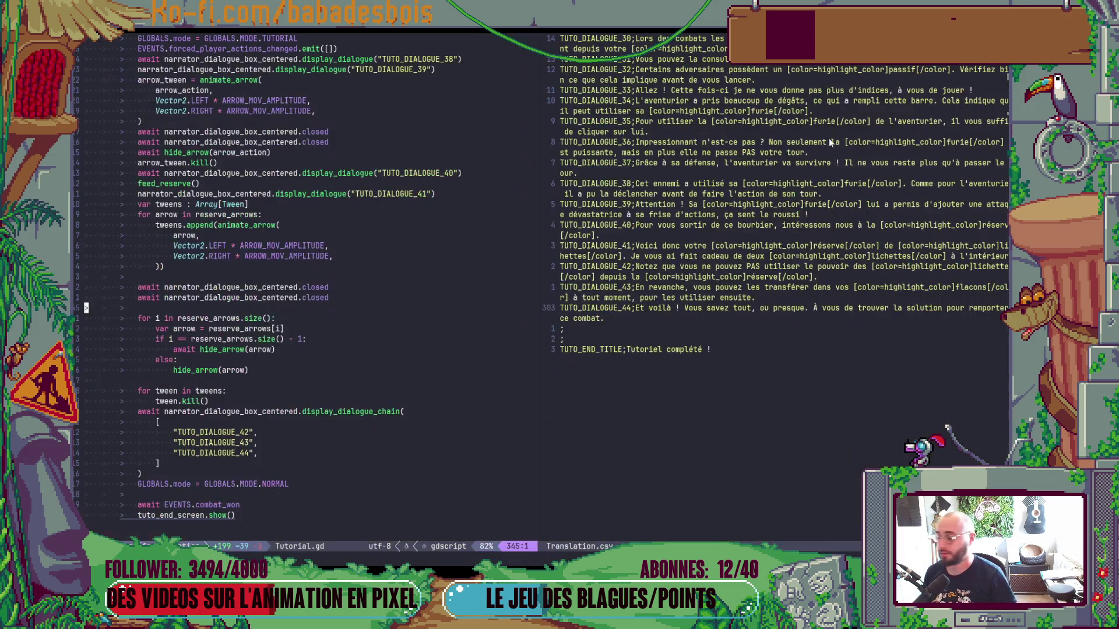
In a terminal split, check git status, stage all changes and start the cz prompt.
click(429, 329)
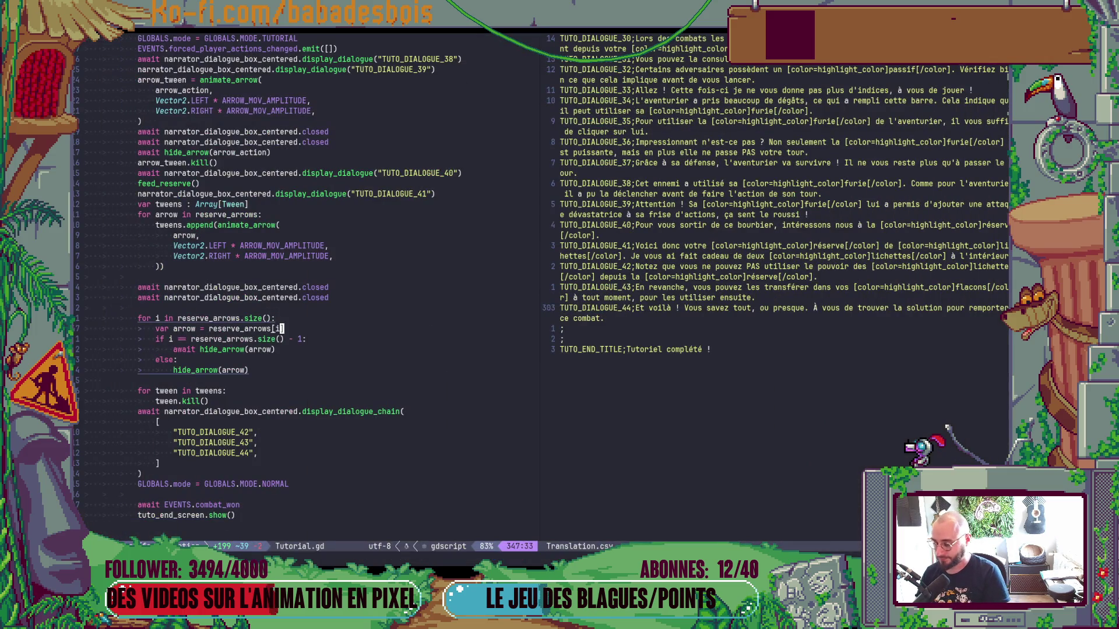
key(ctrl+backslash)
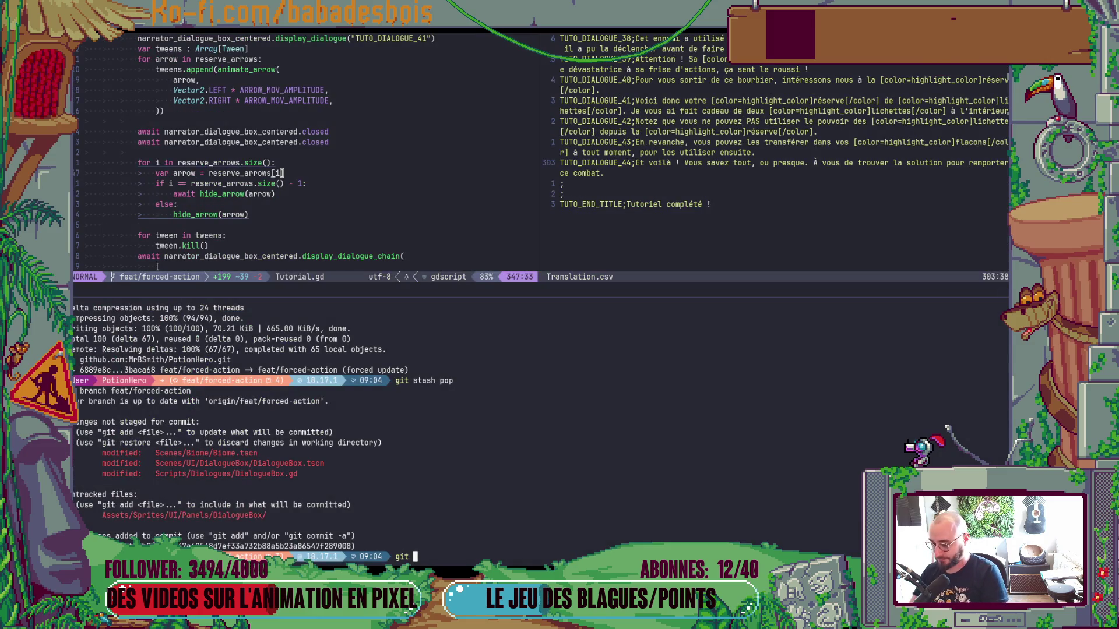
text(s)
key(Return)
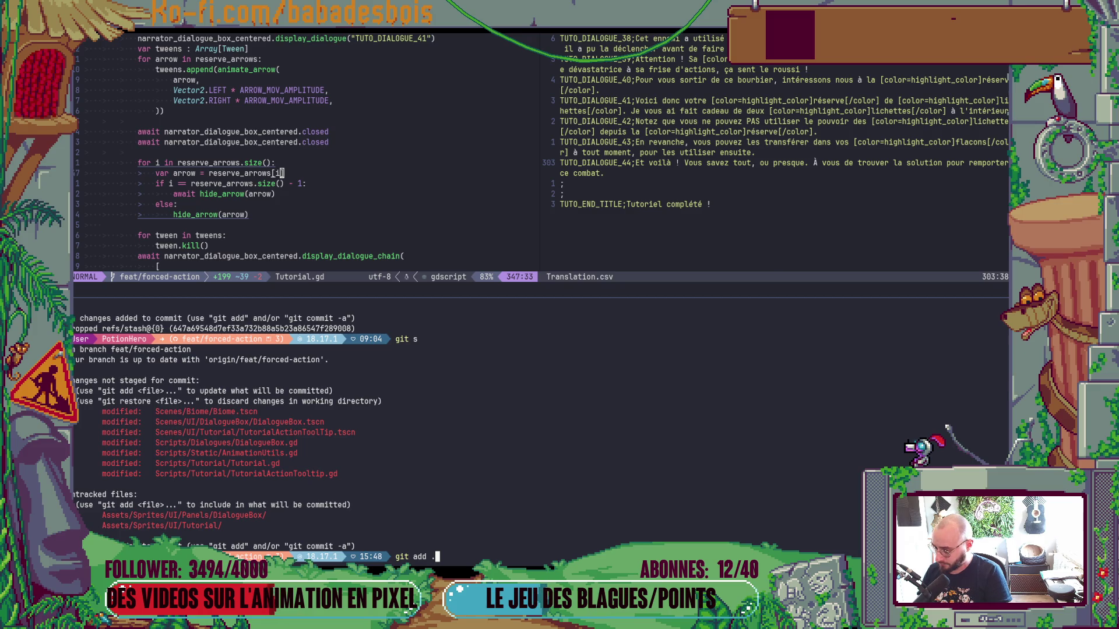
key(Return)
text(cz)
key(Return)
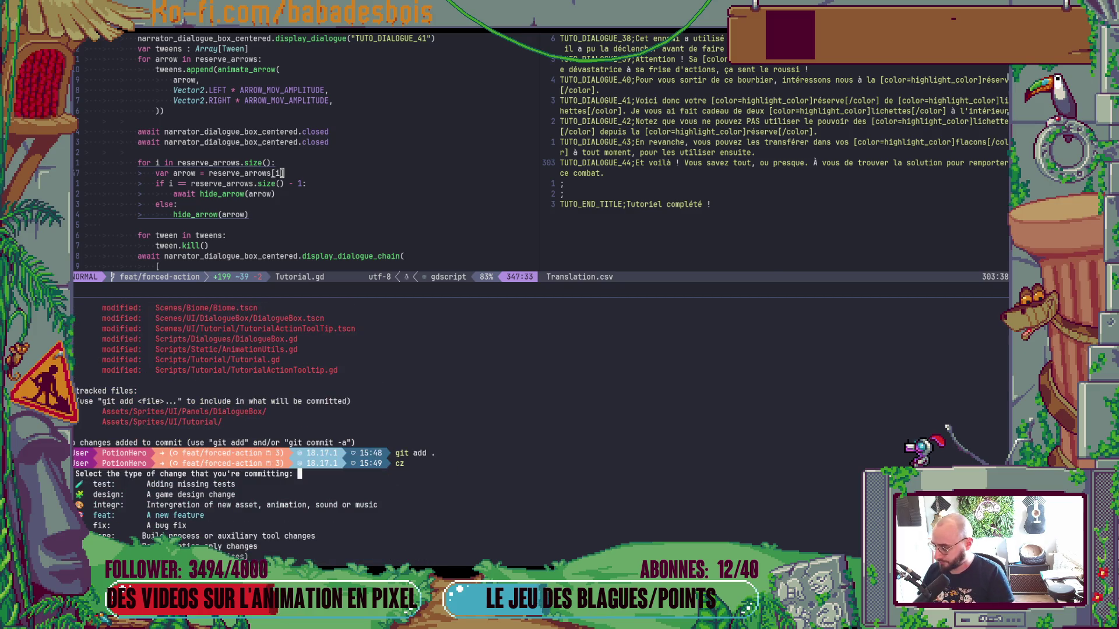
Choose the integr commit type with scope UI, close the terminal and launch Aseprite.
key(Up)
key(Return)
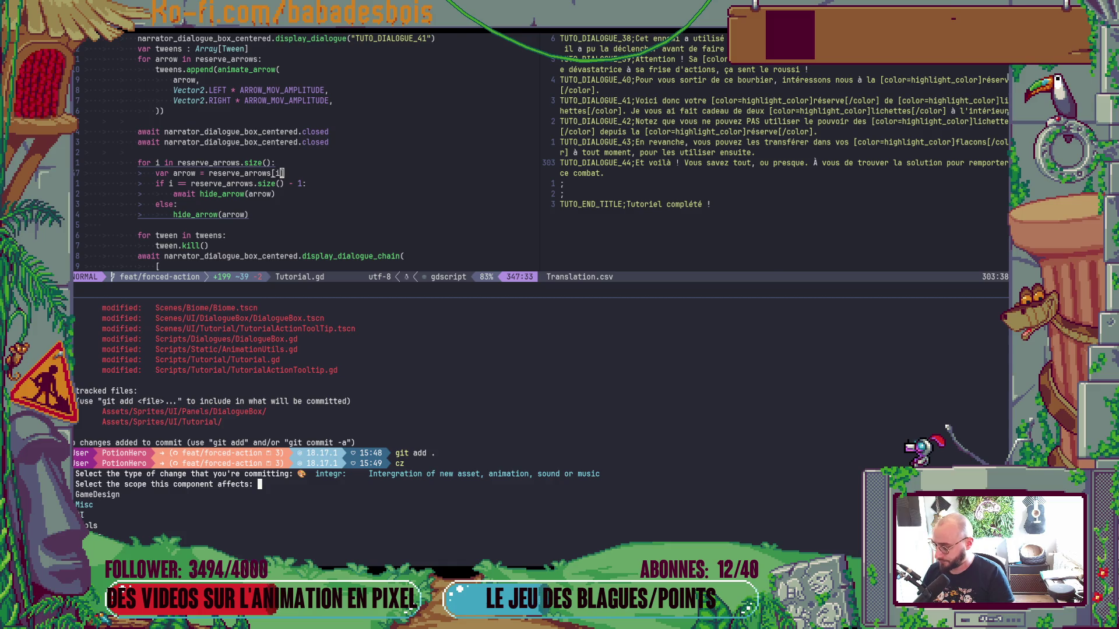
key(Down)
key(Down)
key(Return)
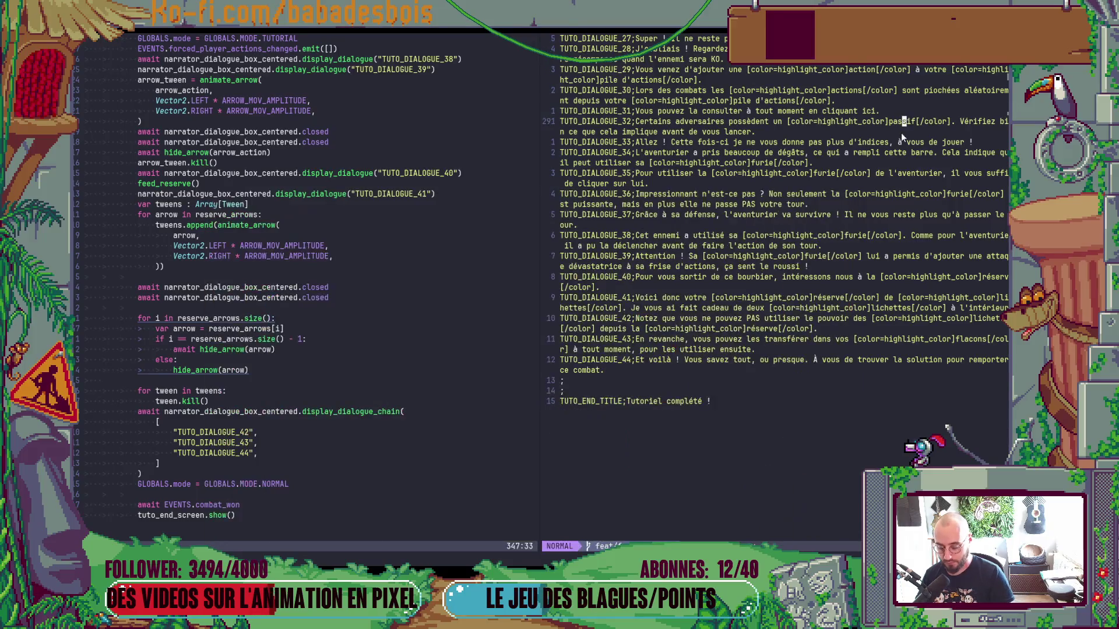
key(super+d)
double_click(140, 159)
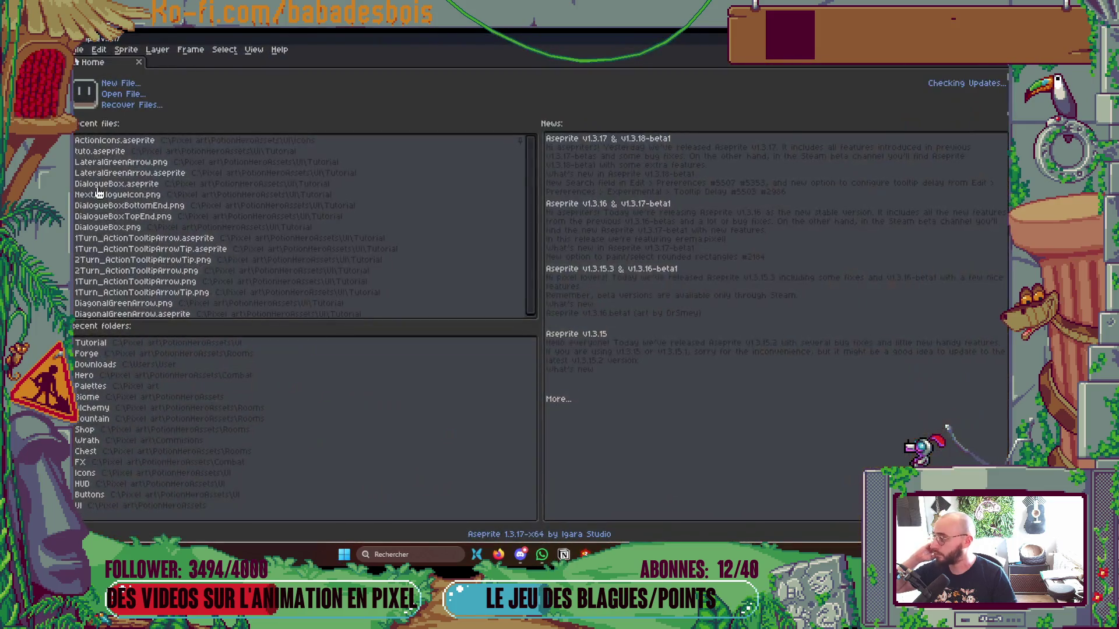
Open Bear.aseprite from PotionHeroAssets > Combat > Hero.
click(125, 96)
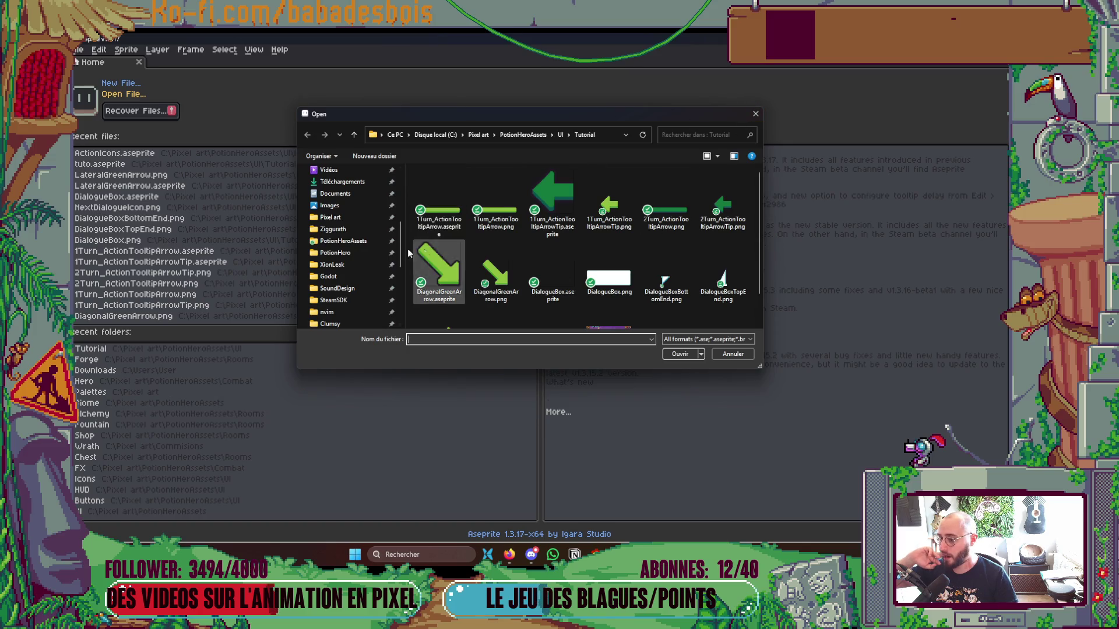
scroll(355, 262, down, 3)
scroll(355, 262, up, 2)
click(349, 205)
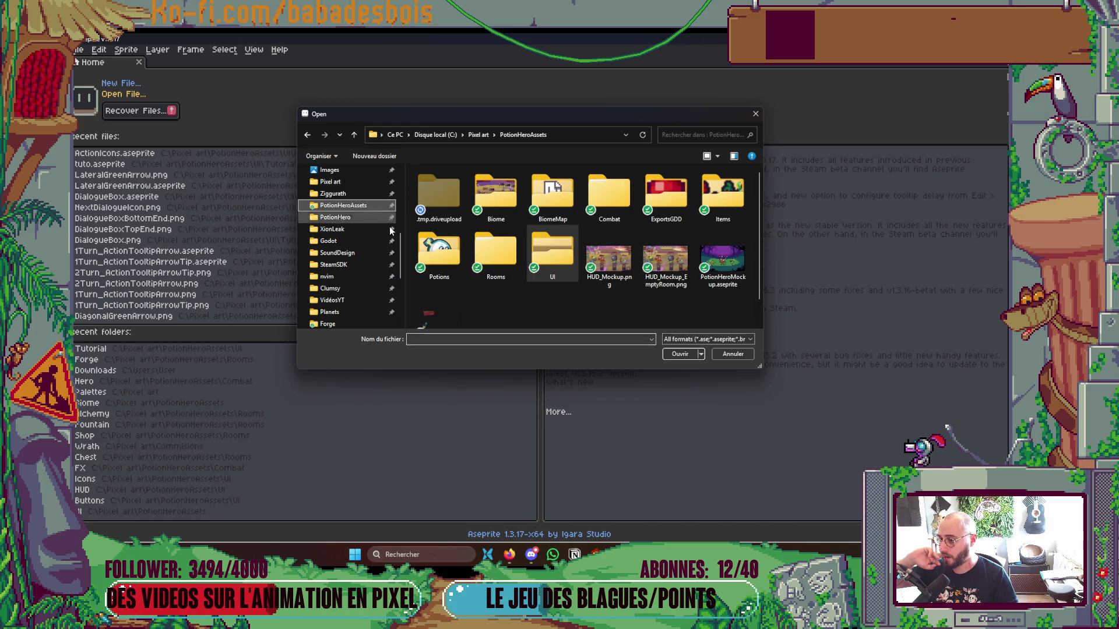
scroll(550, 256, down, 1)
scroll(550, 257, up, 1)
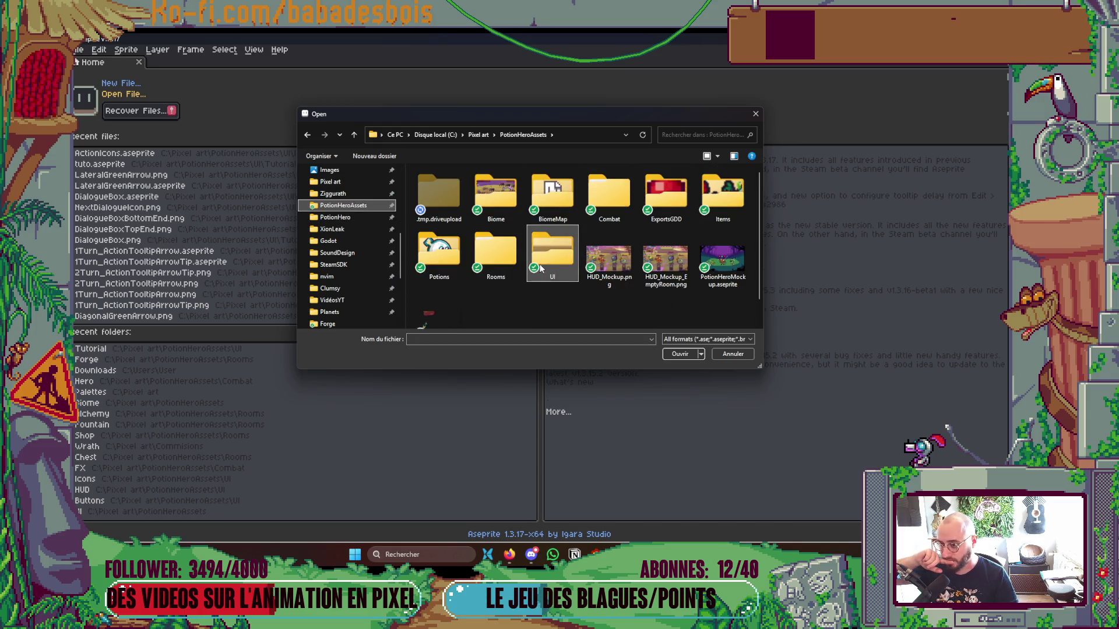
double_click(611, 201)
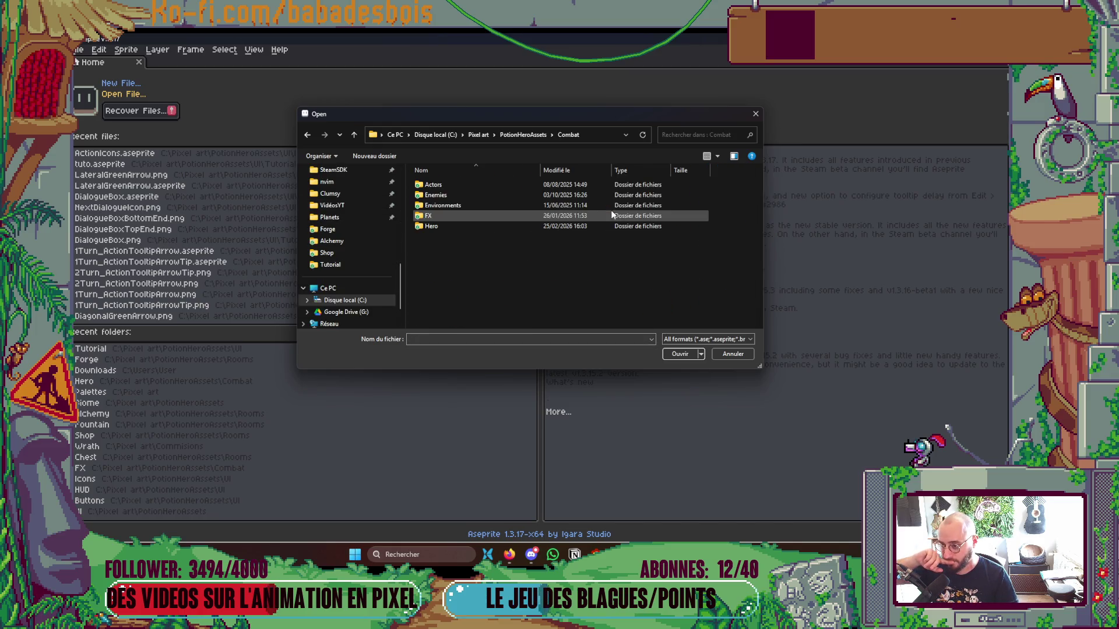
double_click(459, 188)
click(354, 136)
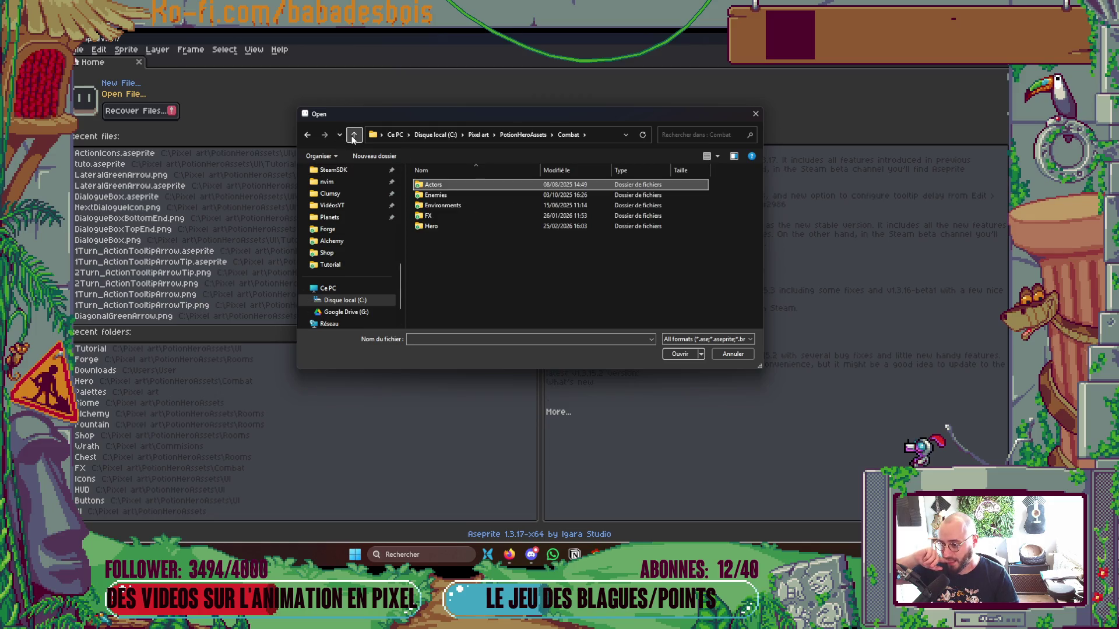
double_click(459, 229)
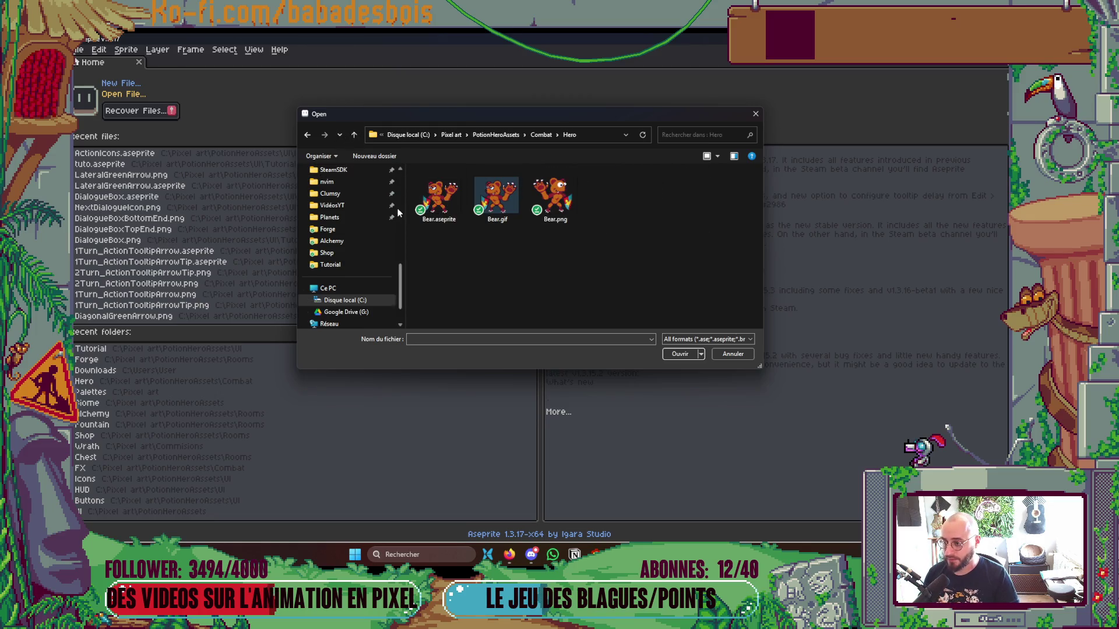
double_click(434, 203)
scroll(483, 357, up, 3)
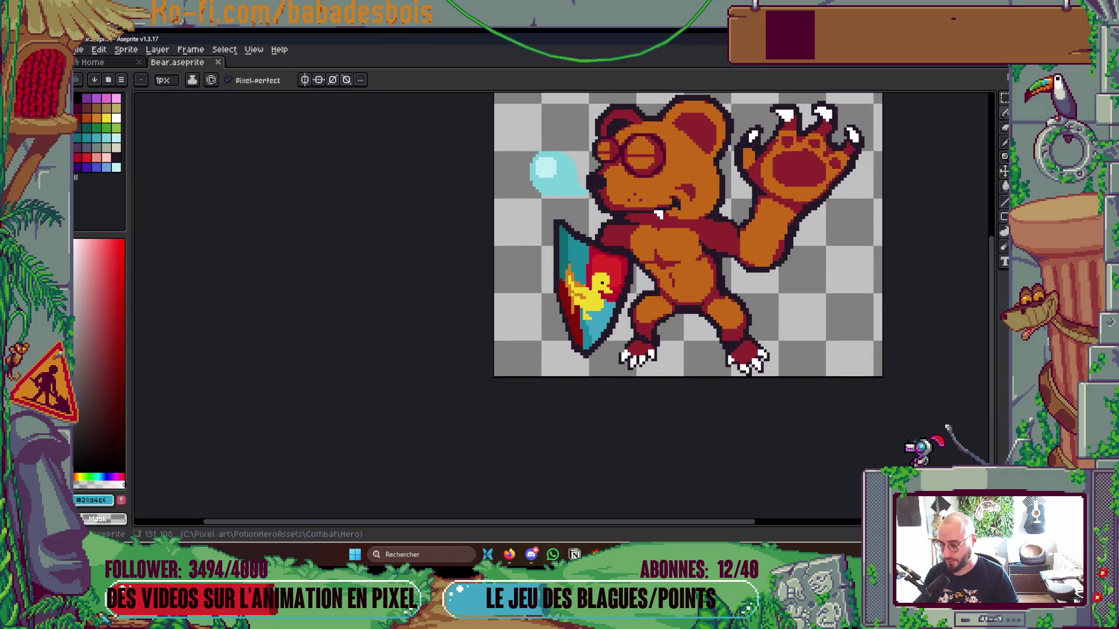
Preview the animation and add two new frames to the Wake tag, moving frame 17 after 18.
key(Return)
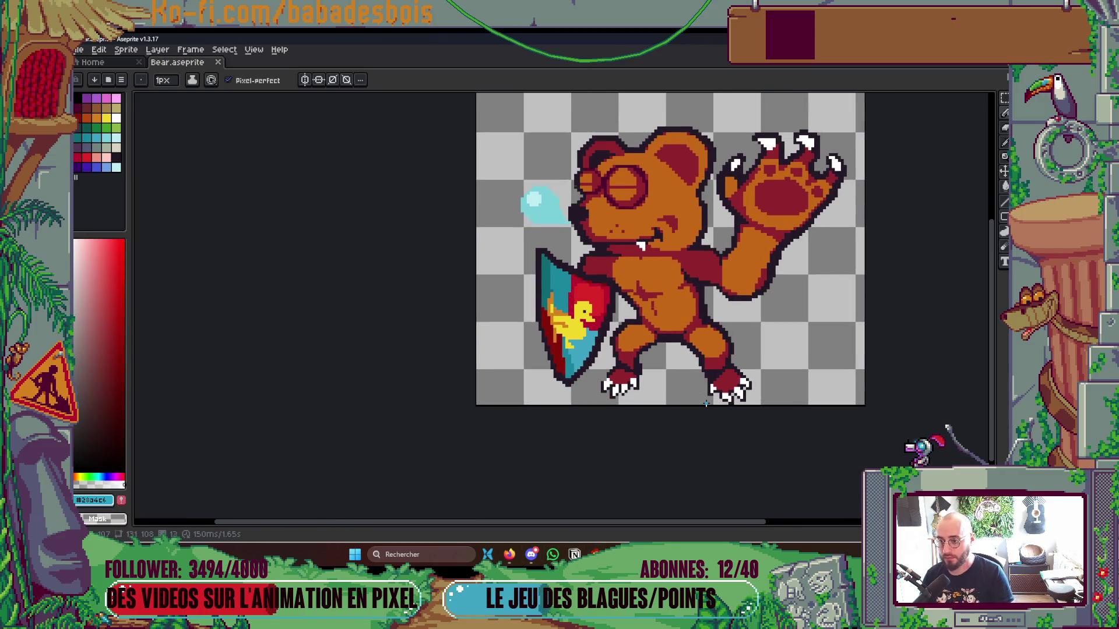
key(Tab)
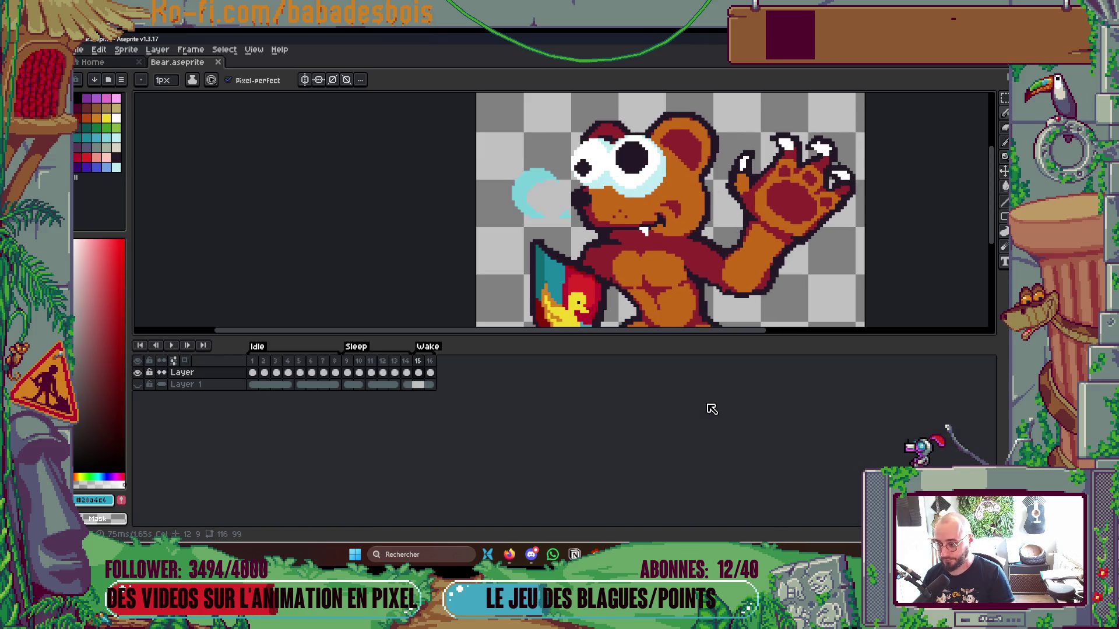
key(alt+n)
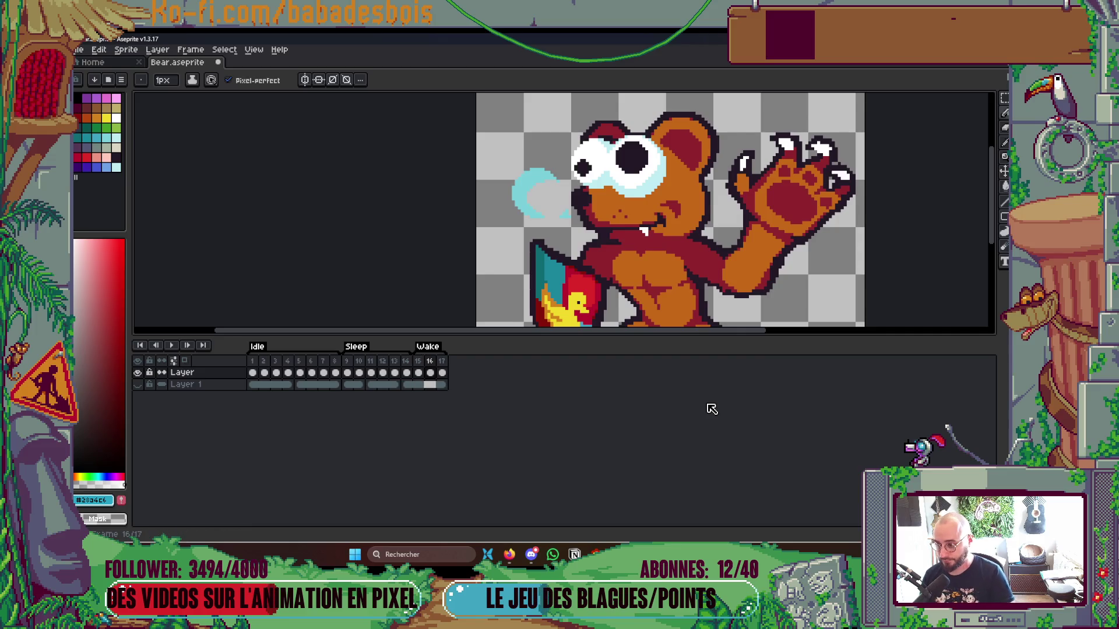
click(430, 372)
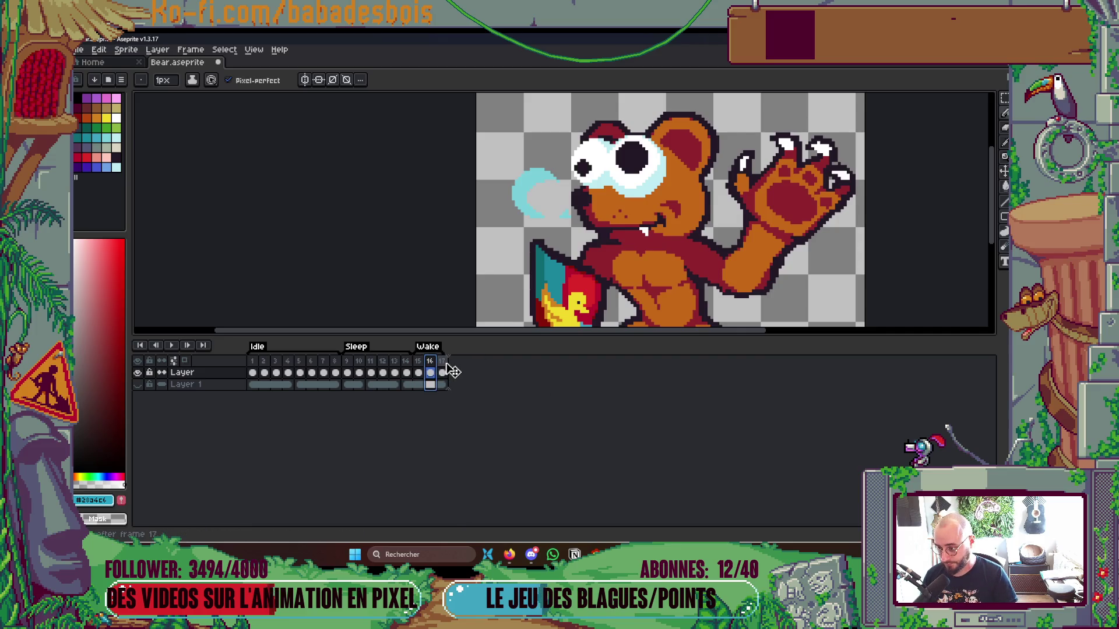
click(445, 373)
key(alt+n)
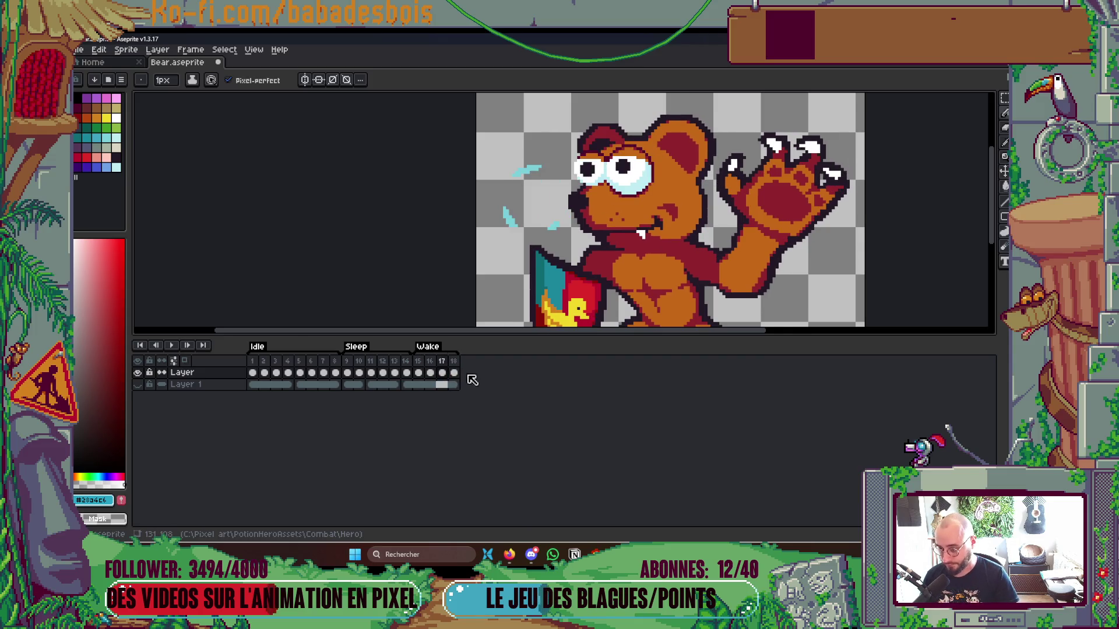
click(442, 373)
drag(461, 371, 462, 373)
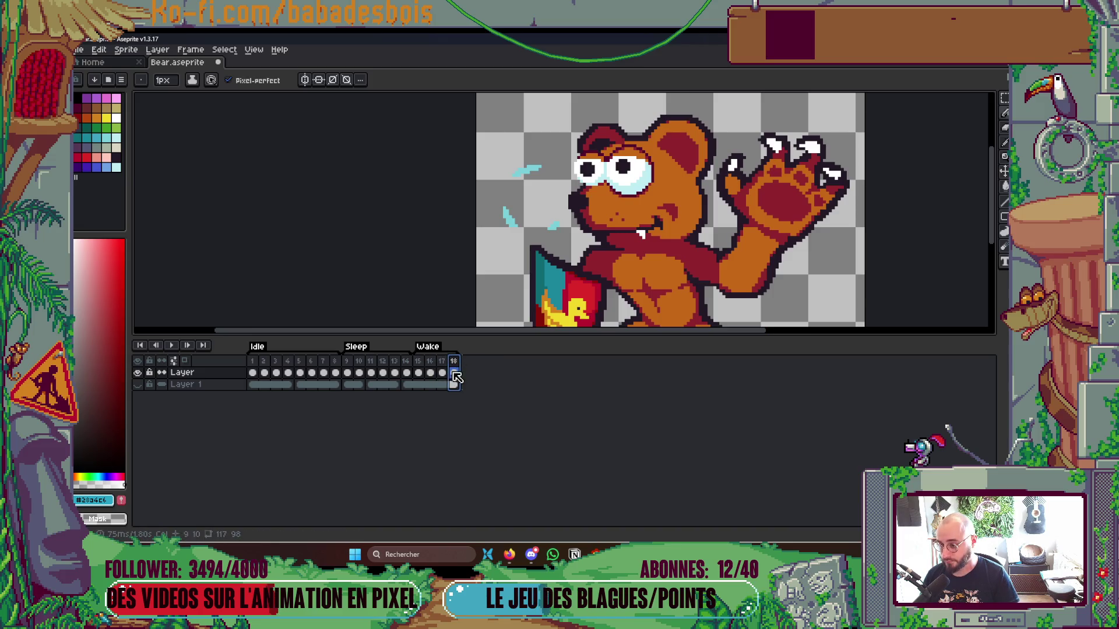
key(Left)
Try a cyan contiguous fill beside the bear's head, undo it, and view frame 18.
key(g)
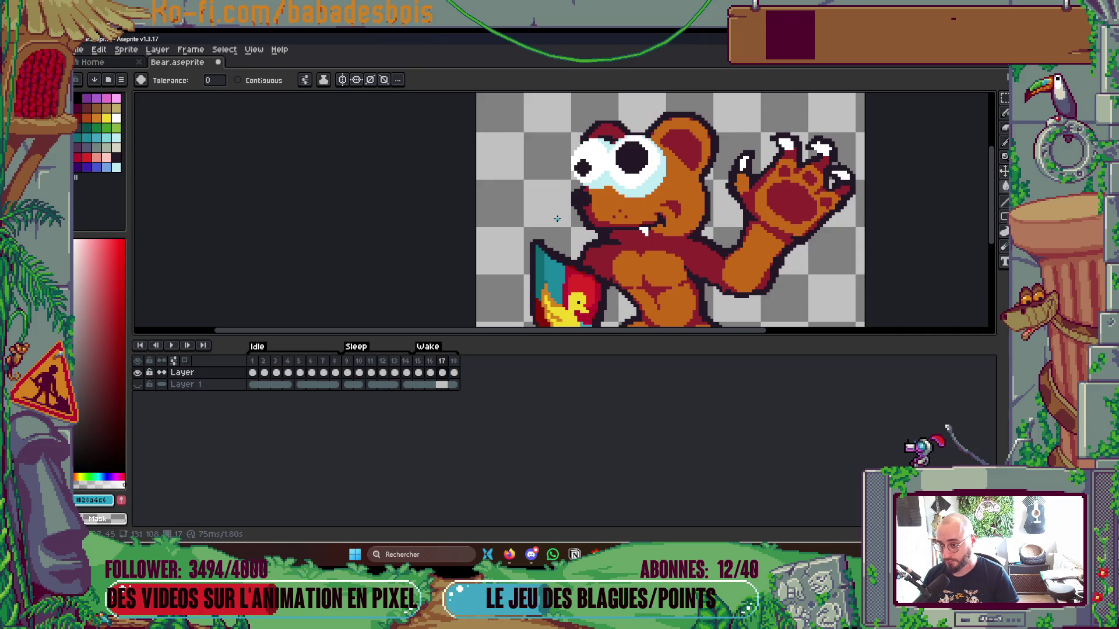
scroll(519, 256, down, 1)
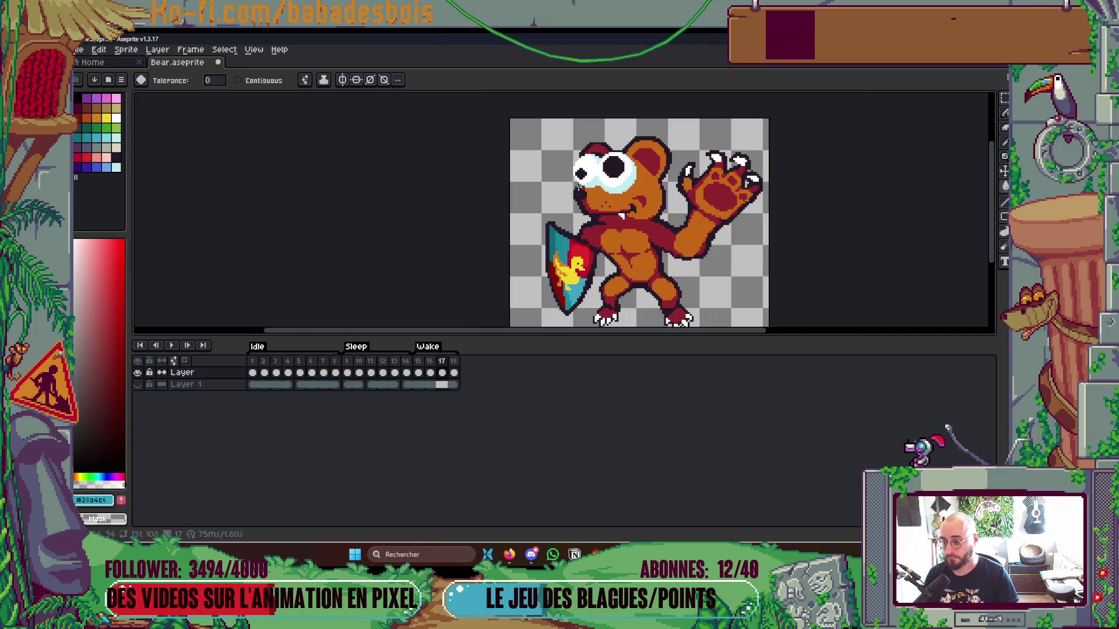
click(580, 200)
click(238, 80)
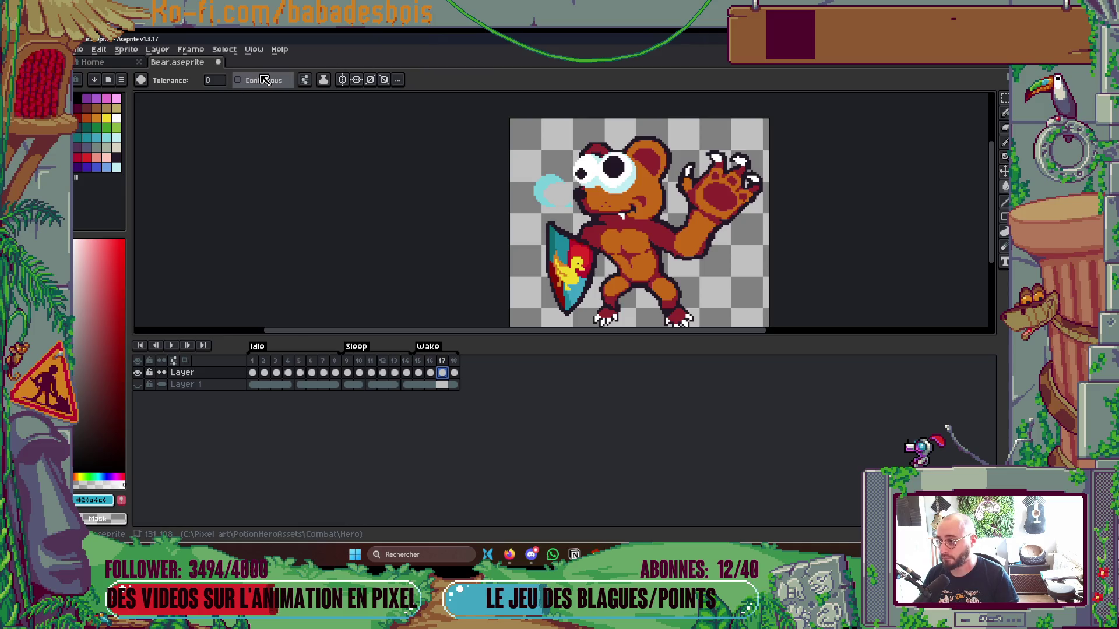
key(ctrl+z)
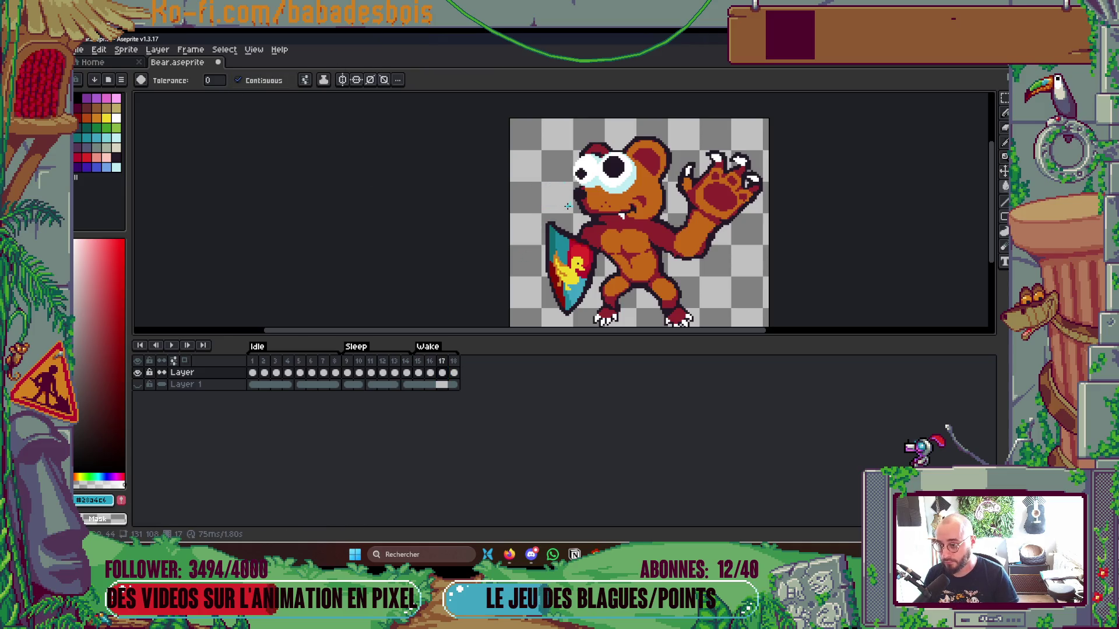
scroll(563, 183, up, 1)
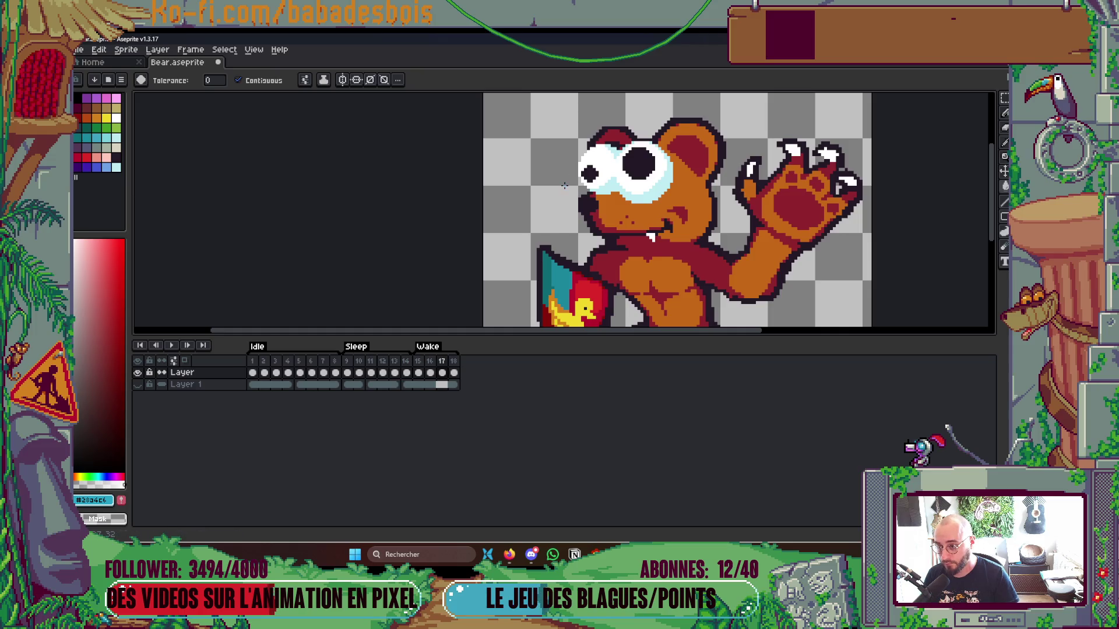
key(Right)
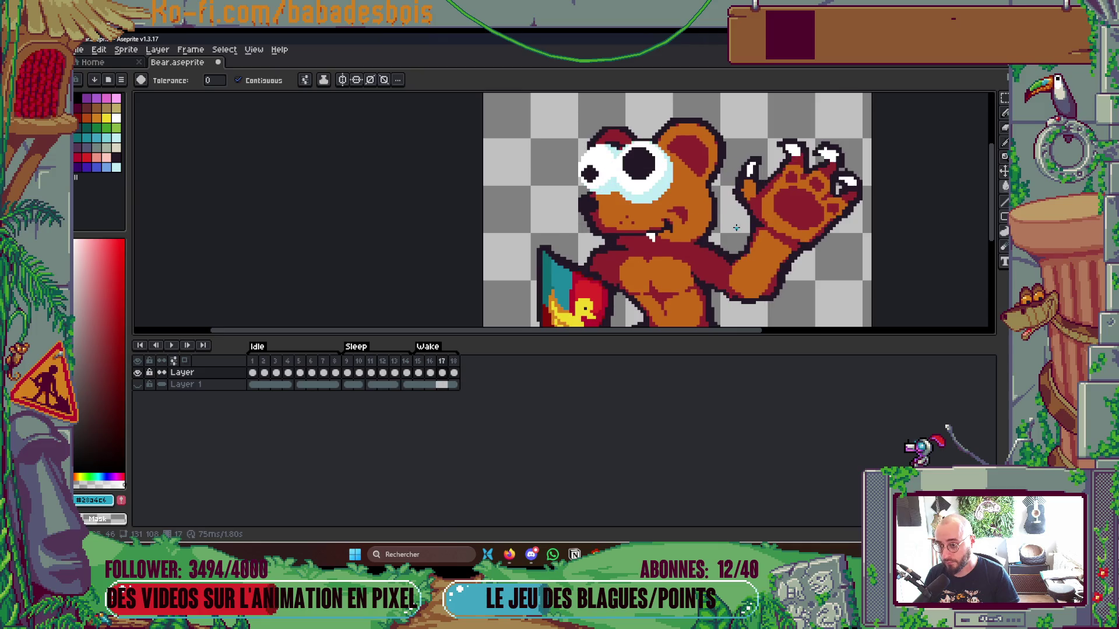
scroll(831, 248, down, 2)
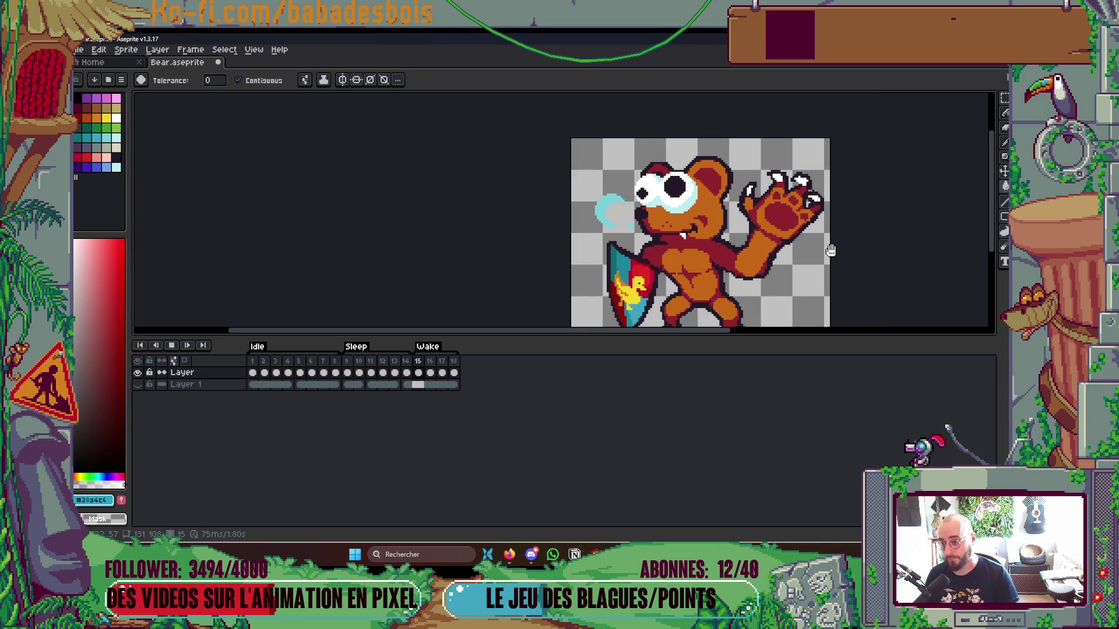
scroll(839, 239, down, 4)
scroll(841, 239, up, 4)
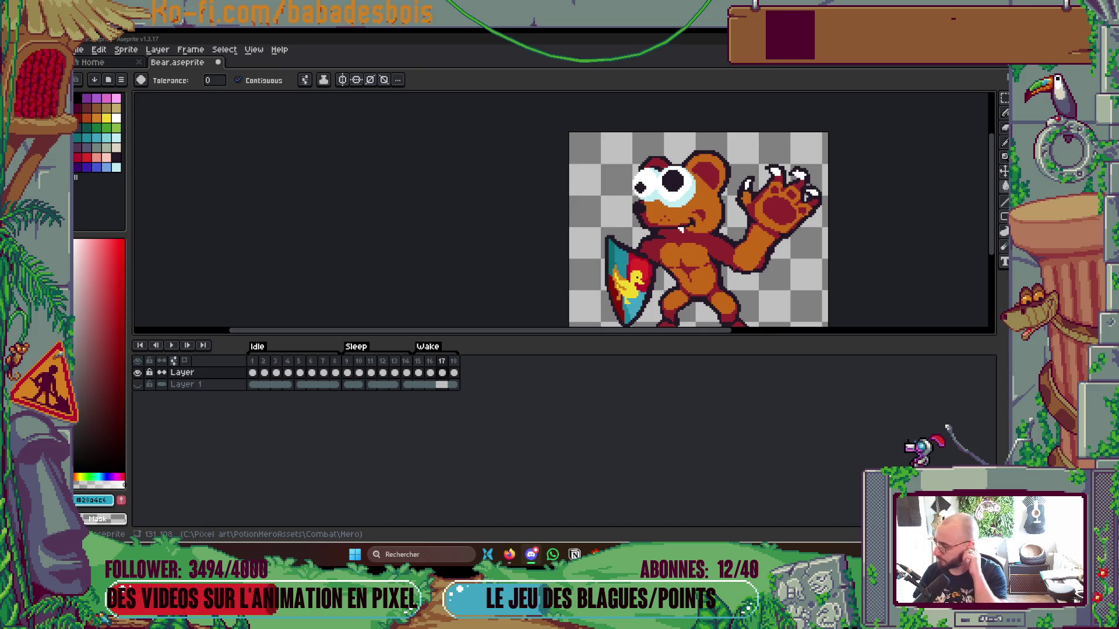
Select and copy the bear's wide-open eyes on frame 17 of the Wake animation.
click(430, 362)
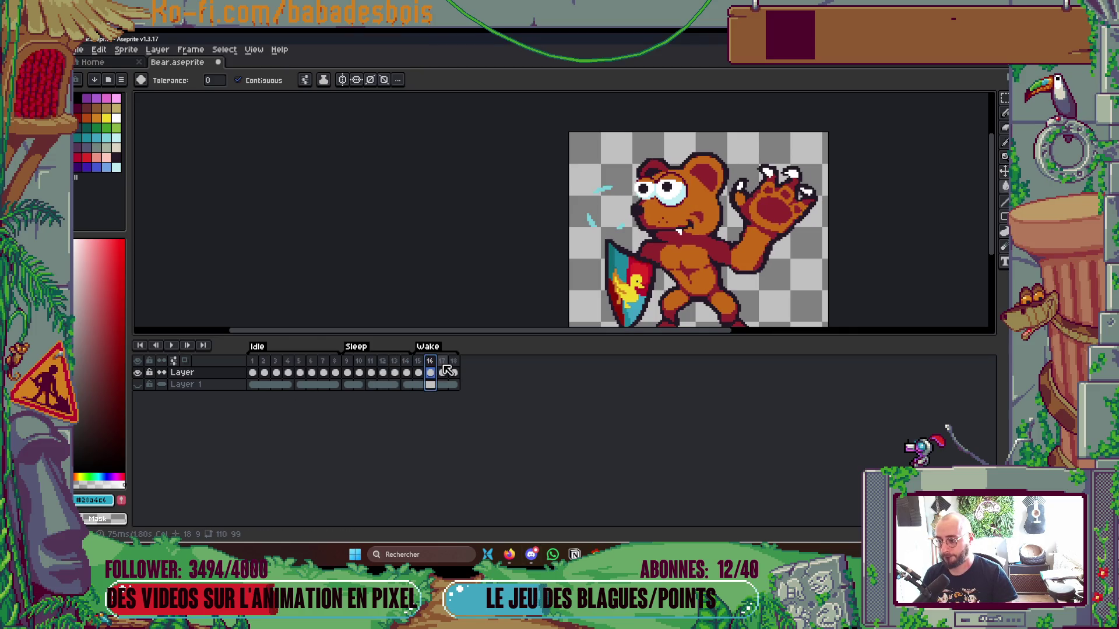
click(442, 361)
scroll(616, 211, up, 1)
scroll(616, 212, up, 1)
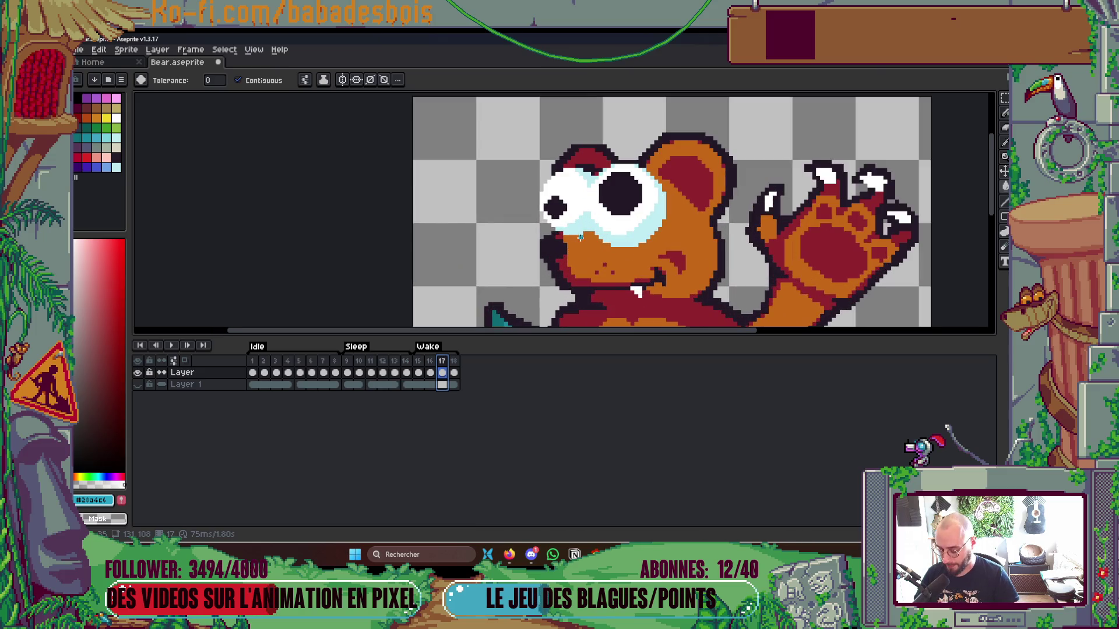
key(m)
drag(537, 170, 660, 253)
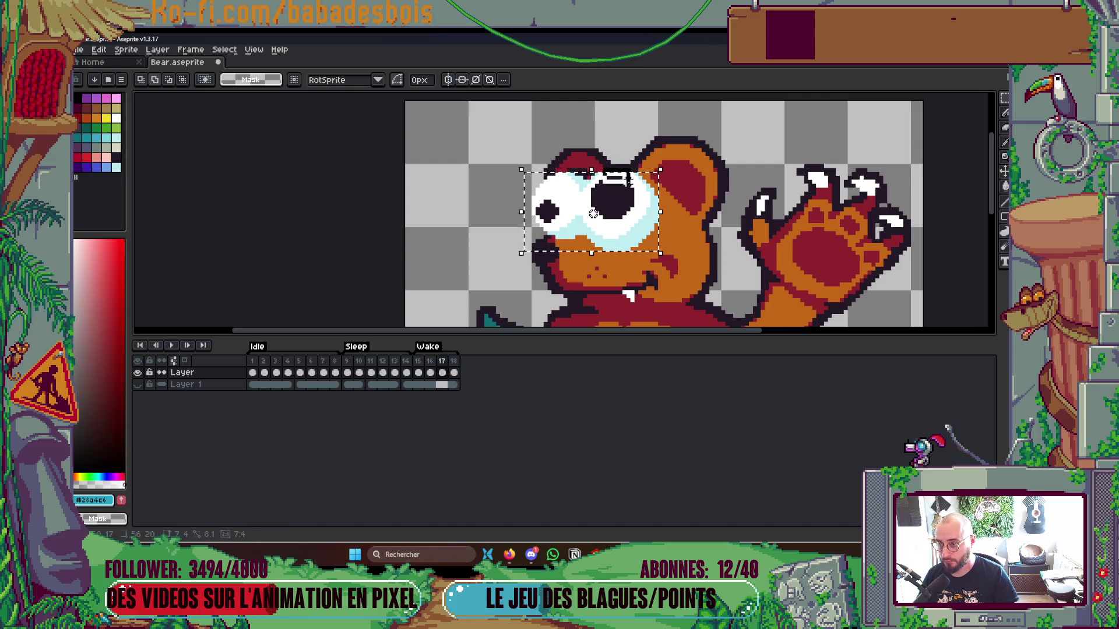
click(798, 153)
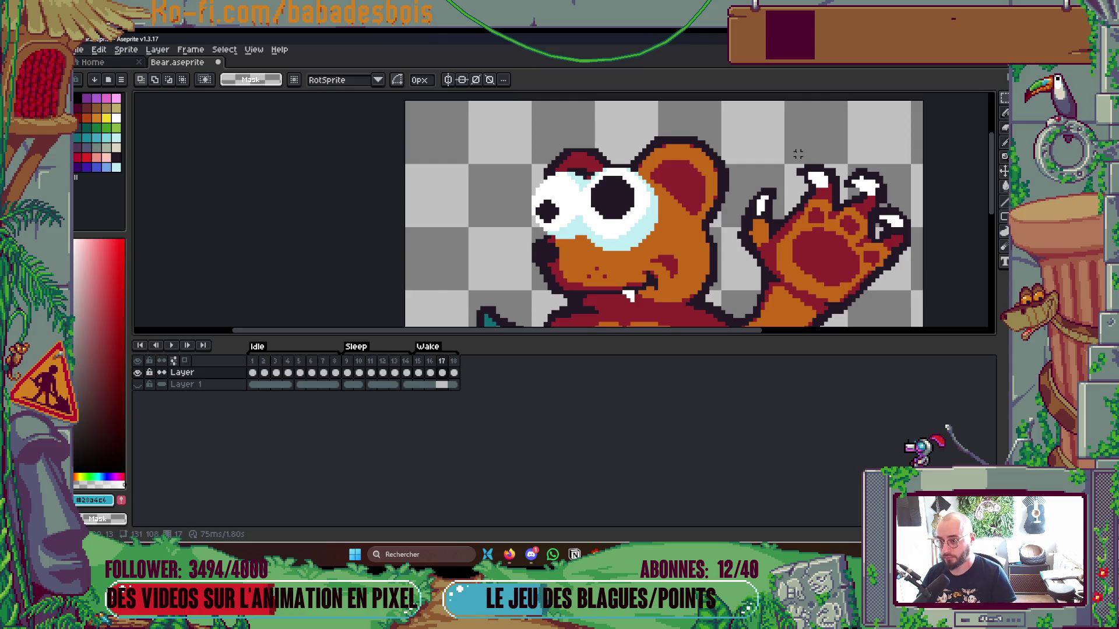
Paste the copied eyes onto frames 16 and 17, then add a frame after frame 18.
key(Left)
key(ctrl+v)
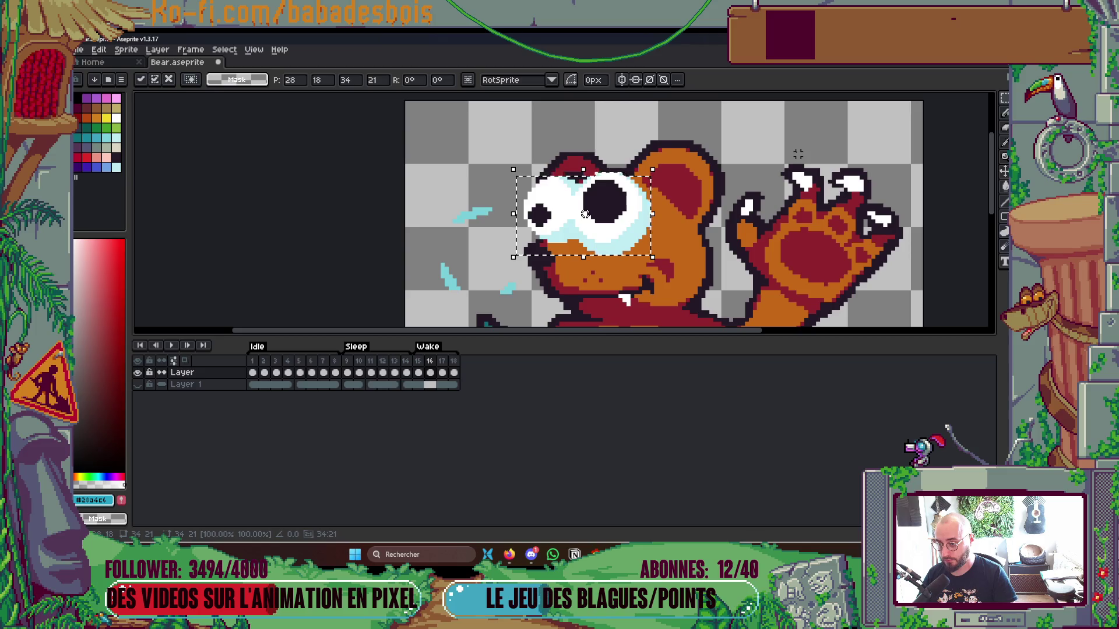
key(Return)
key(Right)
key(ctrl+v)
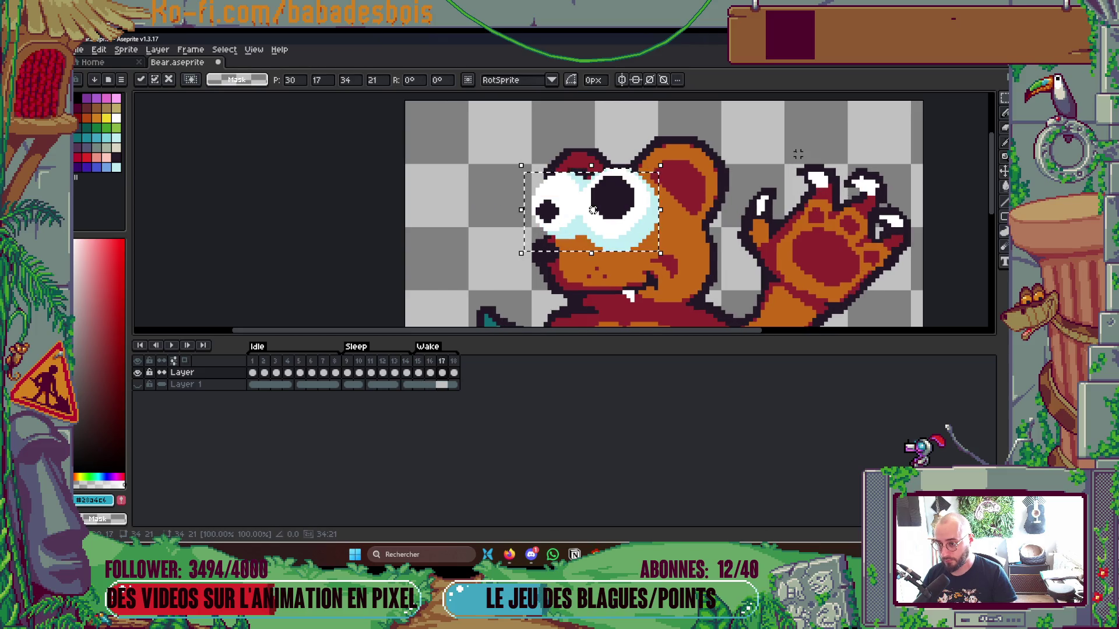
key(Return)
key(Right)
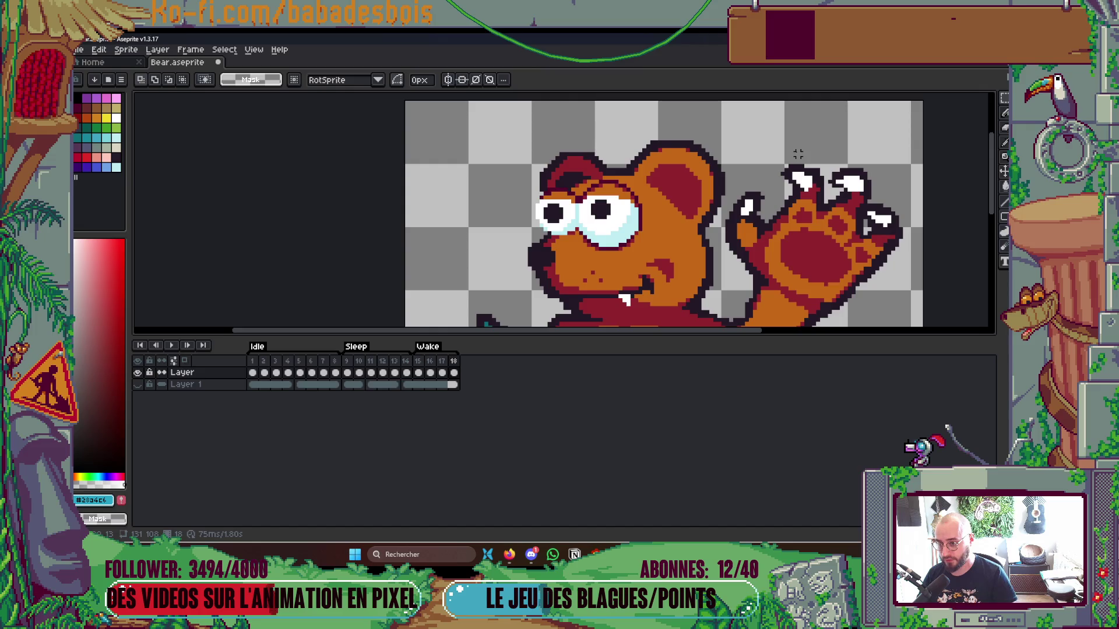
key(alt+n)
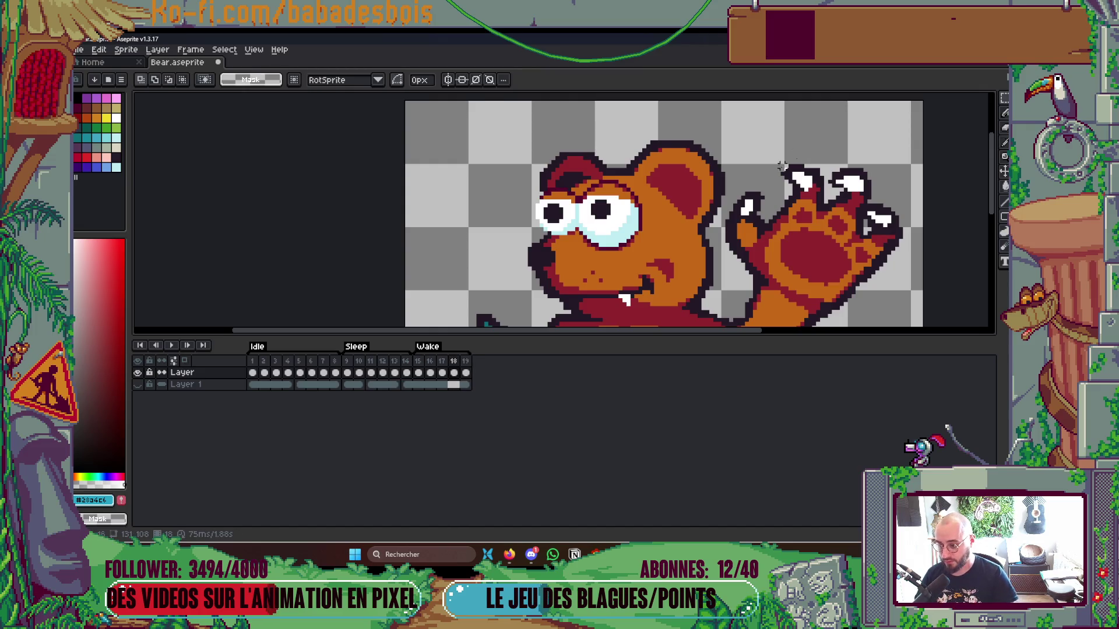
Undo the extra frame and nudge frame 17's pasted eyes slightly left and down.
click(442, 362)
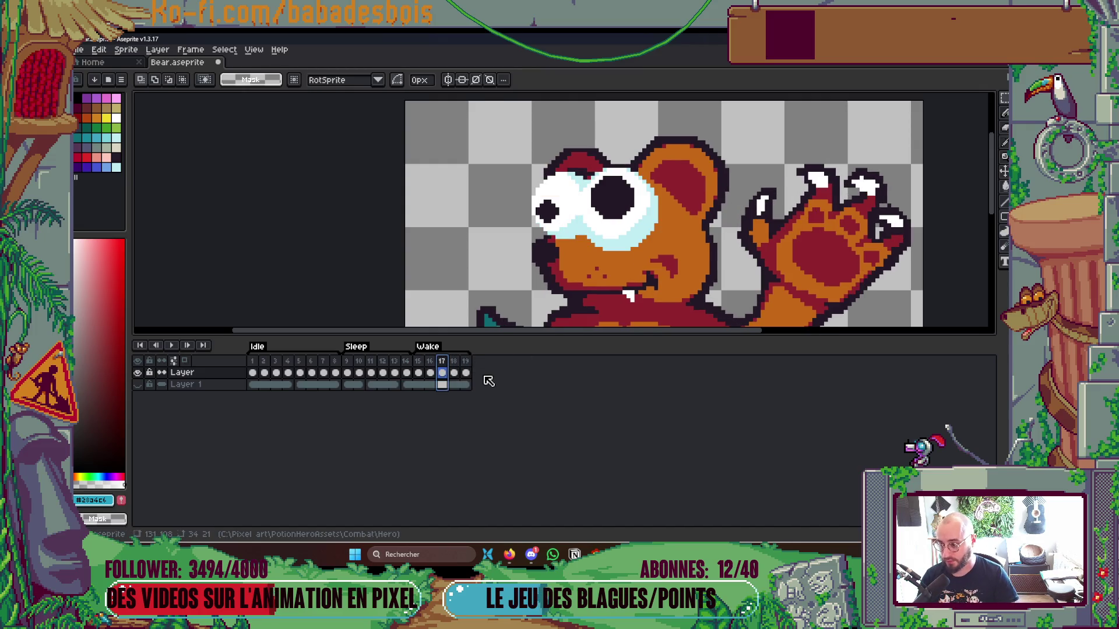
click(454, 362)
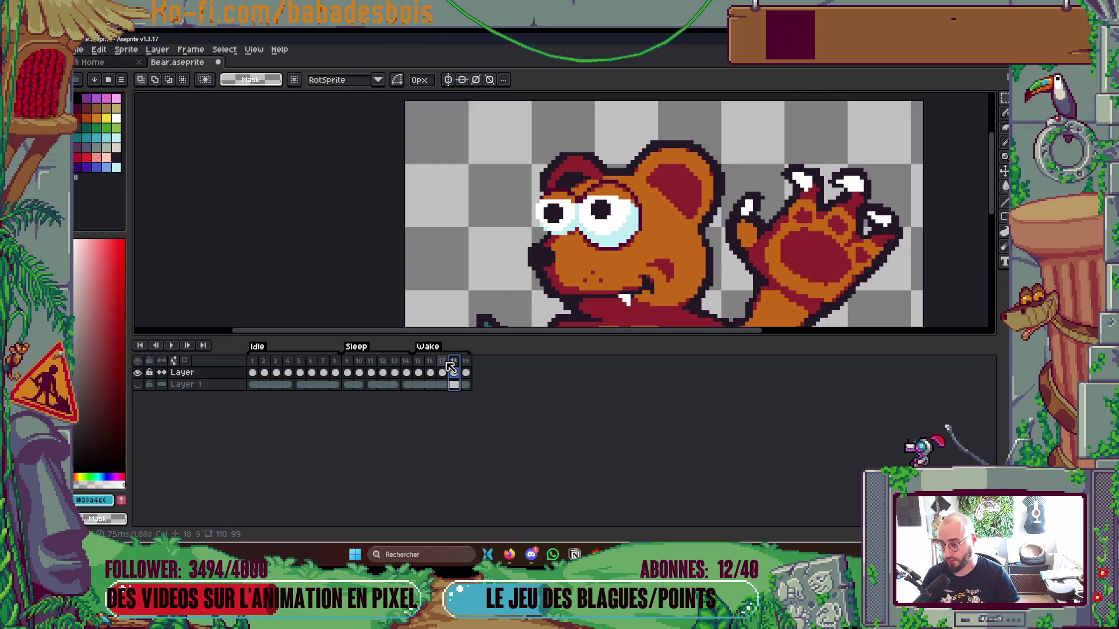
key(ctrl+z)
key(ctrl+v)
drag(650, 213, 634, 217)
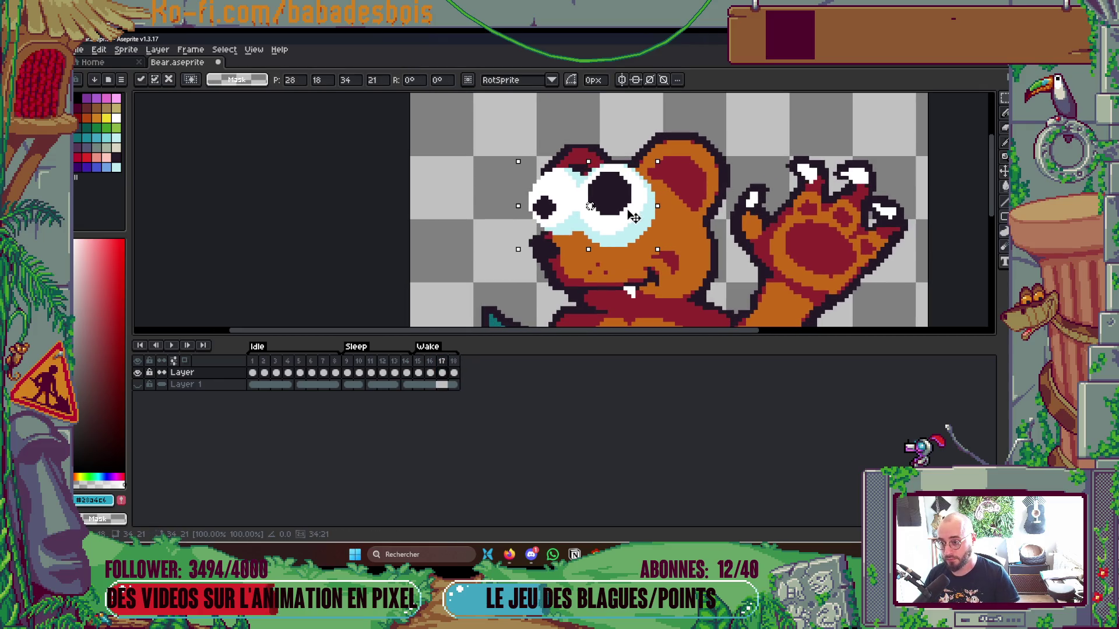
click(449, 225)
Preview the Wake animation with the new eyes on Layer, stopping at frame 18.
scroll(445, 225, down, 1)
ctrl+click(465, 225)
key(Up)
key(Return)
scroll(690, 227, down, 3)
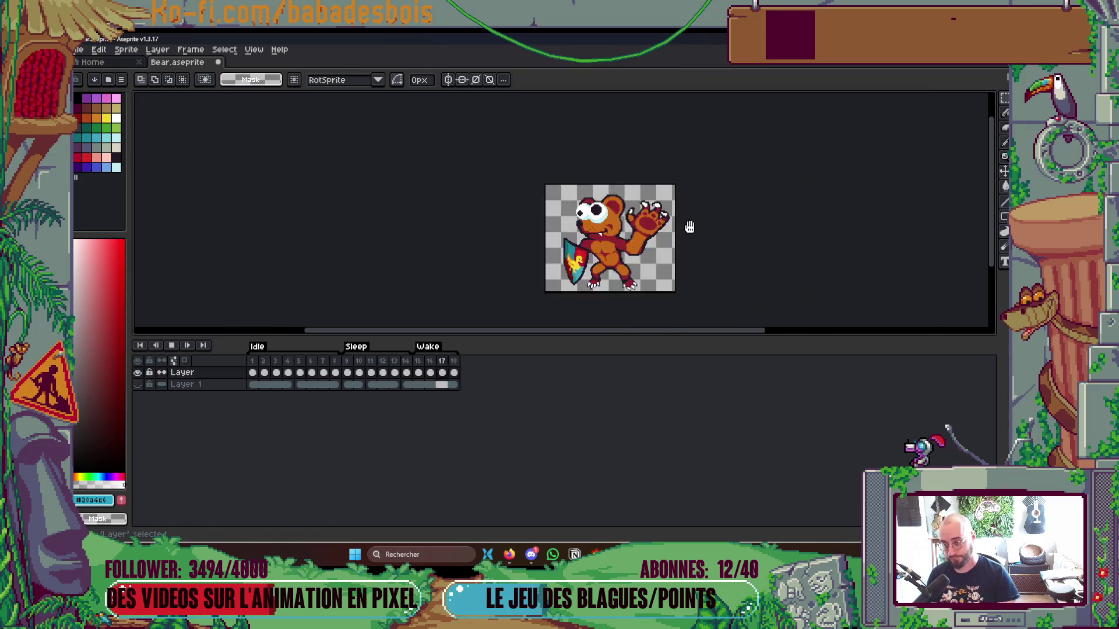
scroll(690, 226, up, 2)
key(Return)
key(Right)
key(Right)
key(Right)
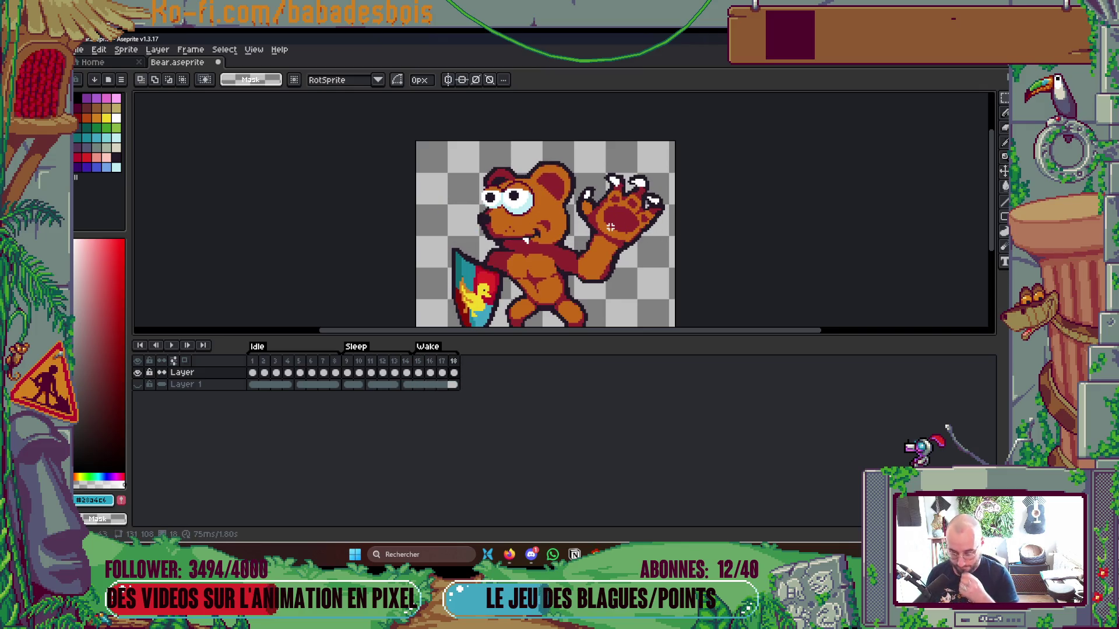
key(alt+Tab)
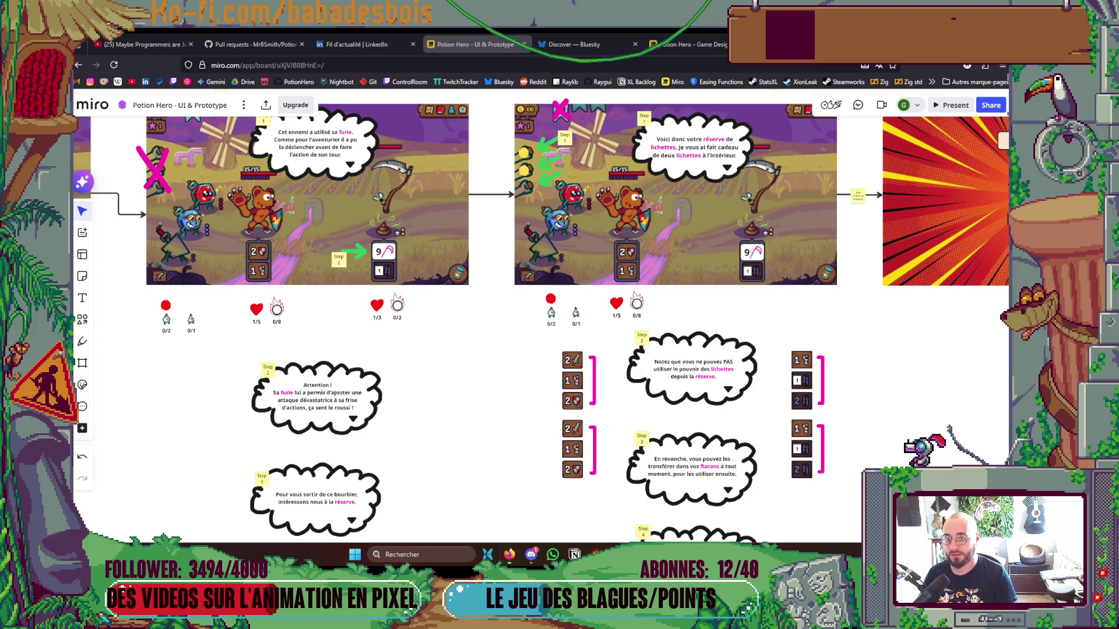
Search Google for 'prinny psp' and open the Prinny 1•2: Exploded and Reloaded YouTube video.
key(ctrl+t)
text(prinny psp)
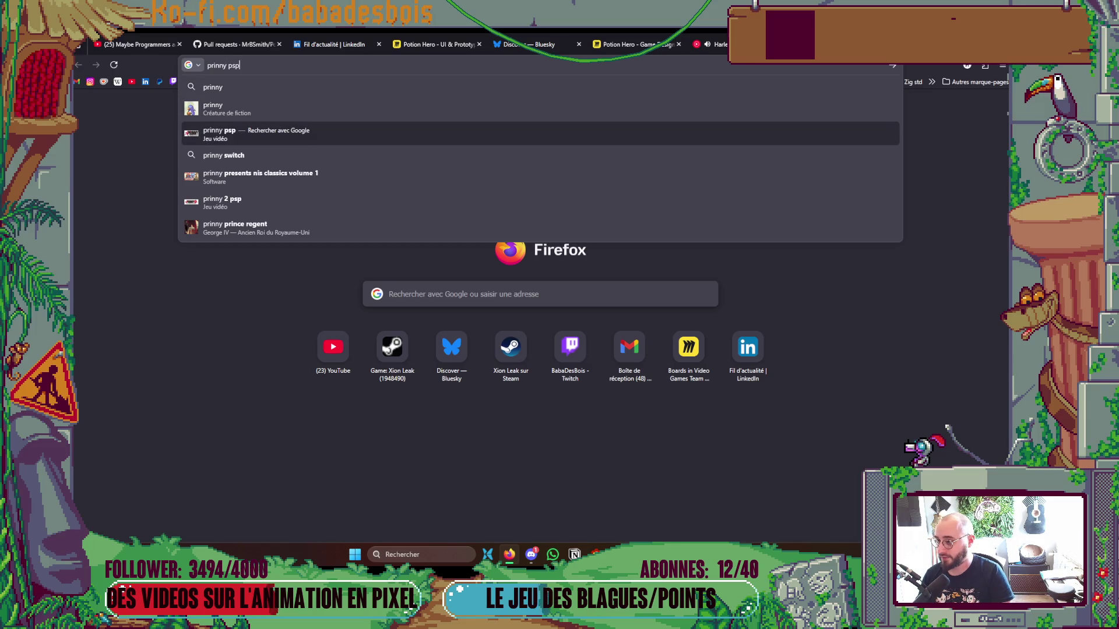
key(Down)
key(Return)
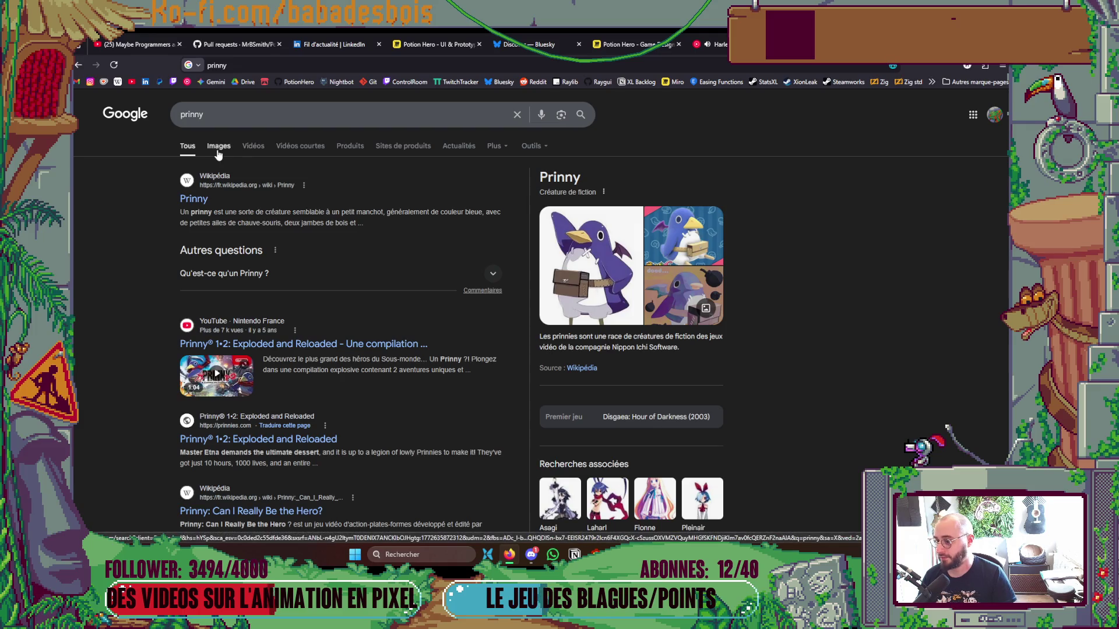
click(218, 376)
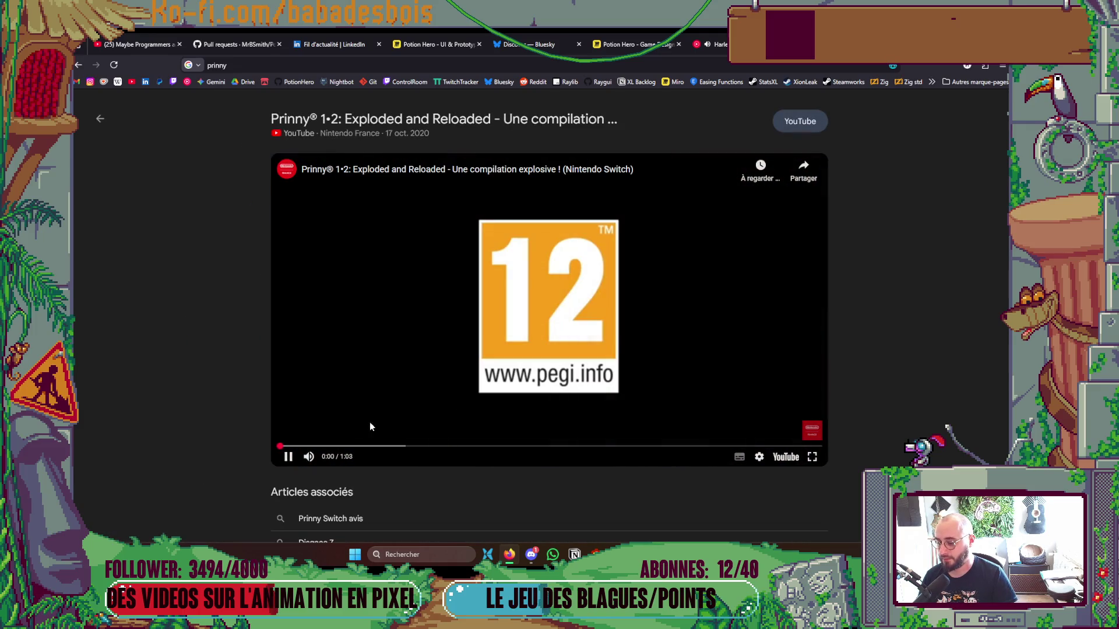
Mute the trailer and skip ahead past 0:12.
click(310, 456)
click(341, 457)
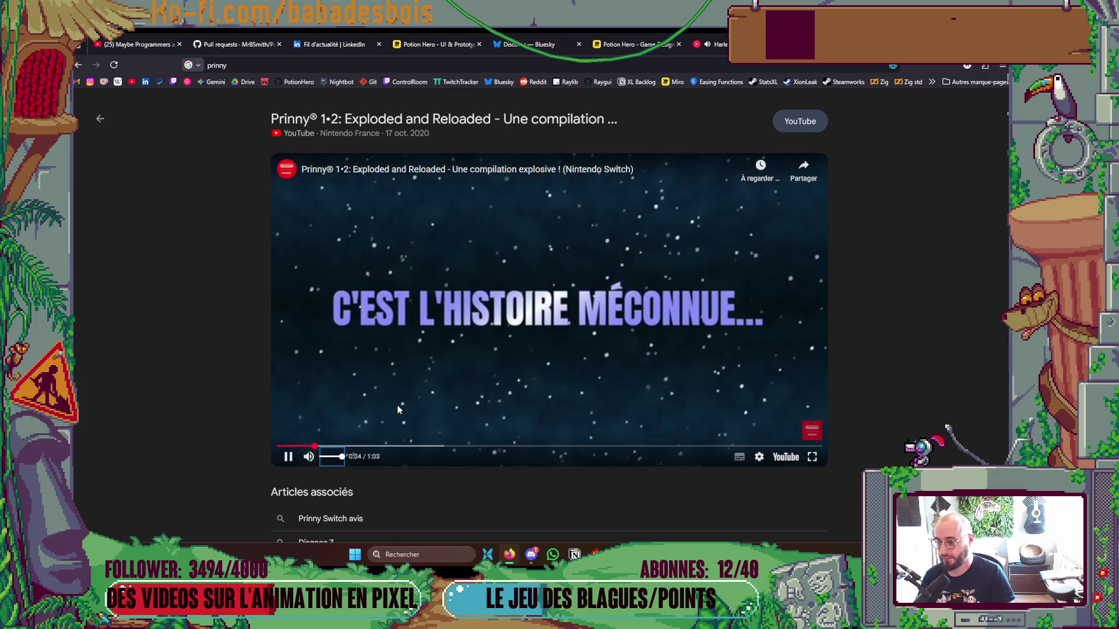
click(309, 457)
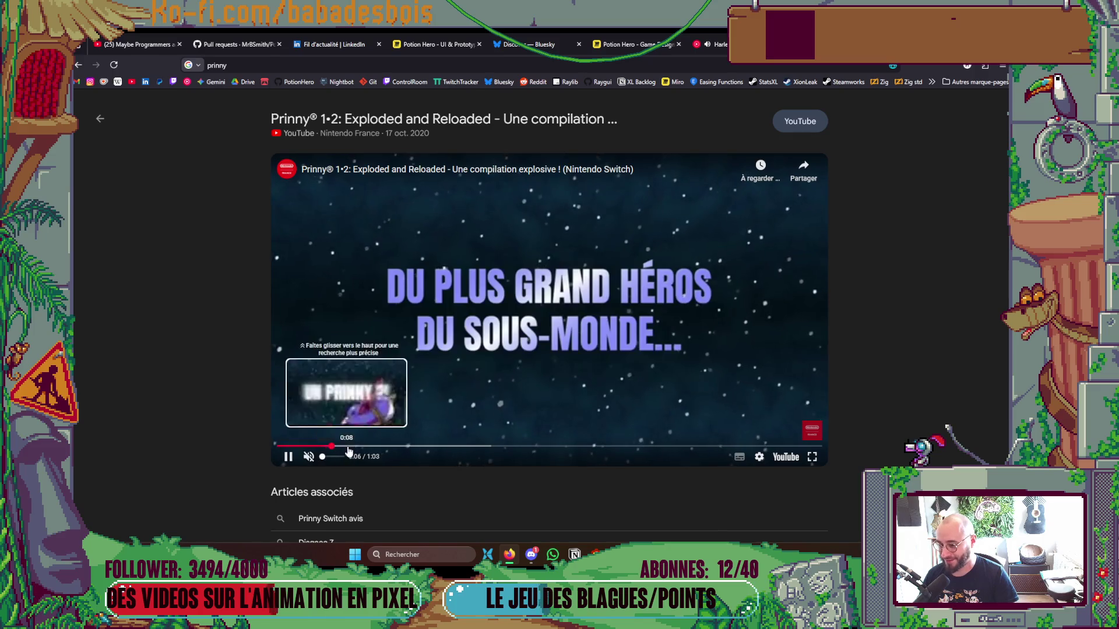
click(381, 447)
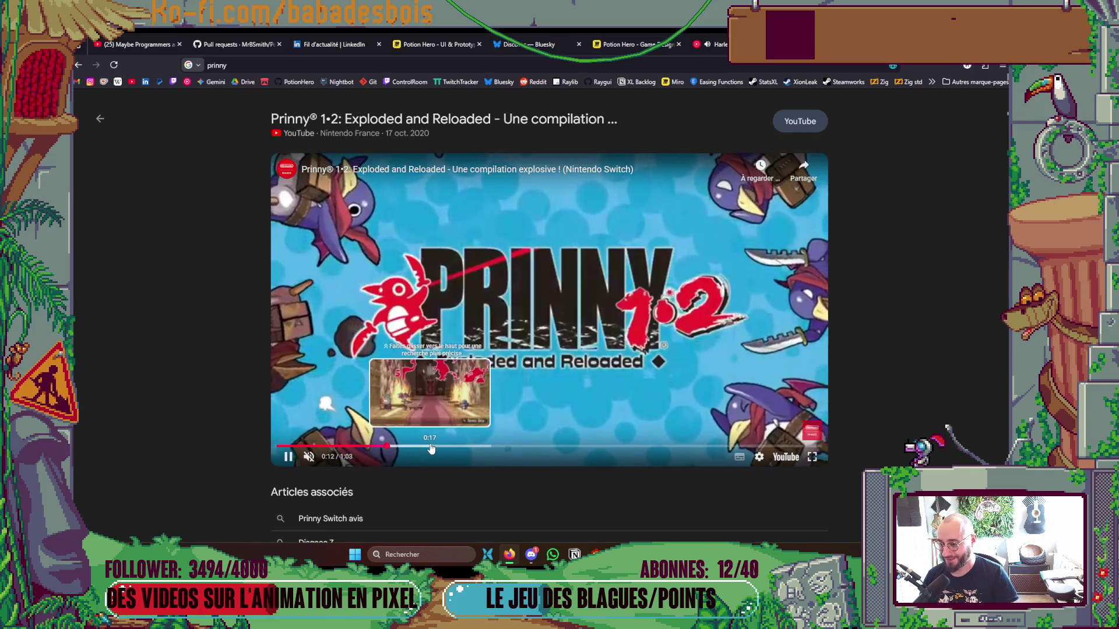
click(417, 447)
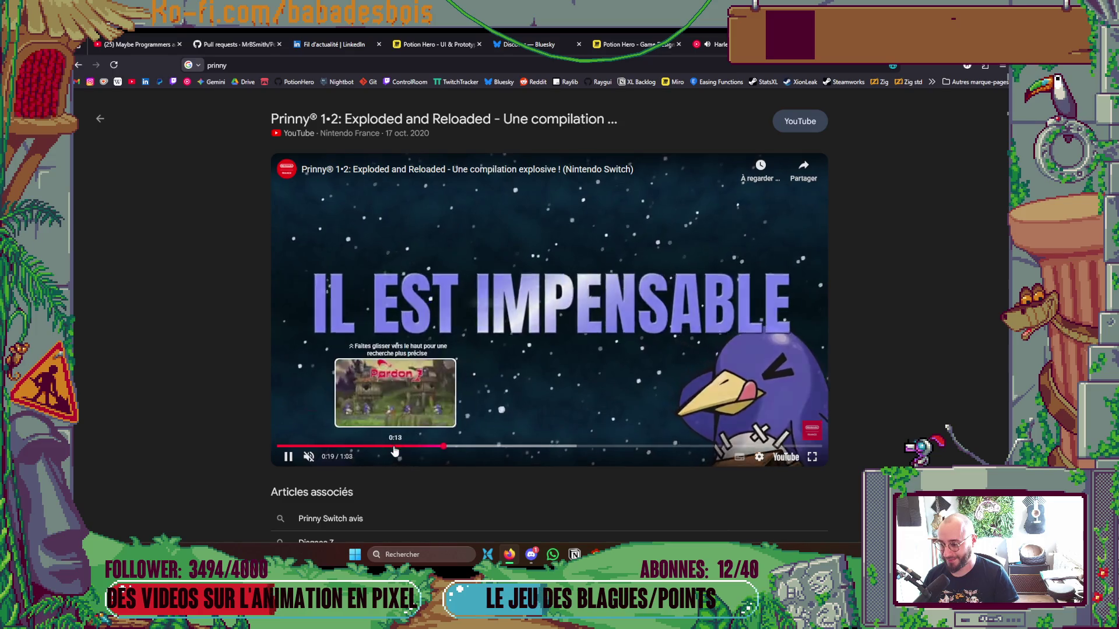
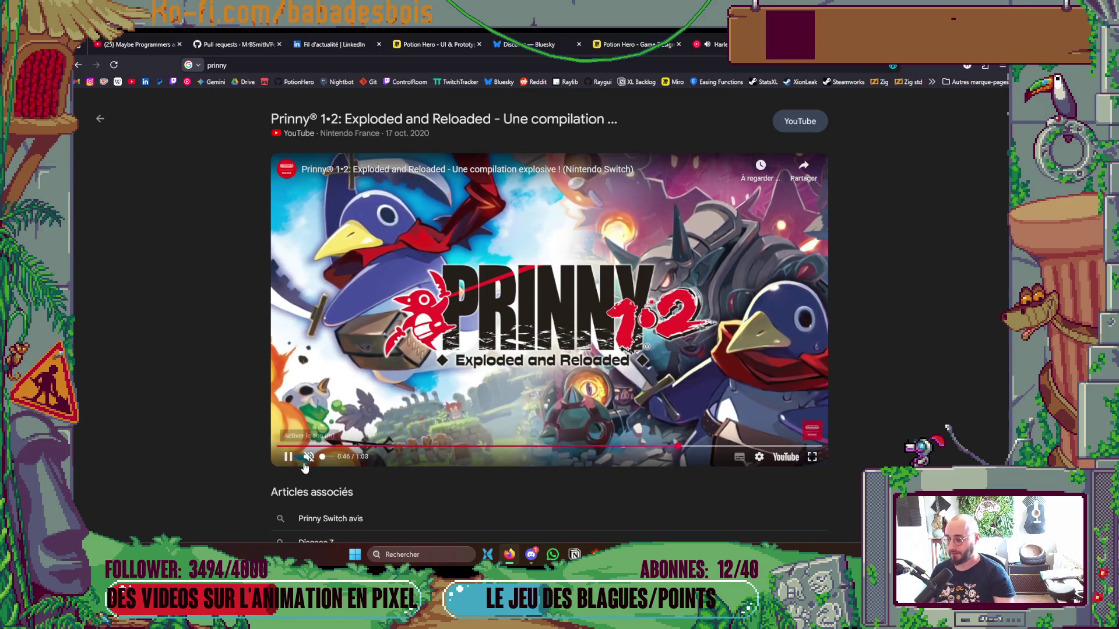
Replay the Prinny 1•2 trailer from near its start, pause at 0:15, and return to Aseprite.
click(329, 446)
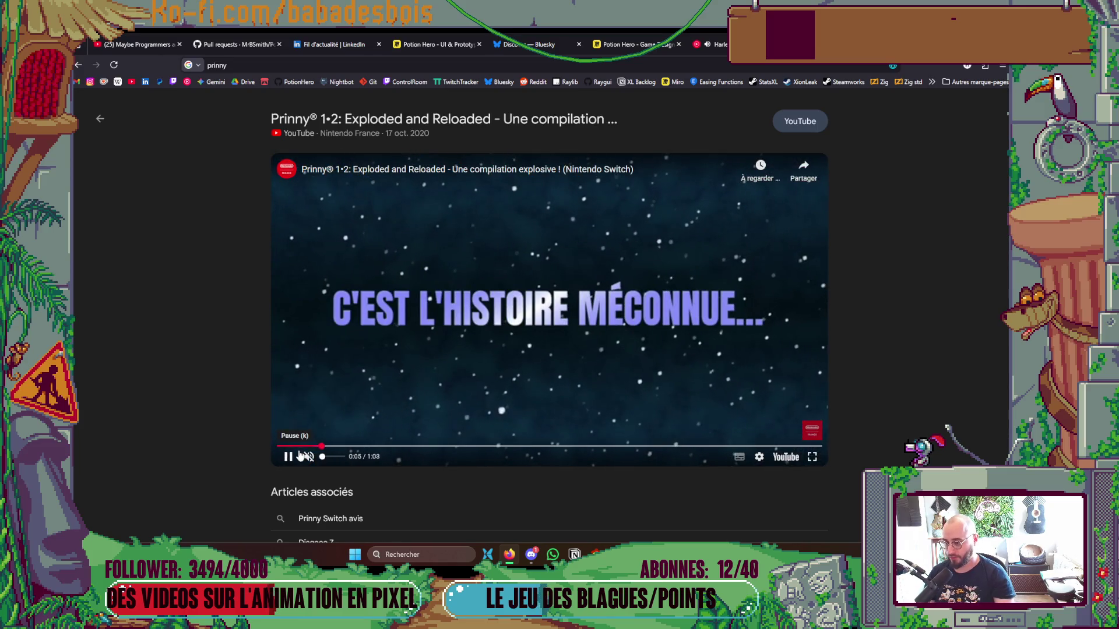
click(294, 457)
click(296, 456)
mouse_move(335, 447)
mouse_down()
mouse_move(324, 445)
mouse_move(399, 446)
mouse_up()
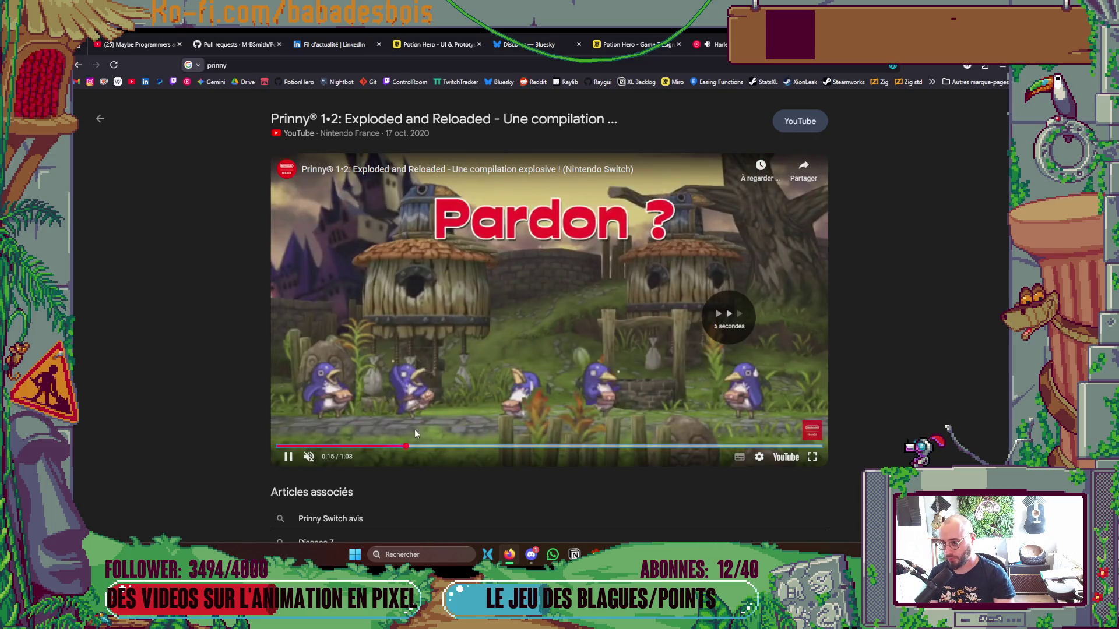
click(595, 310)
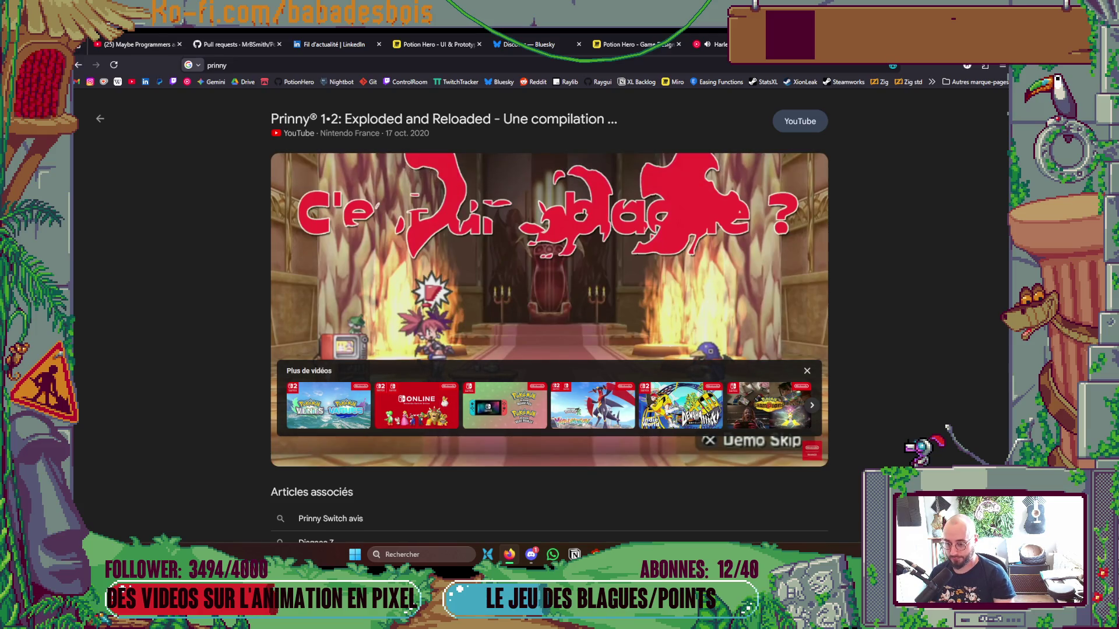
key(alt+Tab)
scroll(529, 219, up, 2)
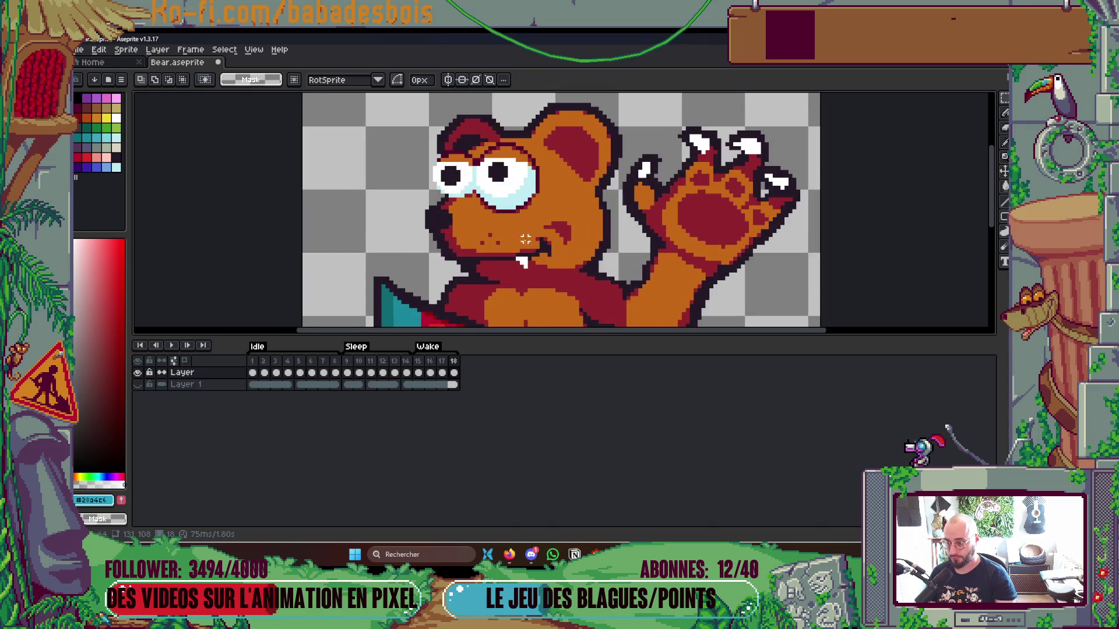
Preview the Wake animation and marquee-select the bear's eyes on the current frame.
key(Return)
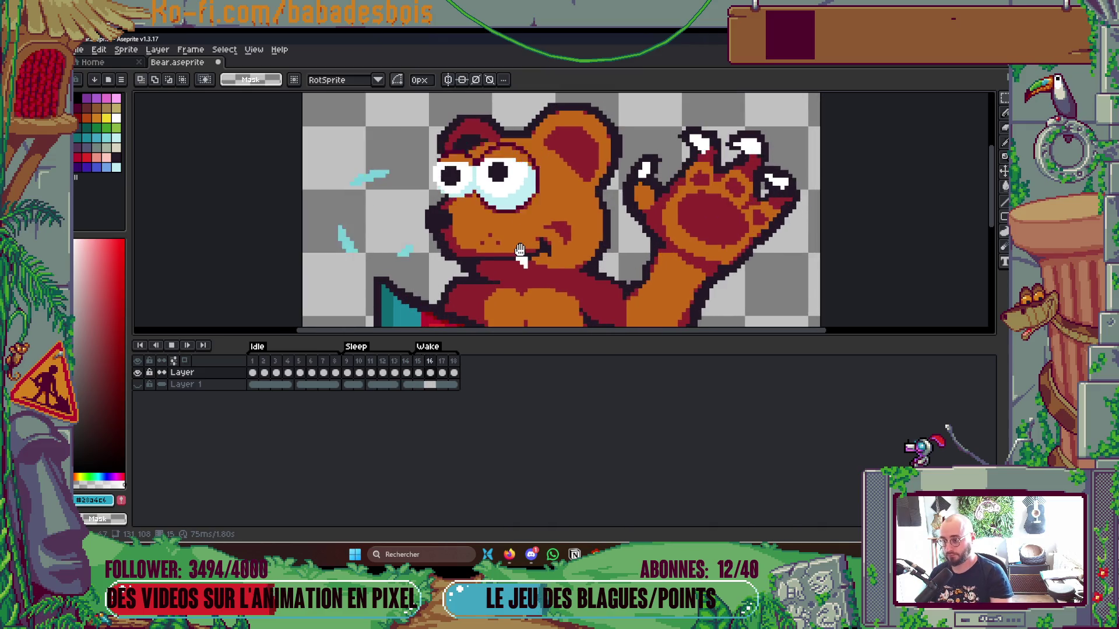
scroll(520, 250, down, 3)
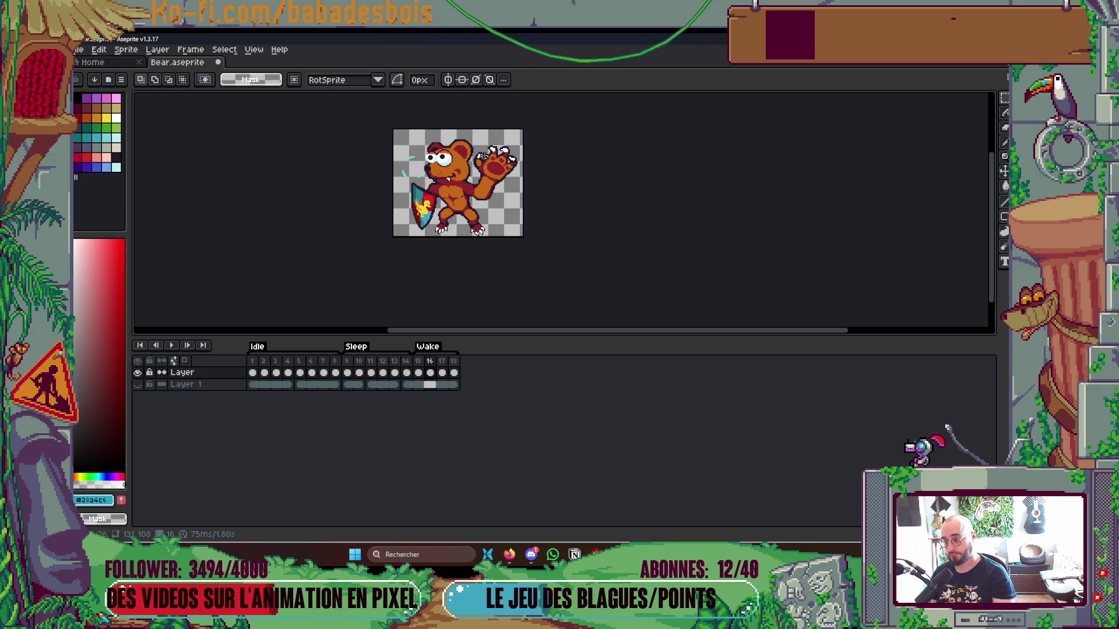
scroll(483, 155, up, 3)
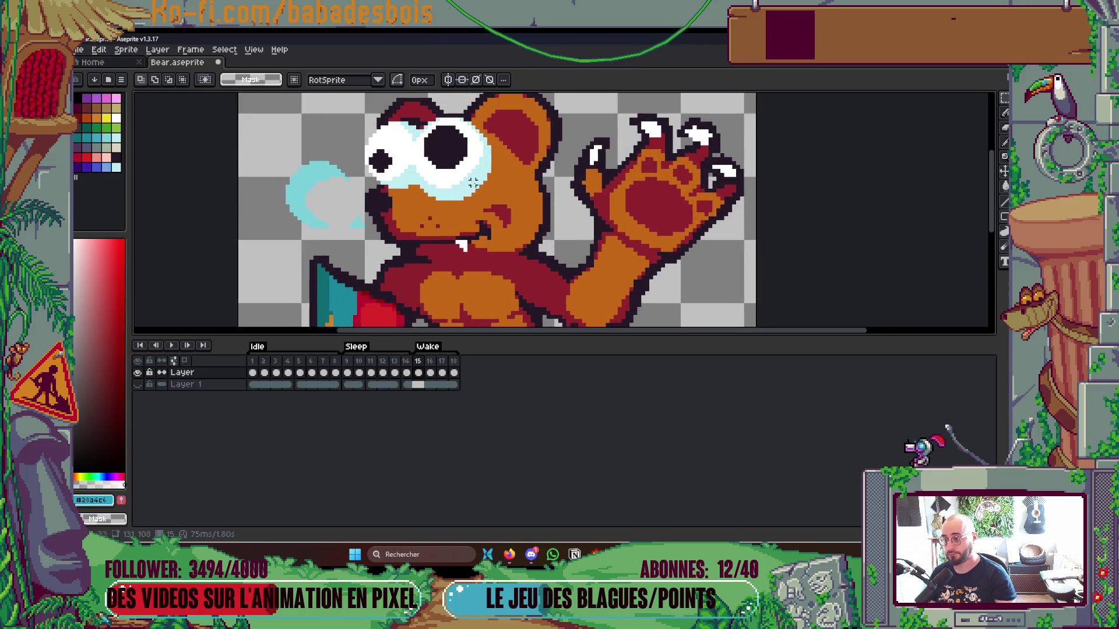
mouse_move(367, 122)
mouse_down()
mouse_move(493, 202)
mouse_move(477, 162)
mouse_up()
scroll(469, 190, up, 1)
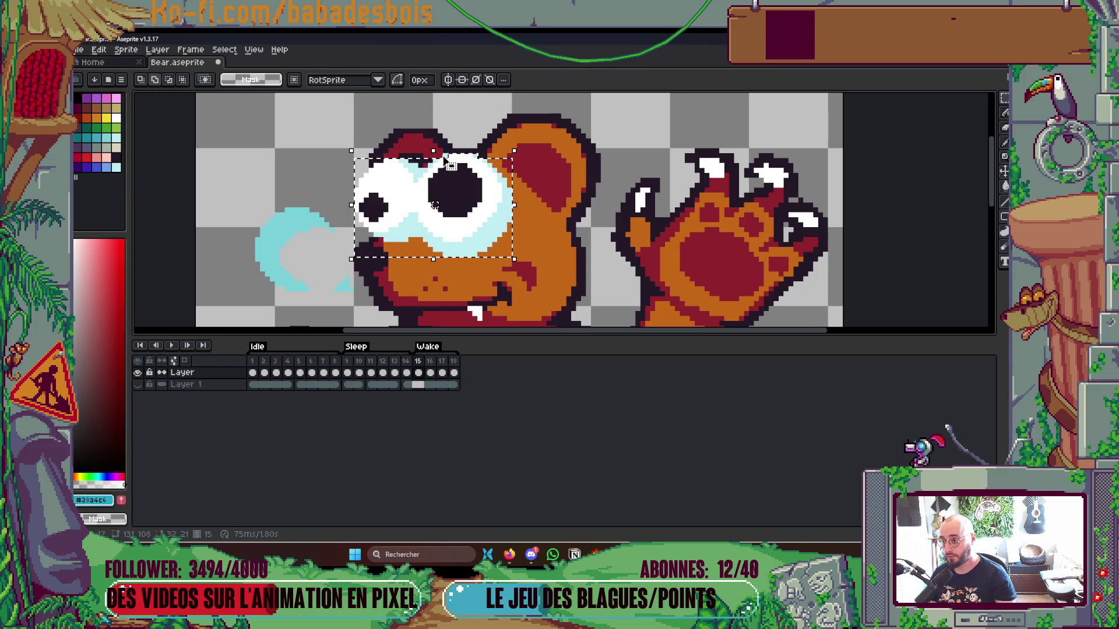
click(550, 175)
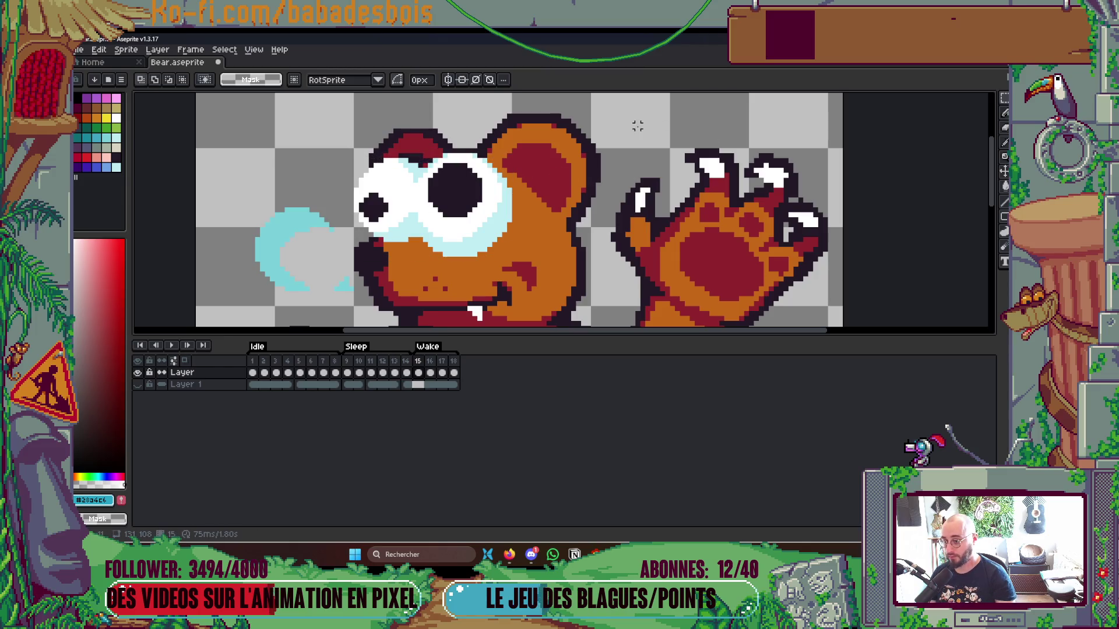
On frame 16, enlarge the bear's eyes to about 36x24 and replay the animation.
key(.)
key(ctrl+shift+d)
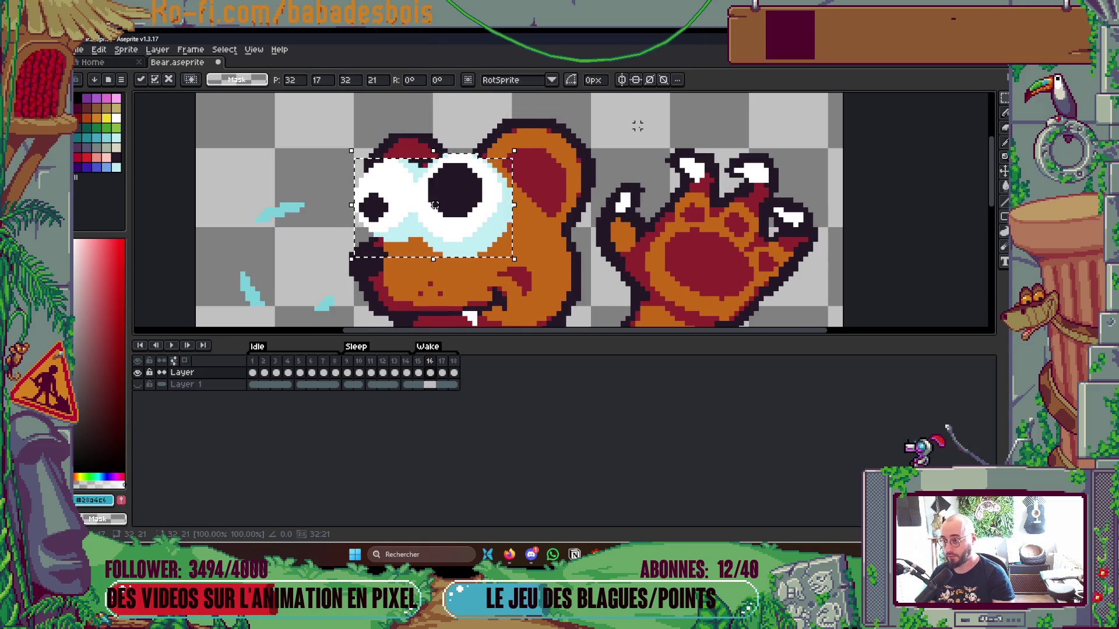
key(Left)
mouse_move(492, 257)
mouse_down()
mouse_move(530, 278)
mouse_move(492, 241)
mouse_up()
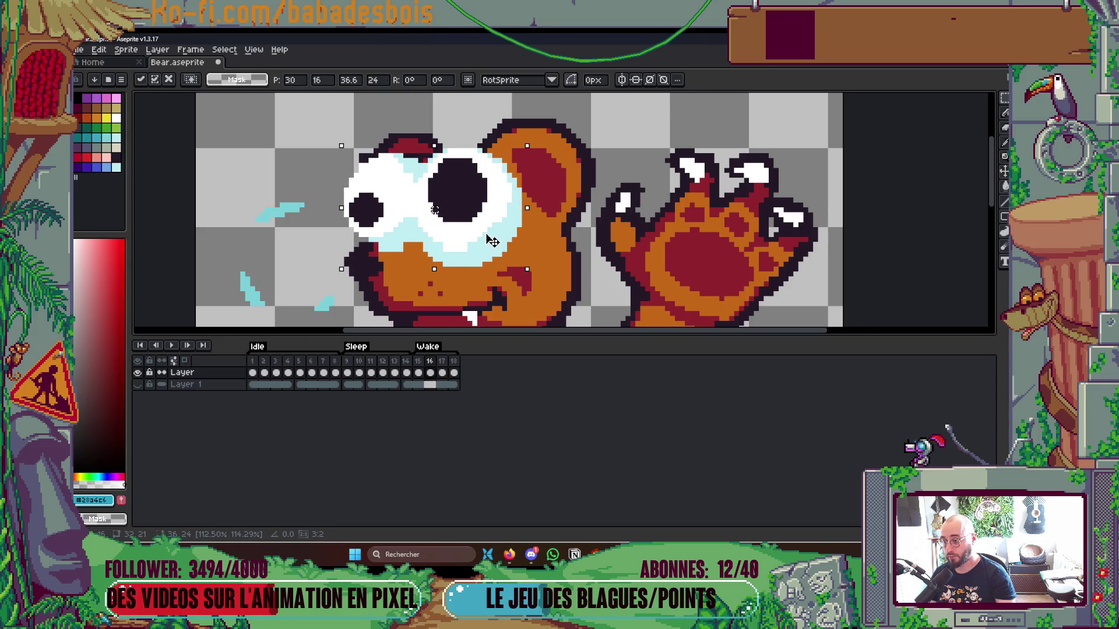
key(Return)
scroll(492, 241, down, 5)
key(Return)
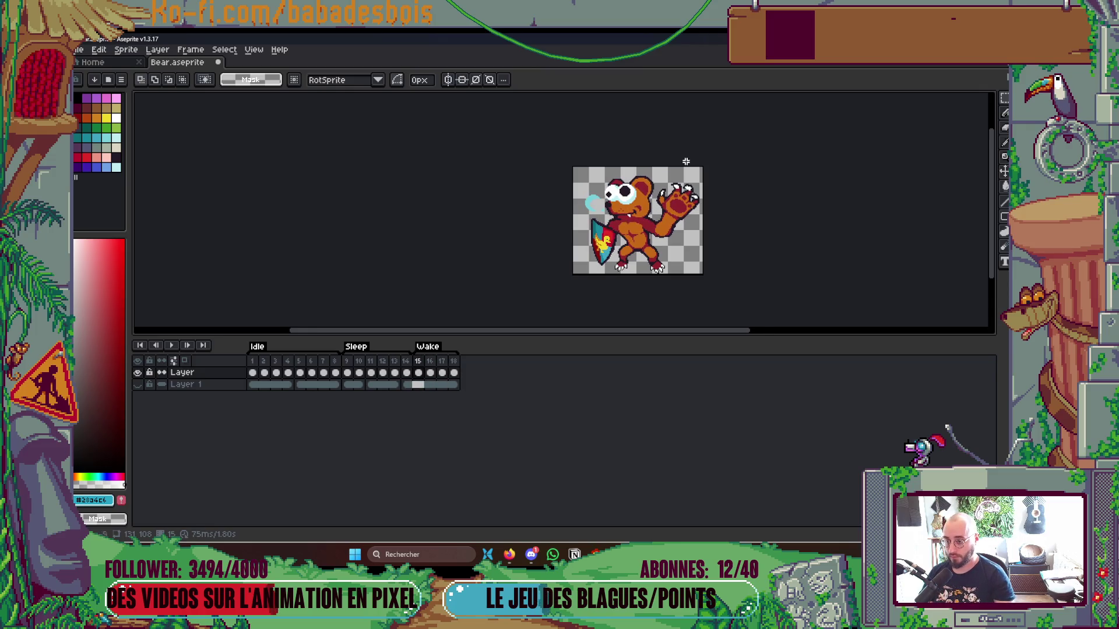
scroll(686, 161, up, 2)
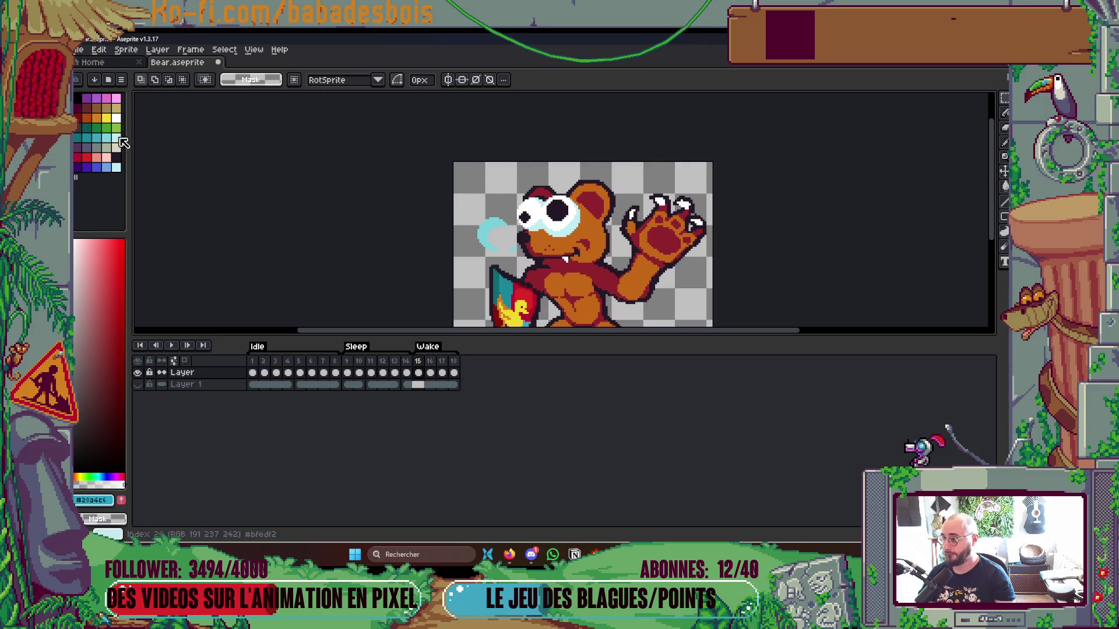
Draw a yellow spiky burst above the bear's head in frame 15 with a 3px pencil.
alt+click(512, 309)
key(b)
scroll(495, 189, up, 1)
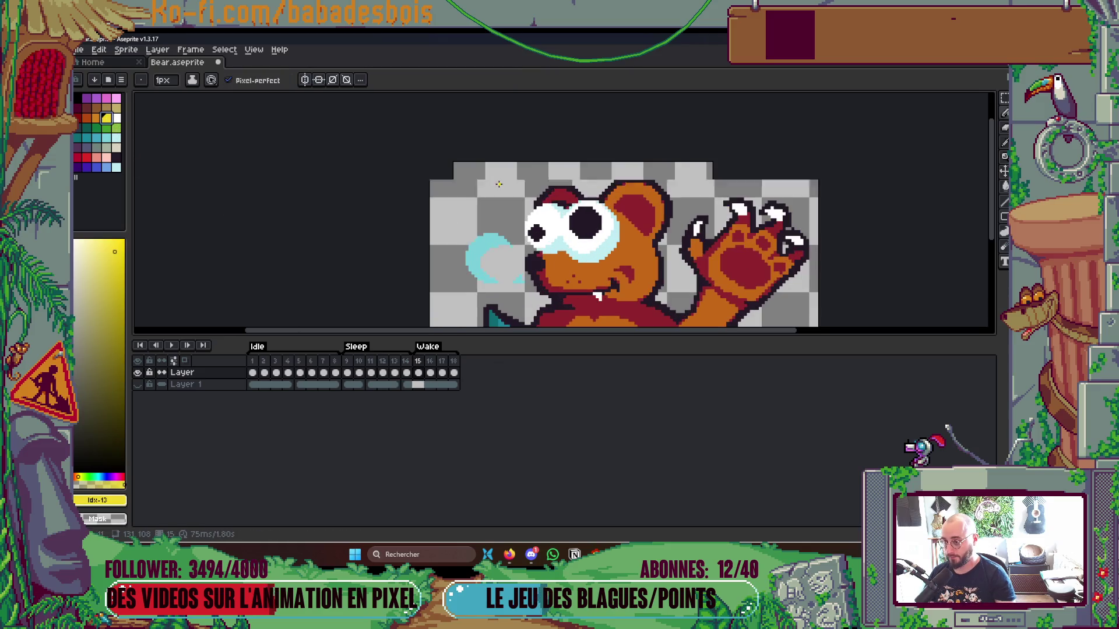
scroll(486, 196, up, 2)
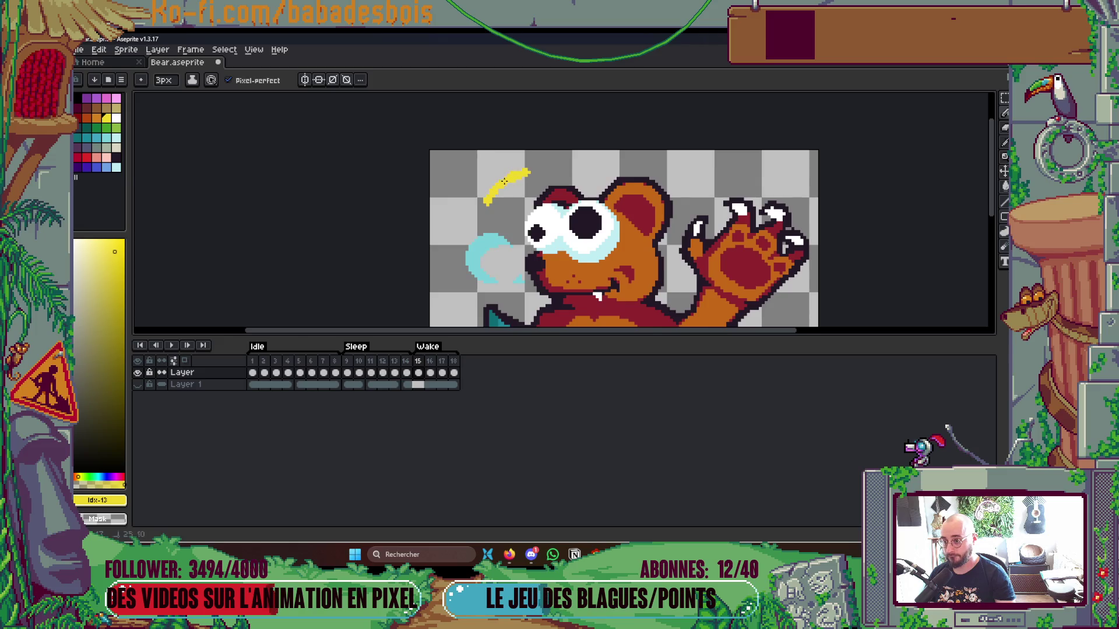
drag(487, 210, 461, 200)
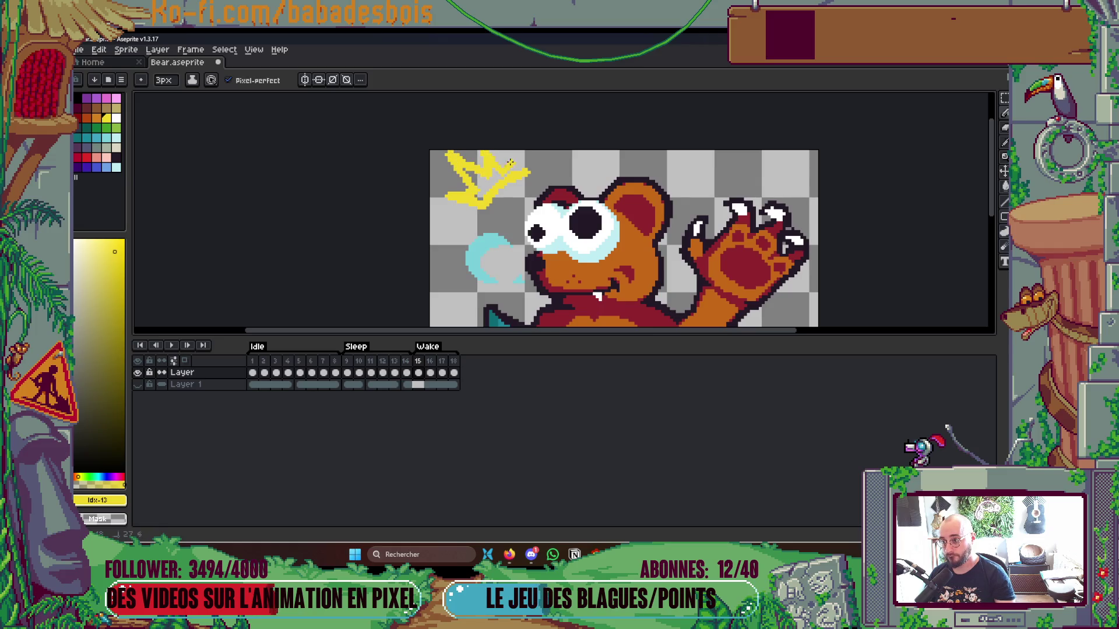
scroll(533, 169, up, 1)
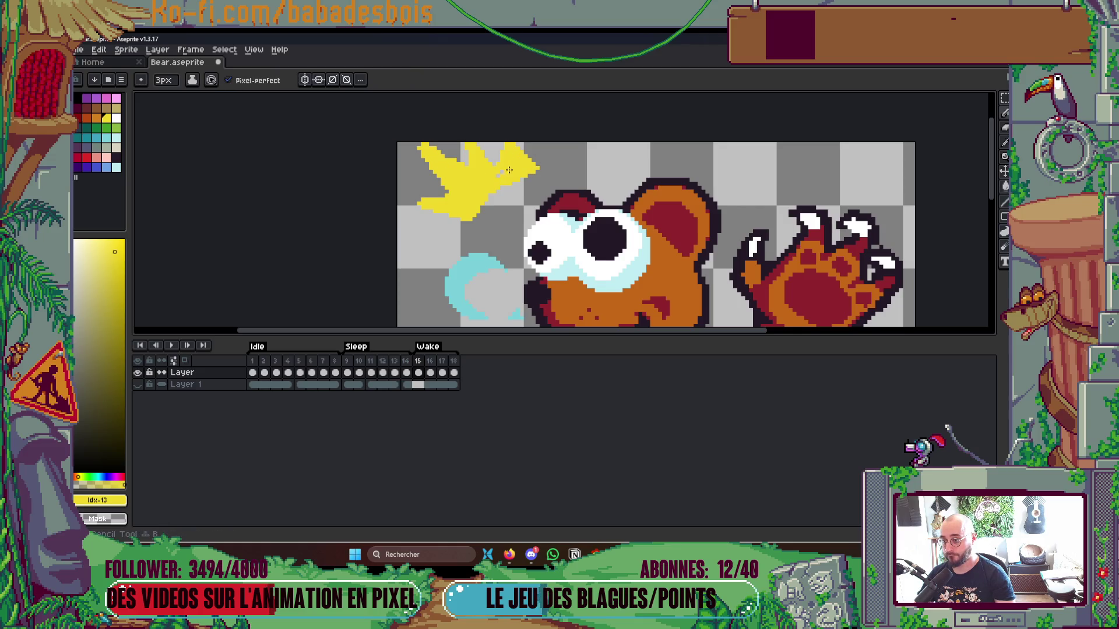
scroll(498, 198, up, 1)
Refine the burst's edges with a 2px brush, trimming stray pixels and filling gaps.
key(minus)
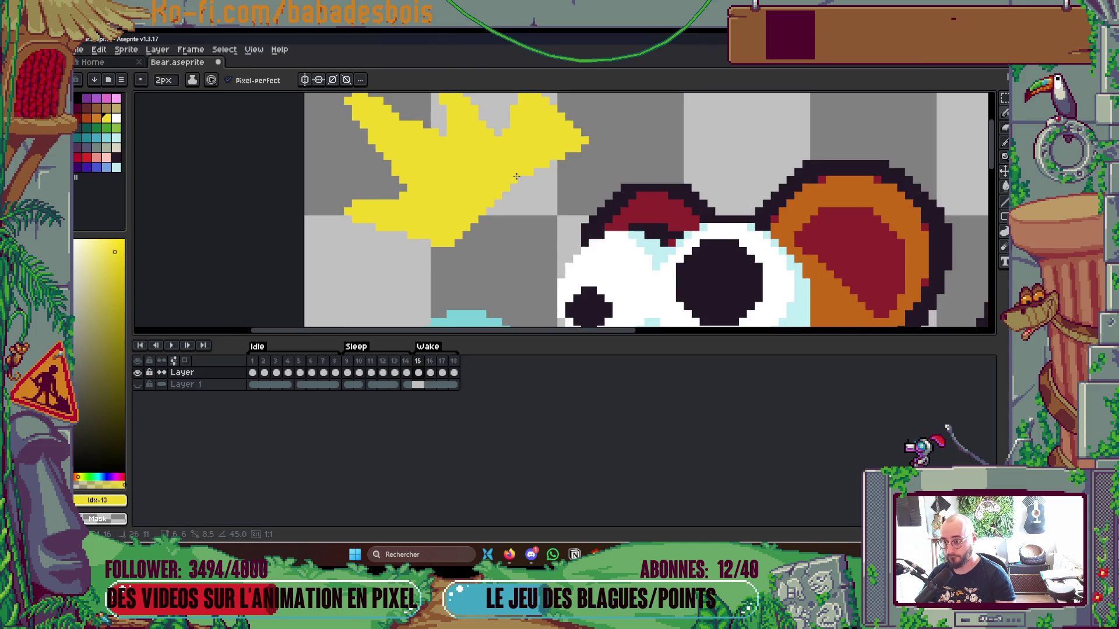
scroll(577, 171, up, 1)
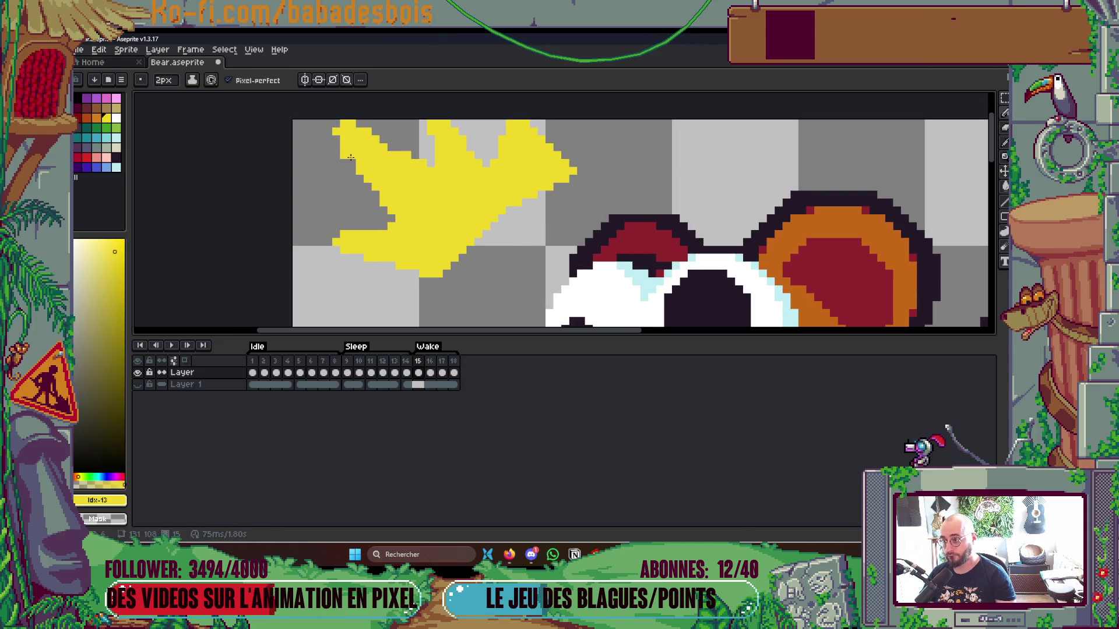
click(351, 122)
click(372, 129)
click(415, 145)
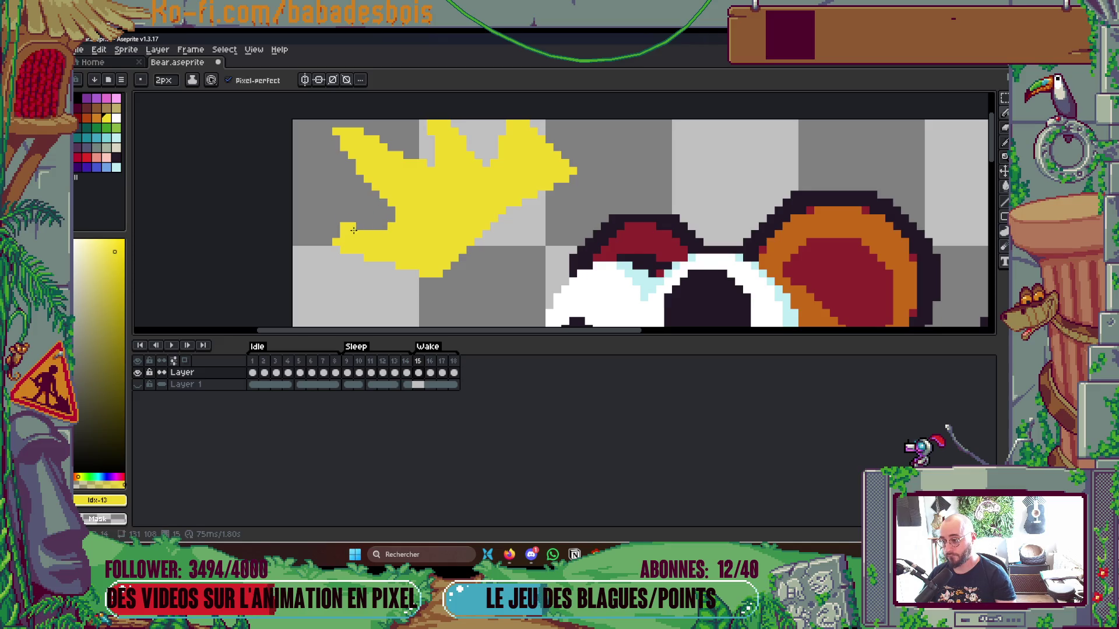
scroll(496, 179, up, 1)
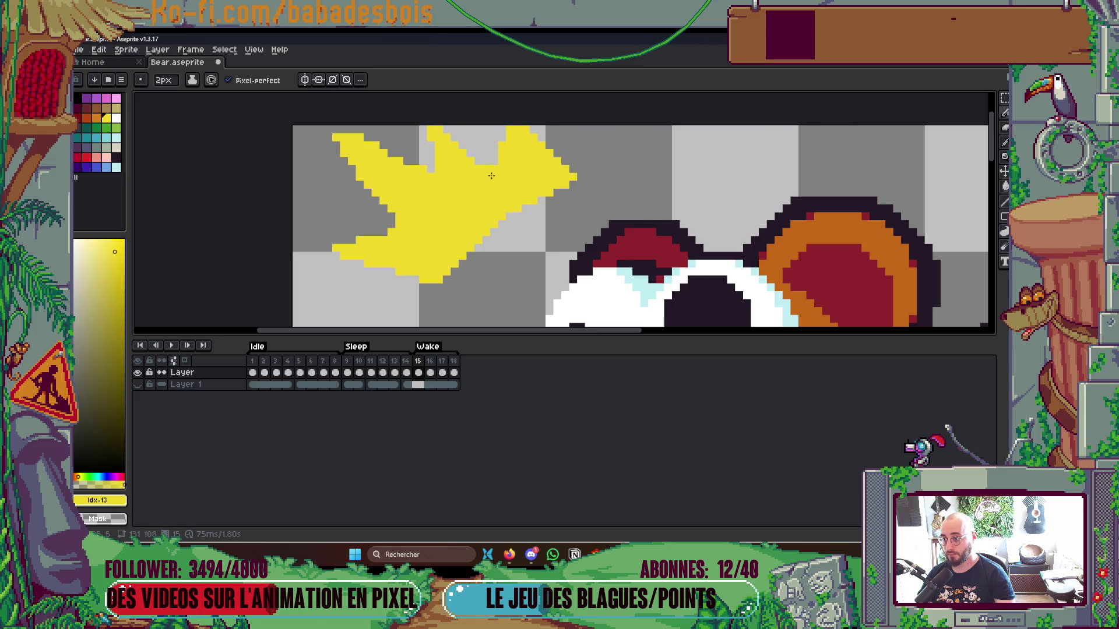
click(379, 137)
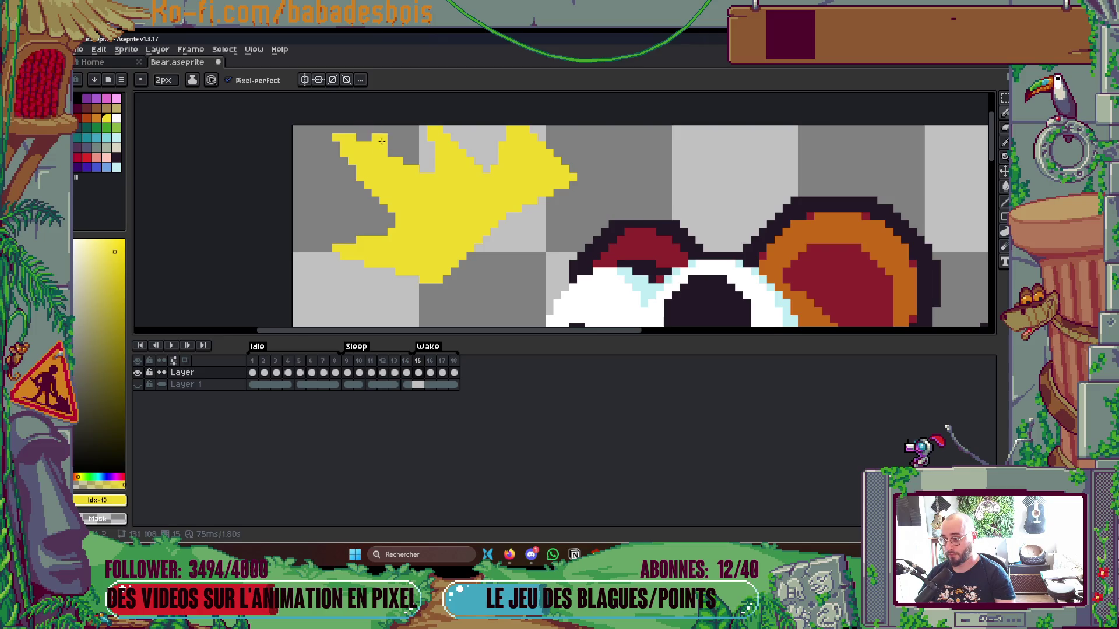
scroll(408, 151, down, 2)
scroll(444, 159, up, 1)
scroll(444, 160, up, 3)
scroll(400, 250, down, 1)
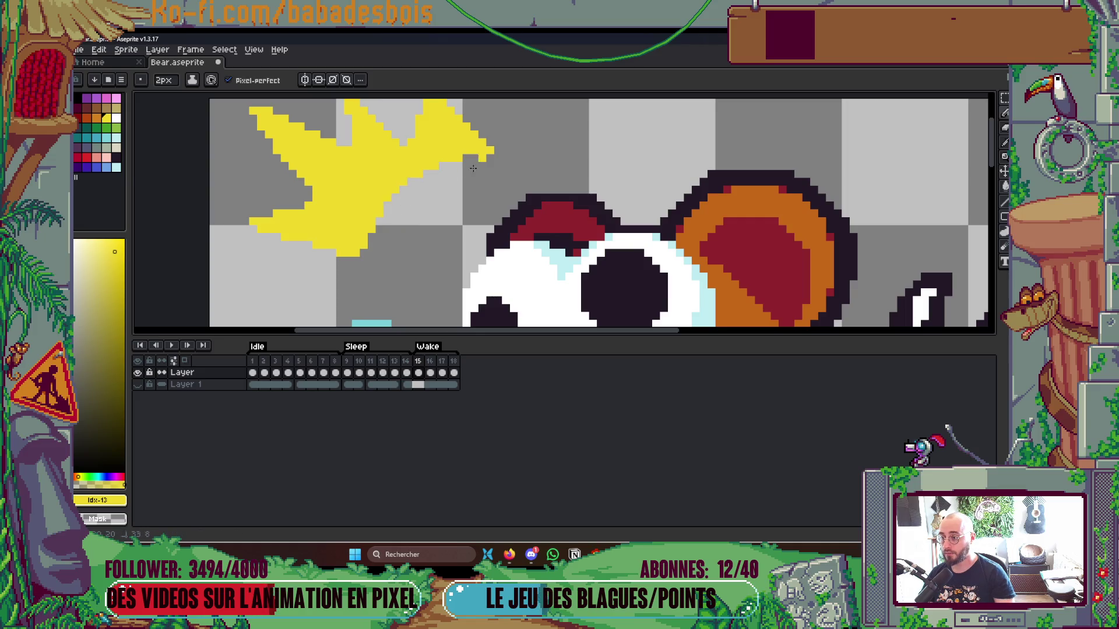
drag(375, 233, 369, 252)
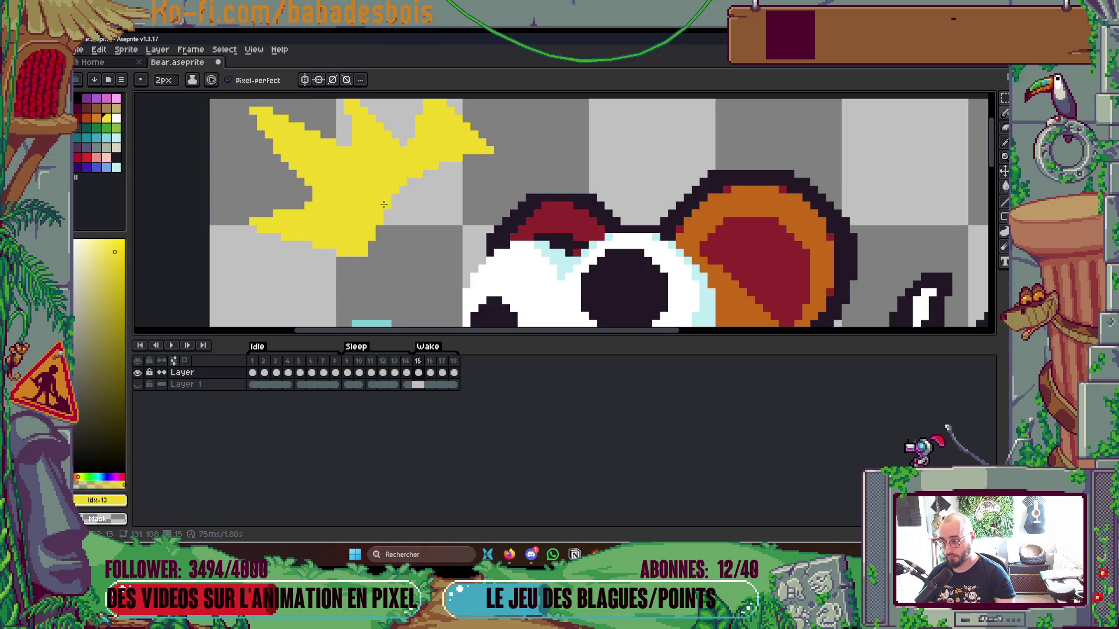
scroll(466, 169, down, 3)
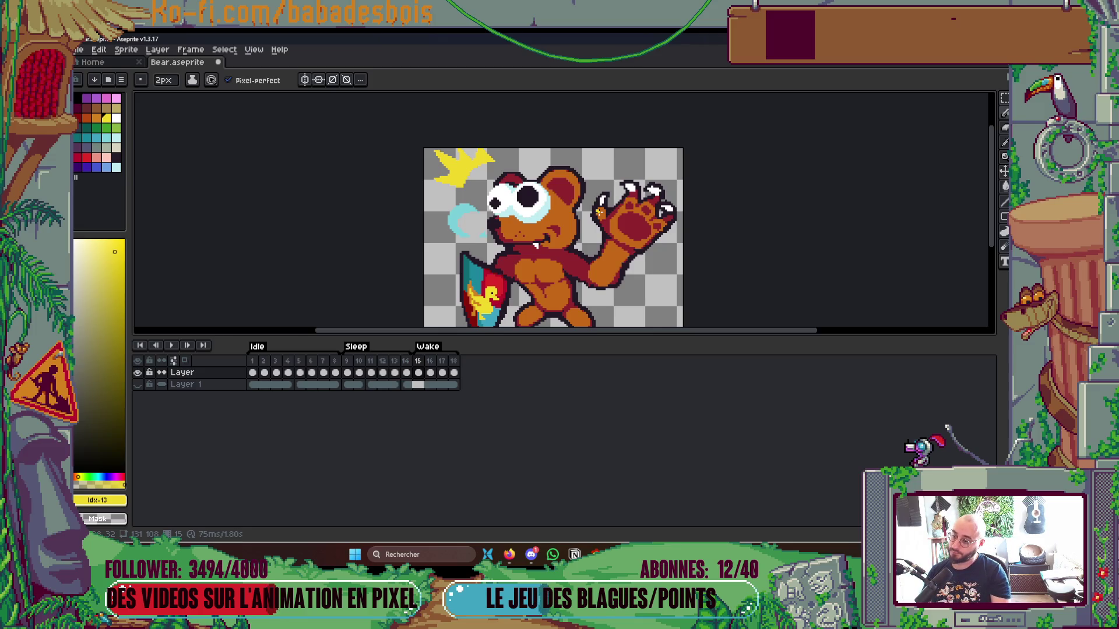
key(Right)
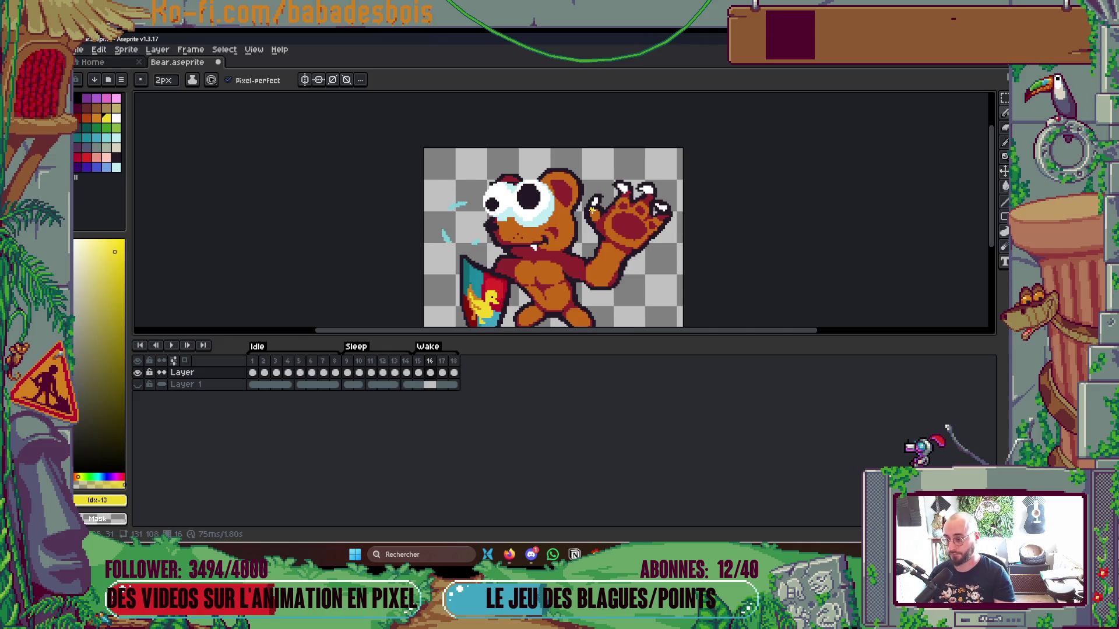
On frame 15, select the yellow burst with a contiguous Magic Wand and shift it down-right.
key(Left)
key(w)
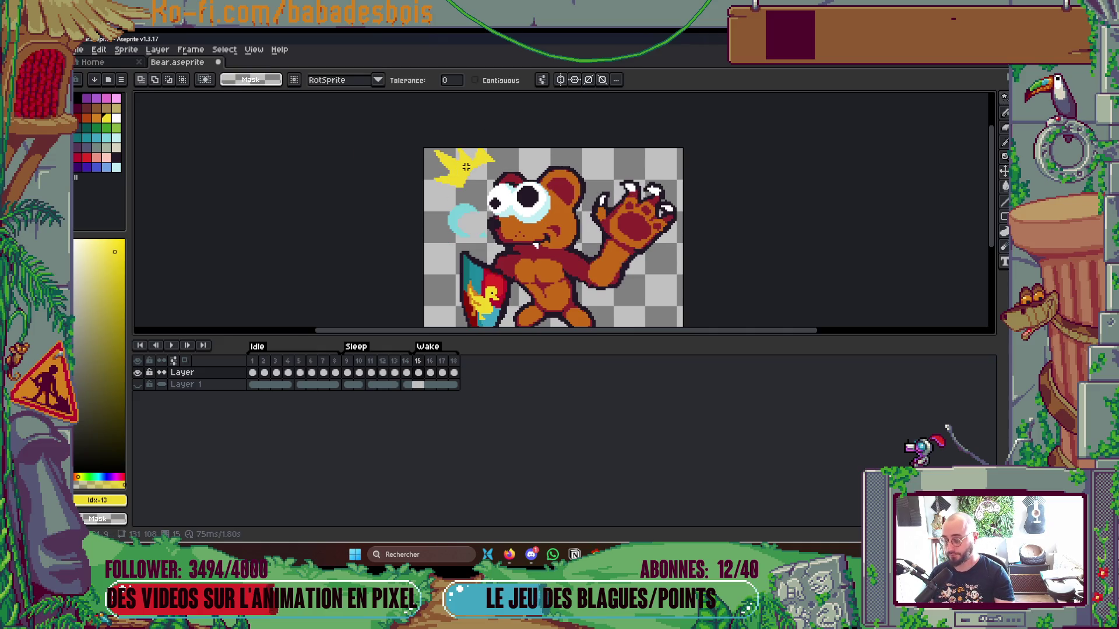
click(466, 167)
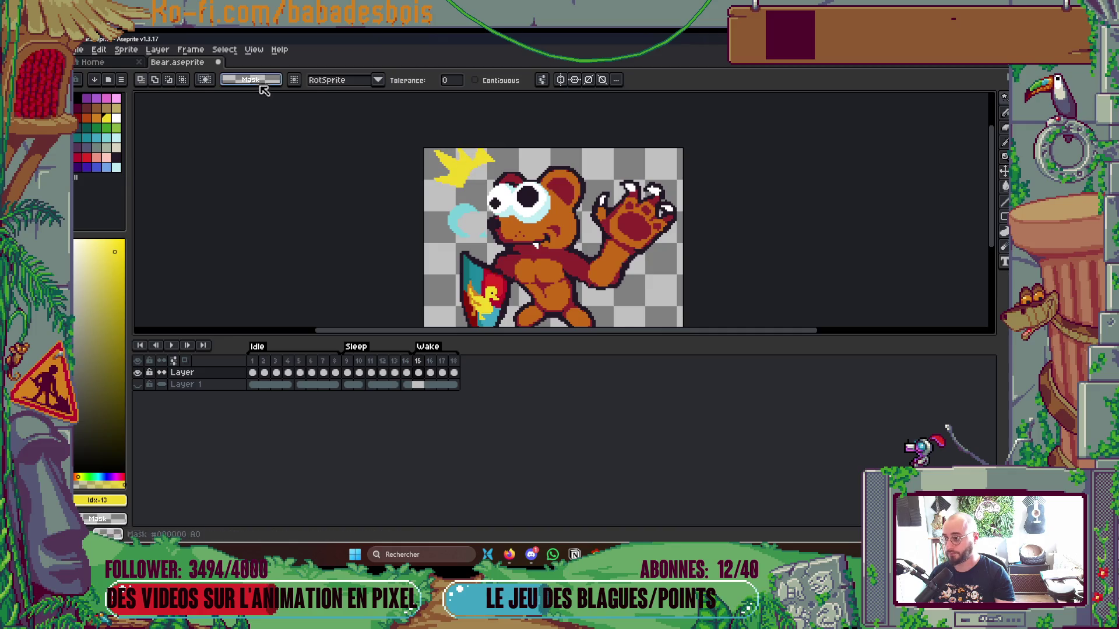
click(495, 81)
click(464, 171)
drag(465, 170, 467, 174)
click(577, 178)
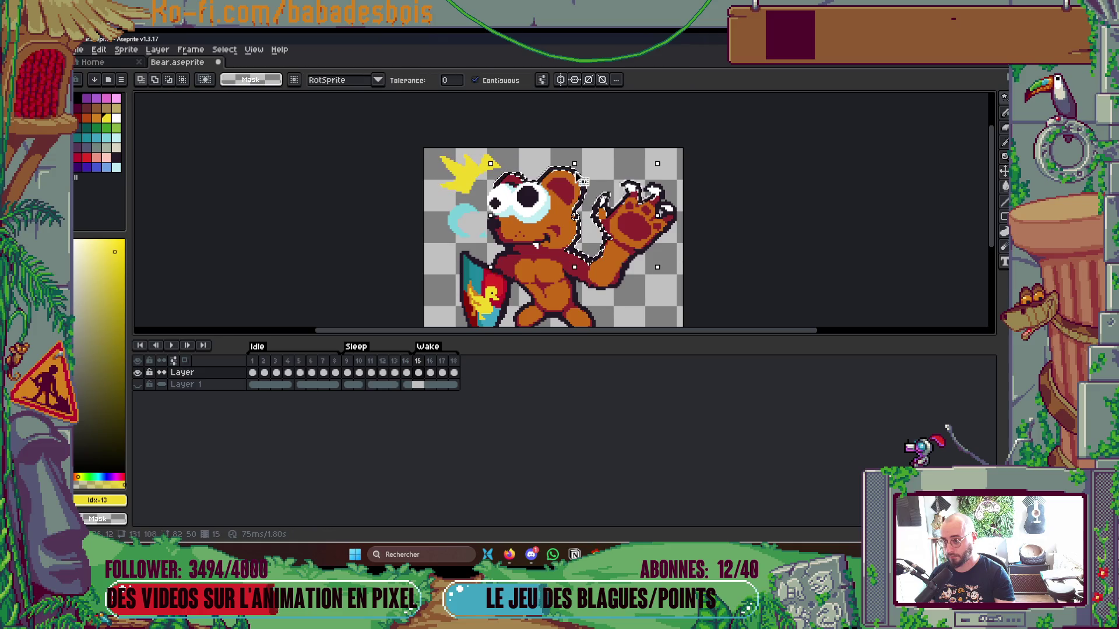
scroll(522, 148, up, 2)
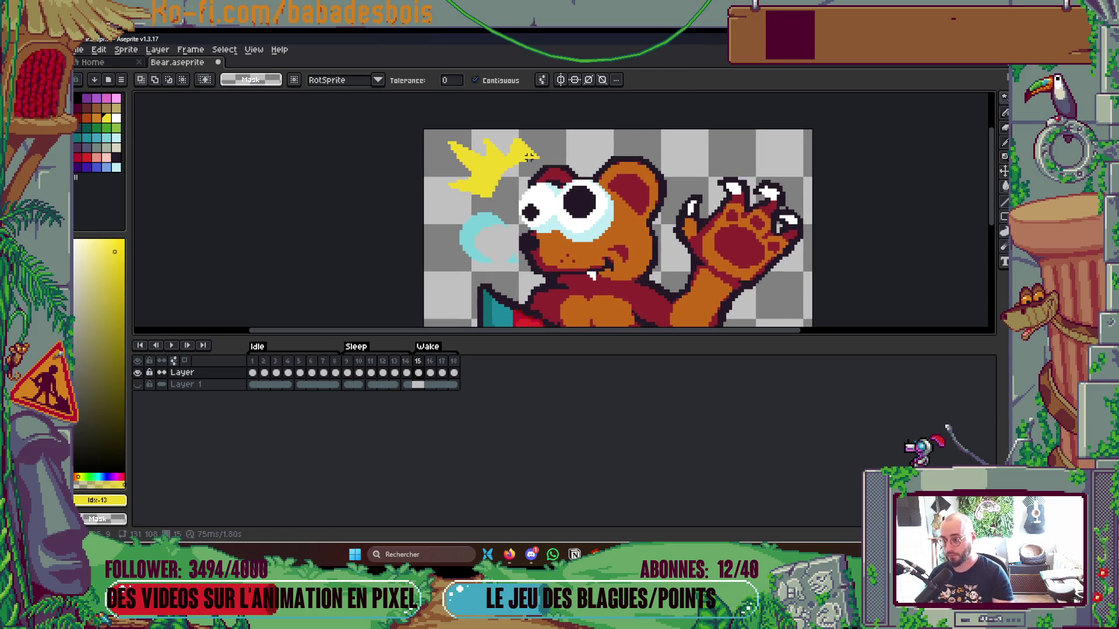
click(495, 175)
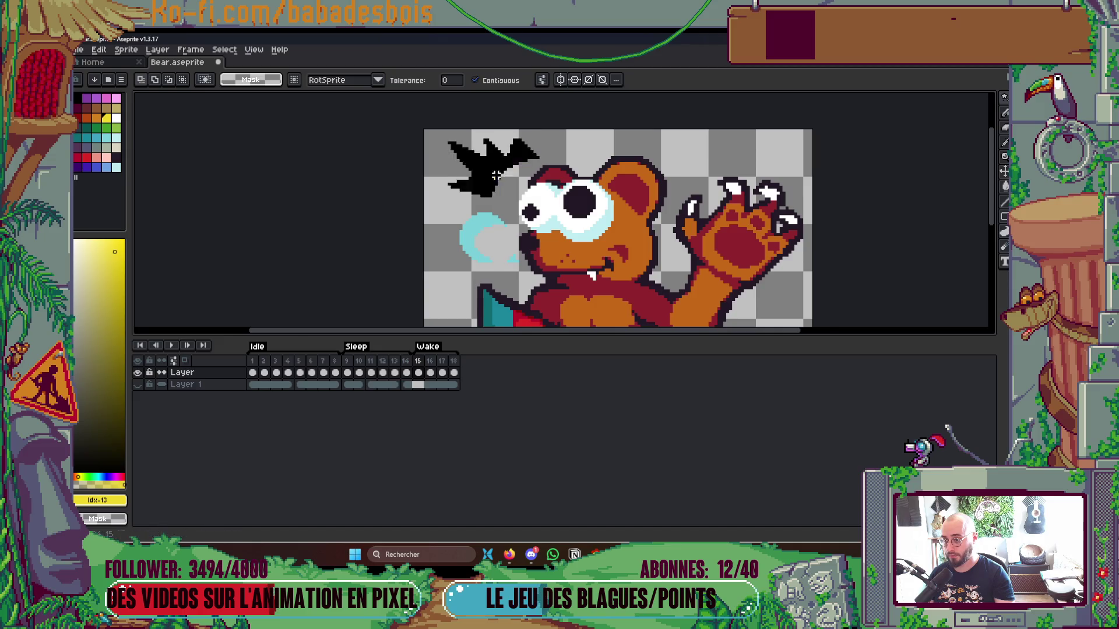
On frame 16, nudge the yellow burst one pixel up and left.
key(Right)
click(494, 169)
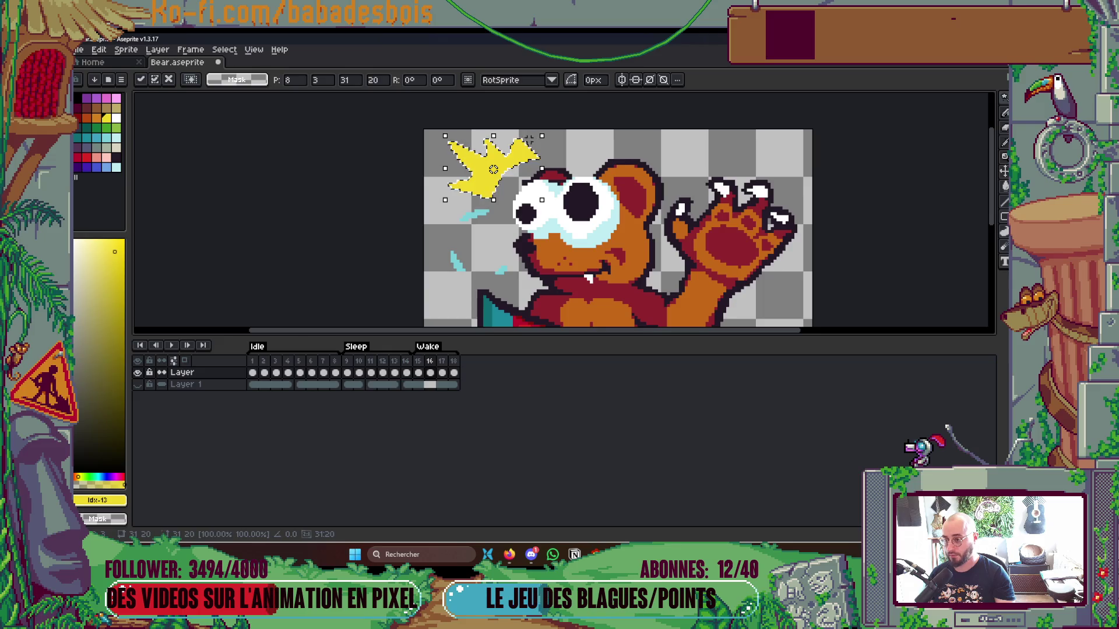
scroll(466, 153, up, 1)
drag(493, 177, 480, 169)
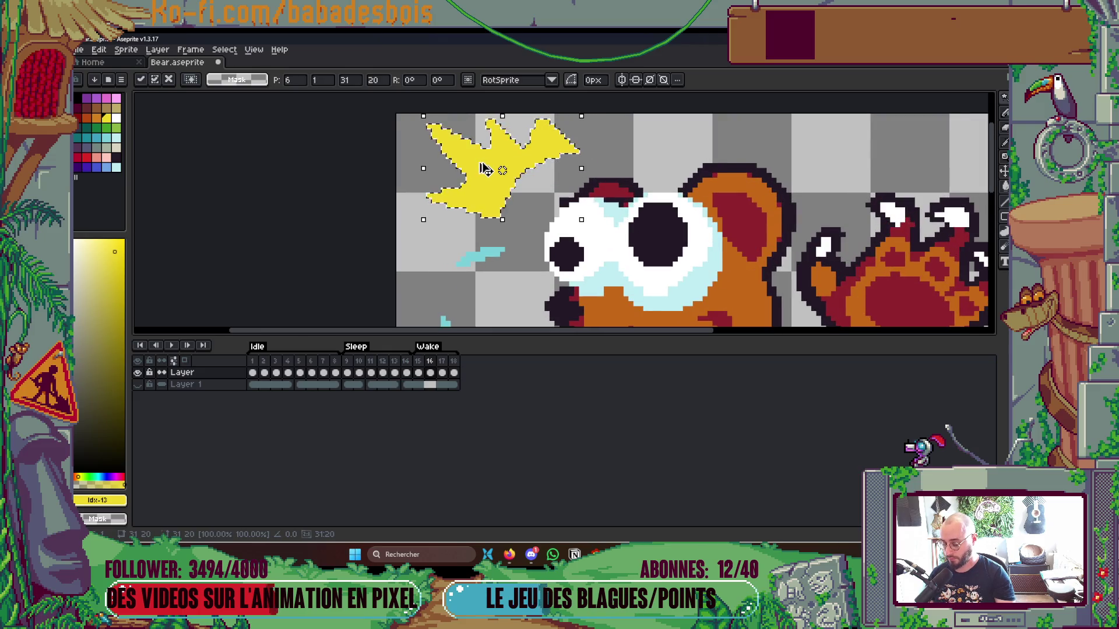
key(b)
scroll(480, 164, up, 1)
Undo the recent yellow strokes on frame 16's burst.
key(ctrl+z)
click(488, 219)
key(ctrl+z)
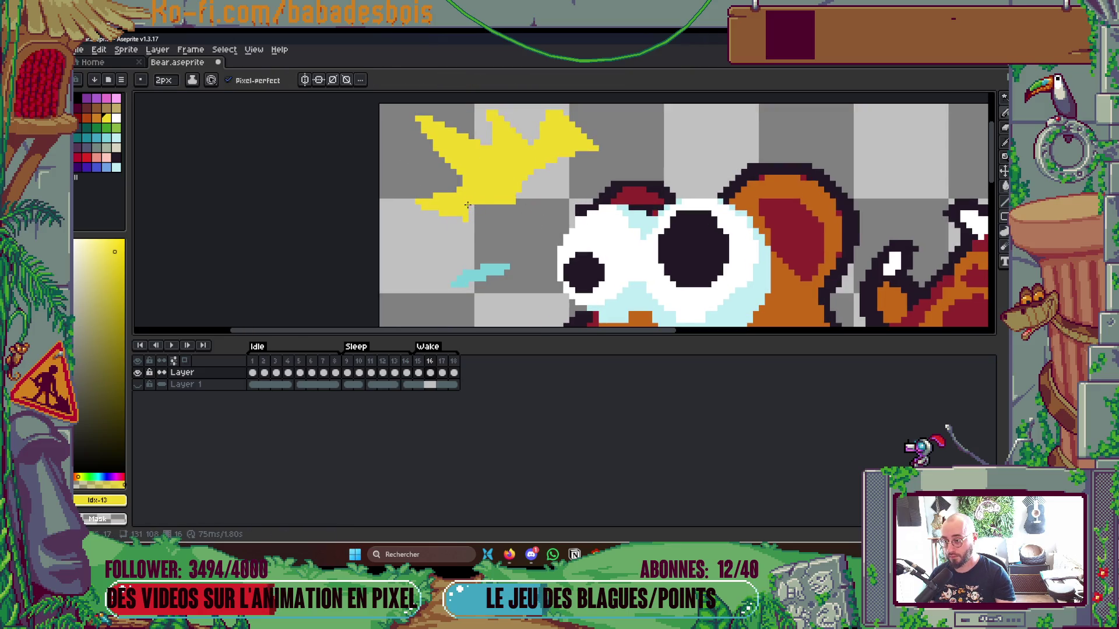
key(ctrl+z)
key(ctrl+z)
key(ctrl+z)
key(ctrl+z)
key(ctrl+z)
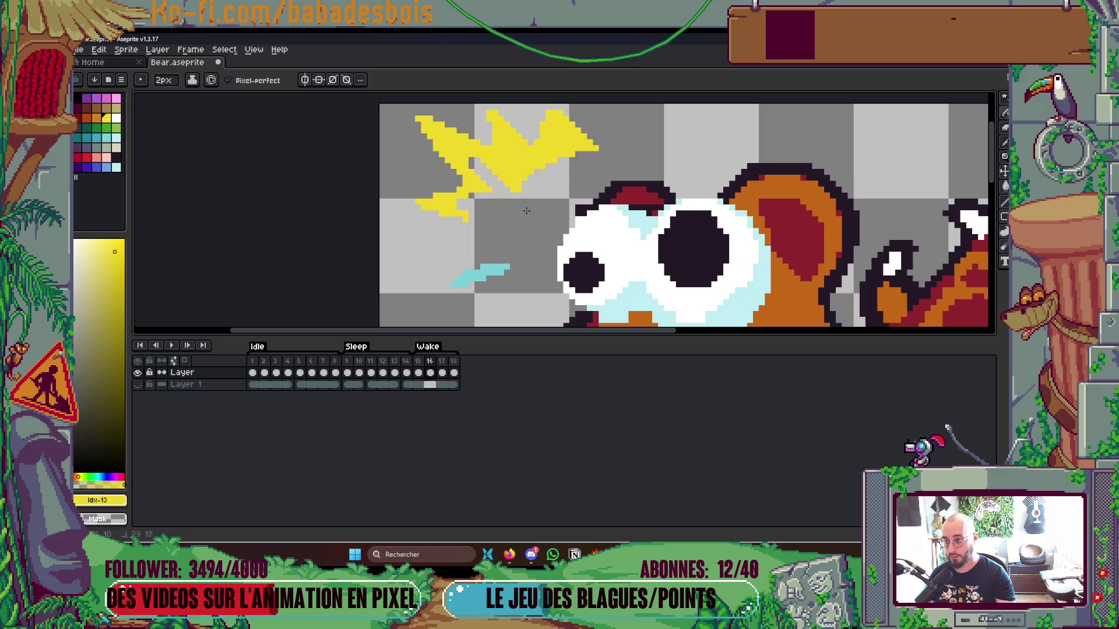
key(ctrl+z)
key(ctrl+z)
key(ctrl+z)
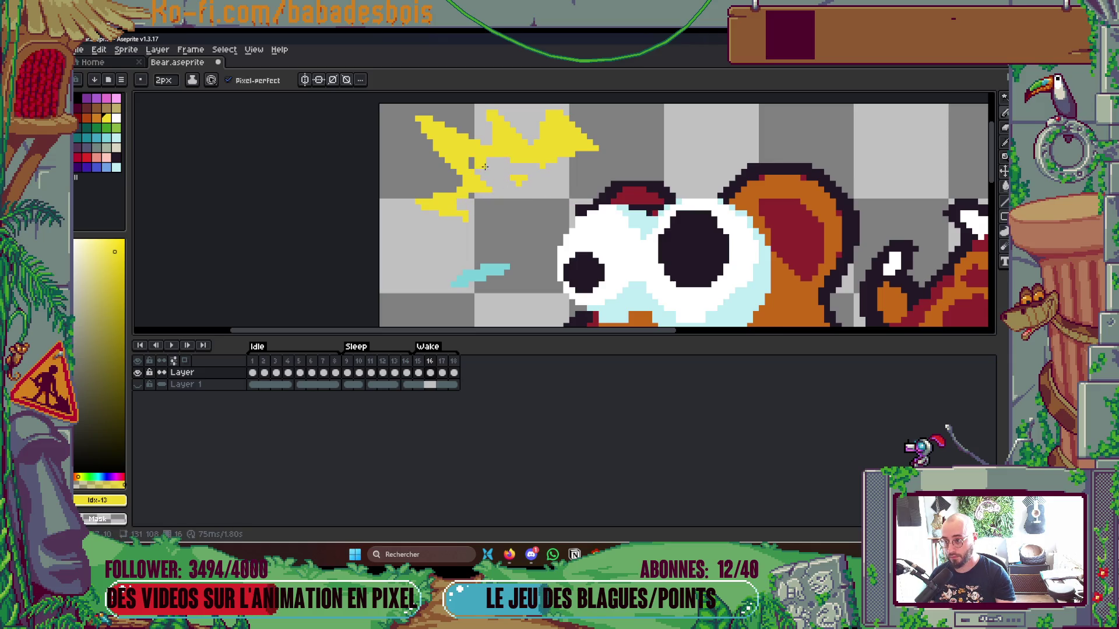
key(ctrl+z)
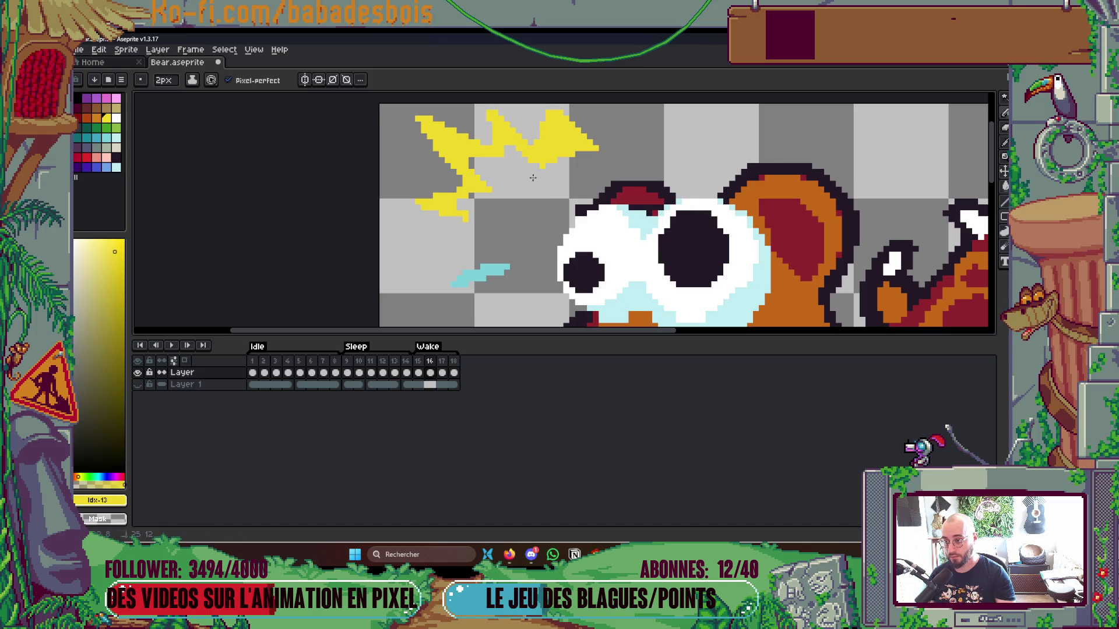
key(ctrl+z)
key(ctrl+z)
key(ctrl+z)
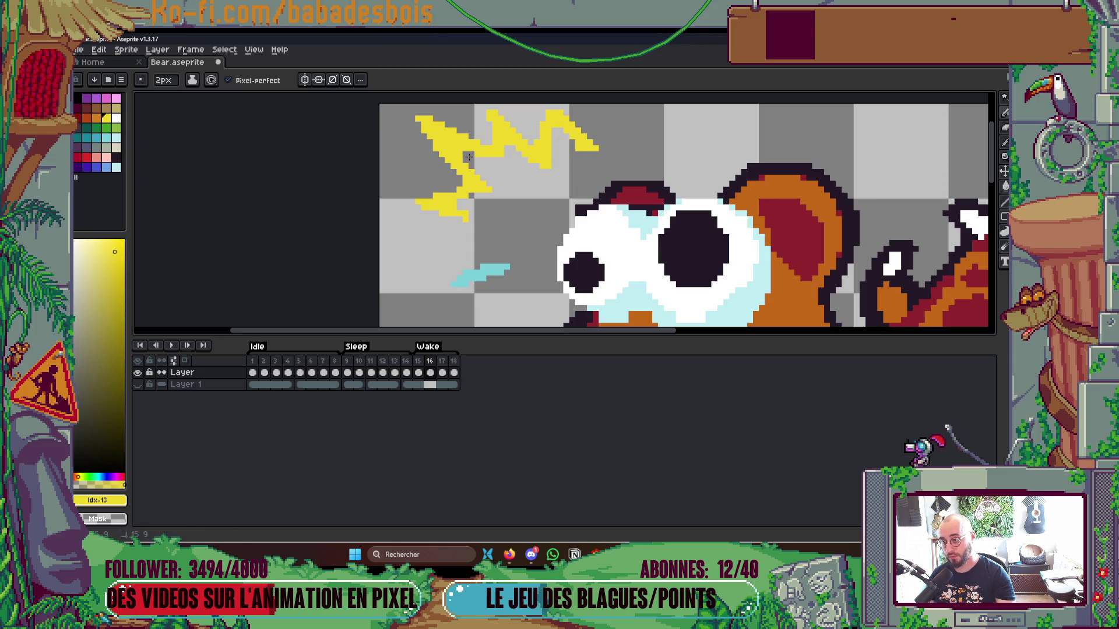
Preview the frames, then erase part of the right lightning bolt on frame 16.
scroll(559, 198, down, 6)
key(Return)
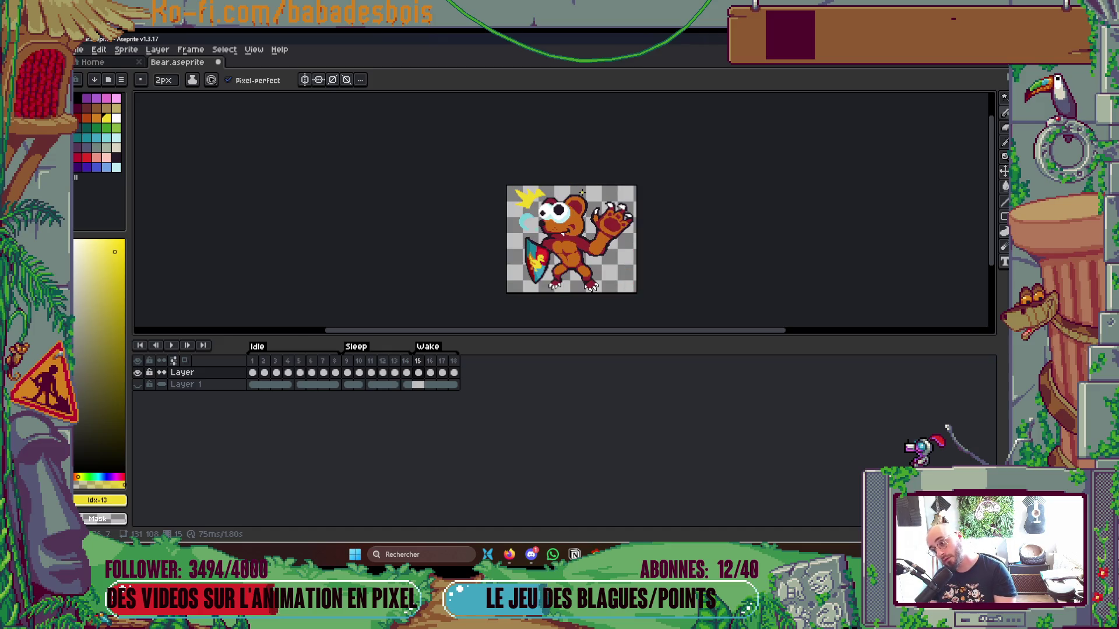
key(Return)
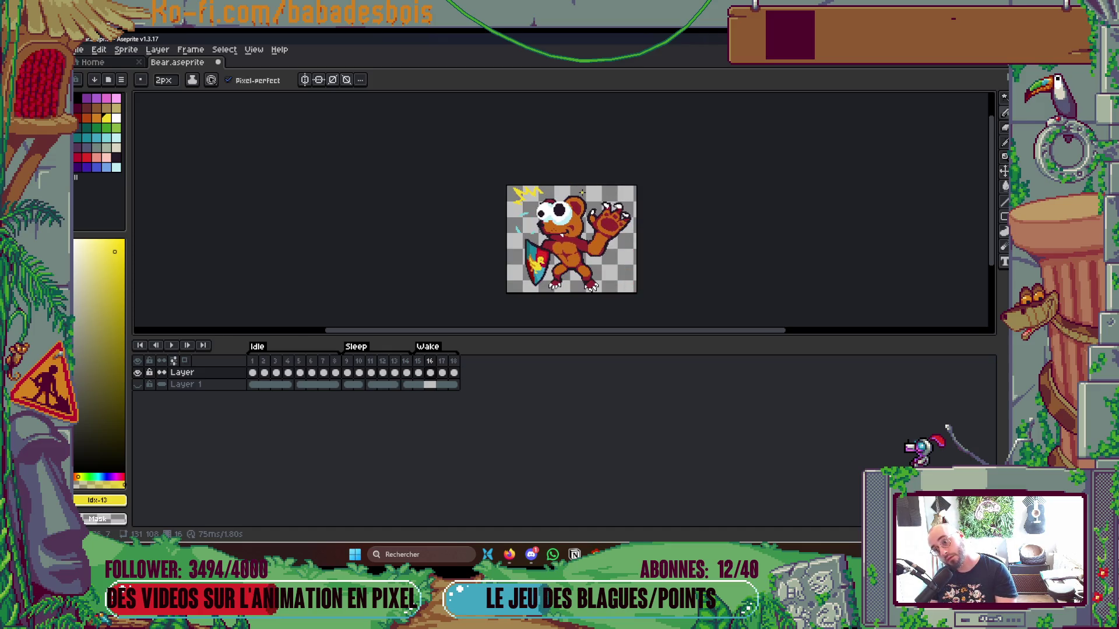
scroll(583, 193, up, 4)
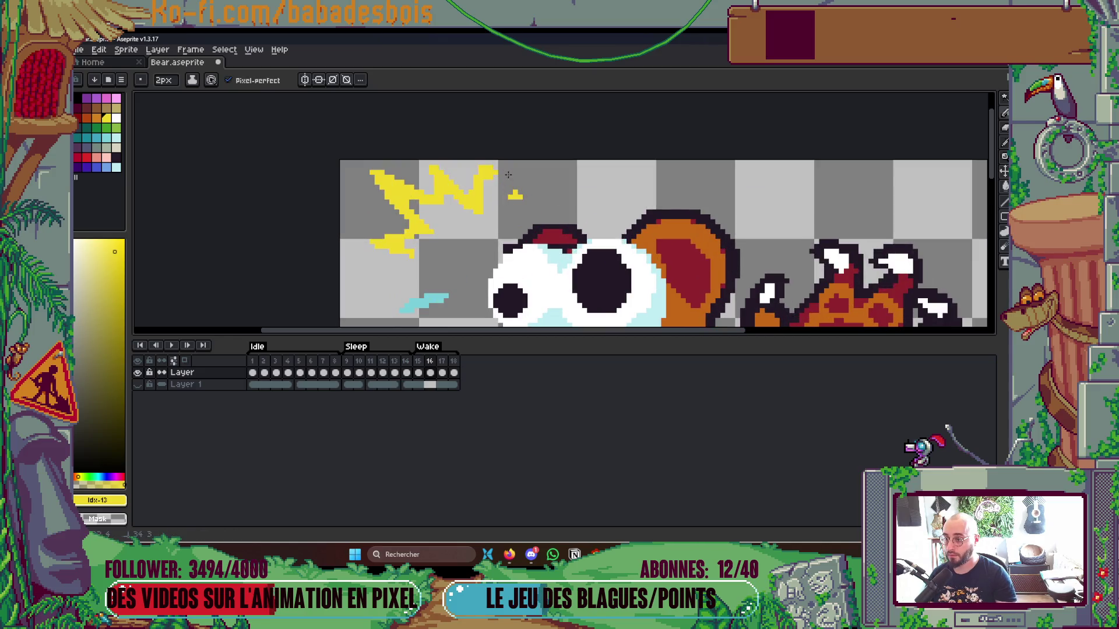
mouse_move(479, 192)
mouse_down()
mouse_move(472, 212)
mouse_move(438, 201)
mouse_move(419, 231)
mouse_move(435, 235)
mouse_up()
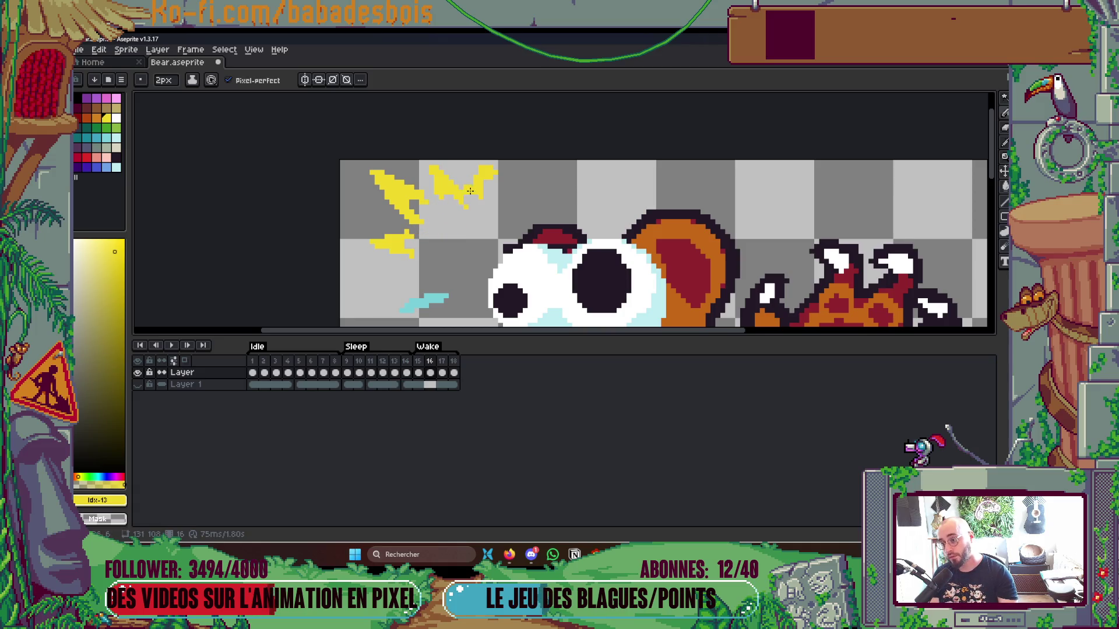
scroll(516, 201, down, 4)
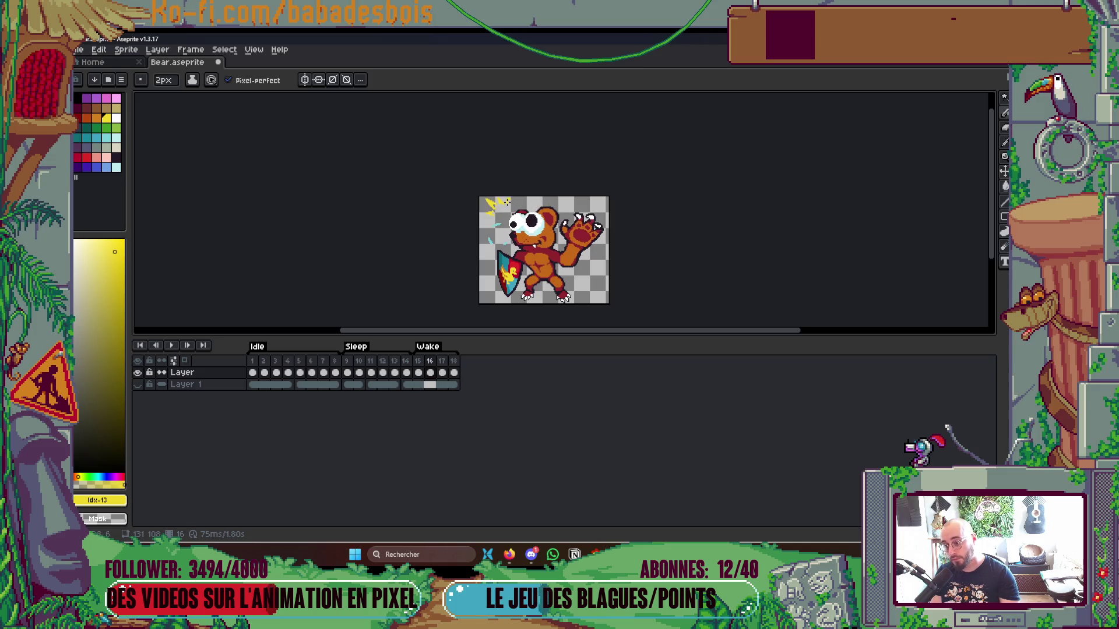
scroll(508, 201, up, 5)
On frame 17, select the lightning beside the head and shift it 2 px left, 1 px up.
key(m)
drag(424, 135, 560, 268)
drag(557, 164, 581, 208)
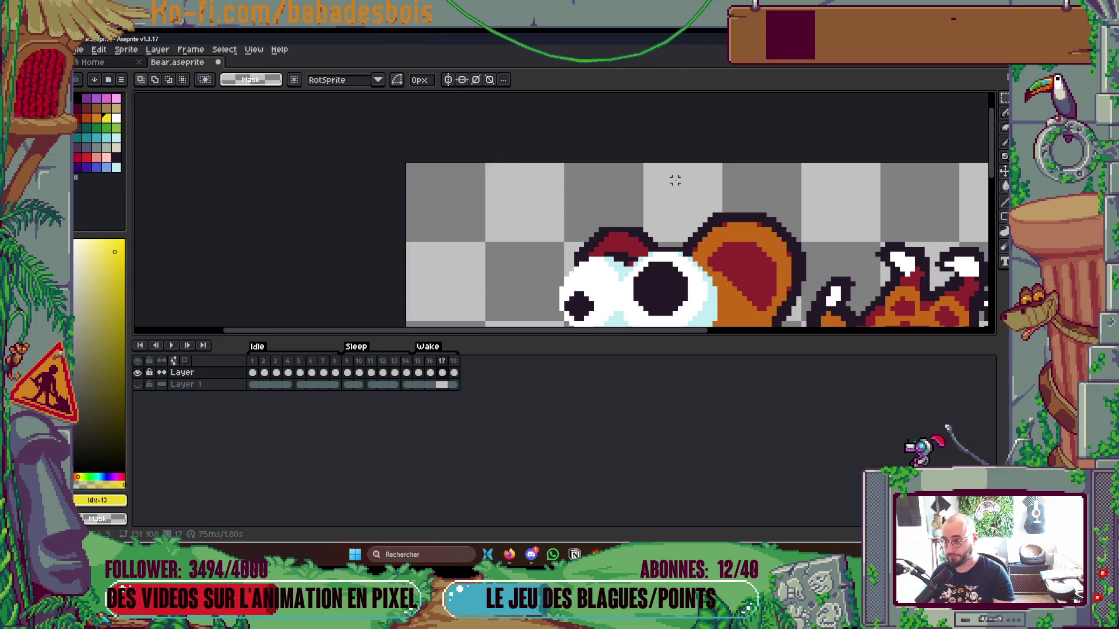
key(ctrl+t)
scroll(531, 186, up, 2)
mouse_move(443, 224)
mouse_down()
mouse_move(417, 212)
mouse_move(438, 242)
mouse_up()
key(ctrl+d)
Erase parts of the lower lightning, move it left, and thin the middle bolt.
key(e)
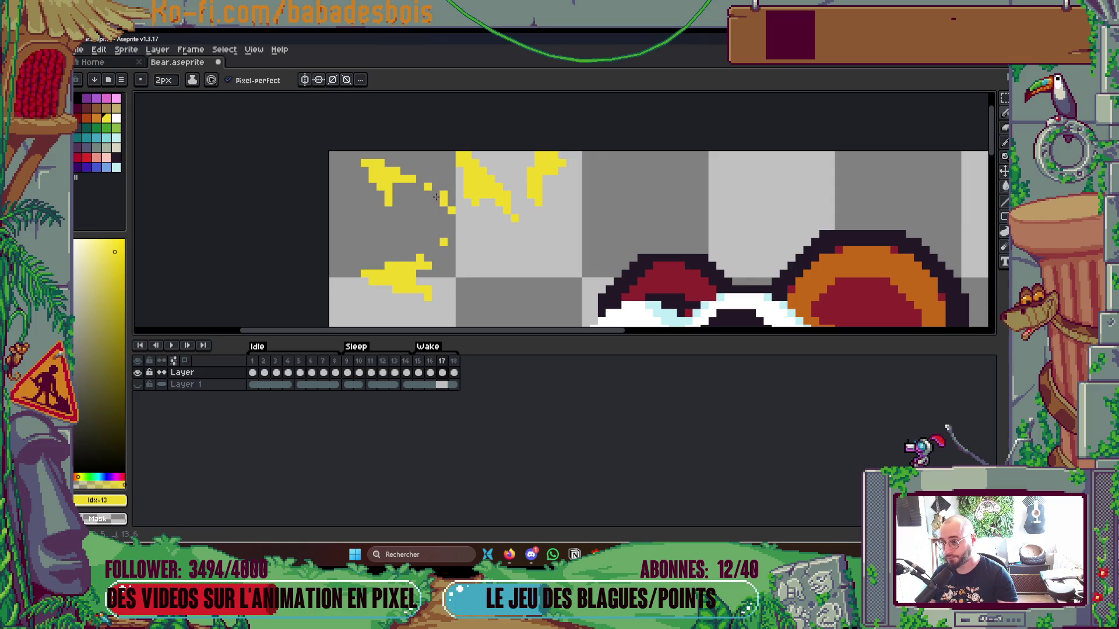
click(429, 260)
mouse_move(397, 282)
mouse_down()
mouse_move(424, 262)
mouse_move(408, 267)
mouse_move(408, 288)
mouse_move(408, 264)
mouse_up()
click(409, 264)
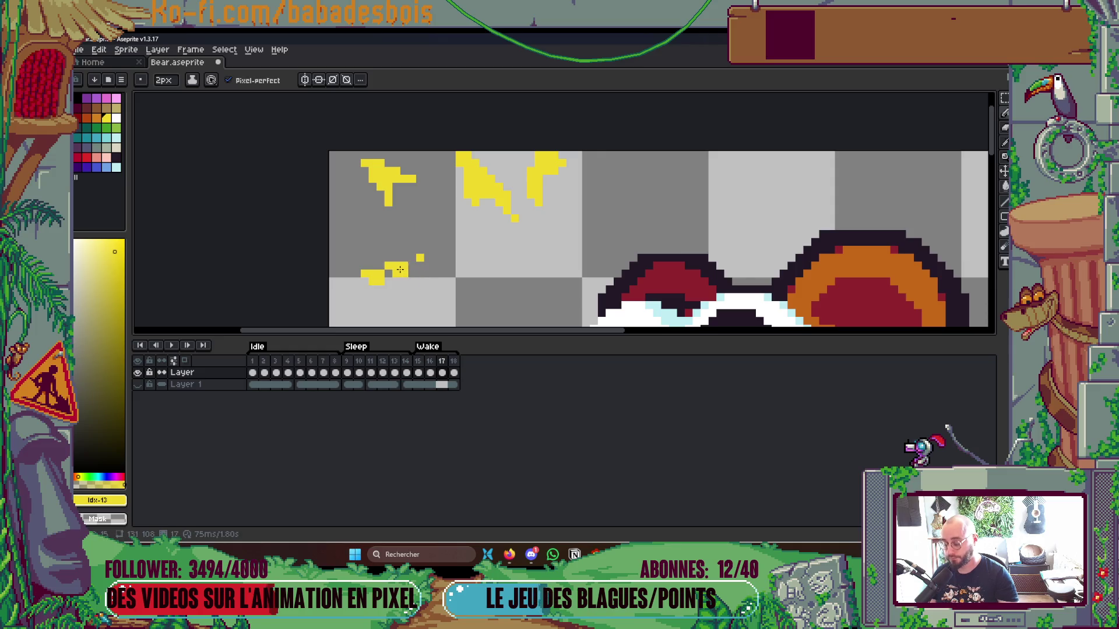
key(m)
mouse_move(342, 253)
mouse_down()
mouse_move(429, 295)
mouse_move(373, 281)
mouse_up()
key(ctrl+d)
key(b)
mouse_move(473, 181)
mouse_down()
mouse_move(515, 219)
mouse_move(490, 201)
mouse_move(544, 192)
mouse_up()
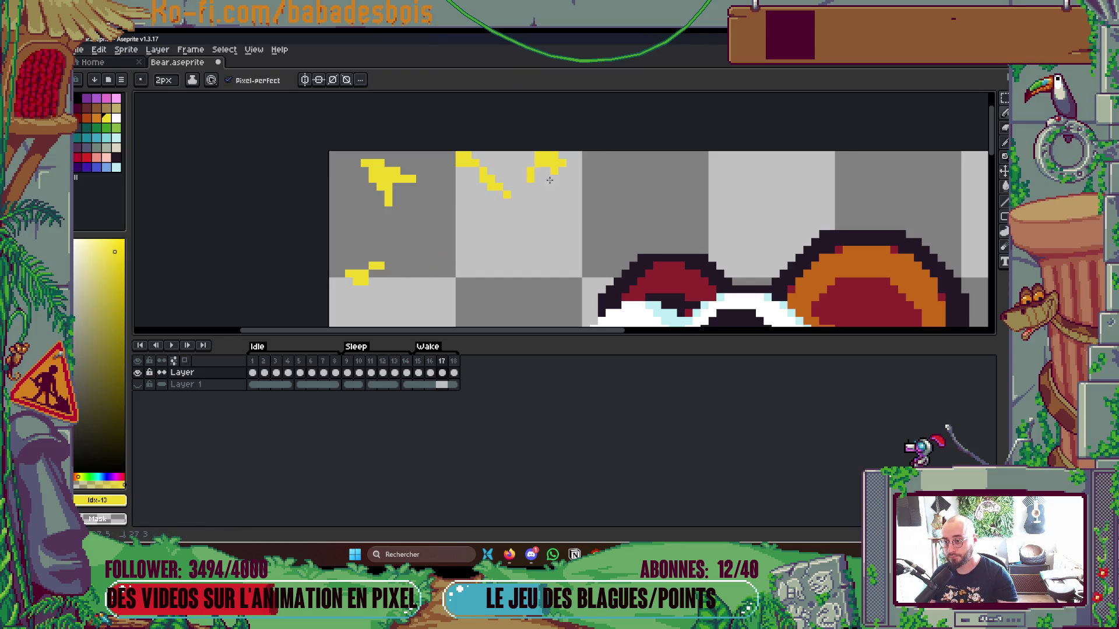
scroll(568, 169, down, 4)
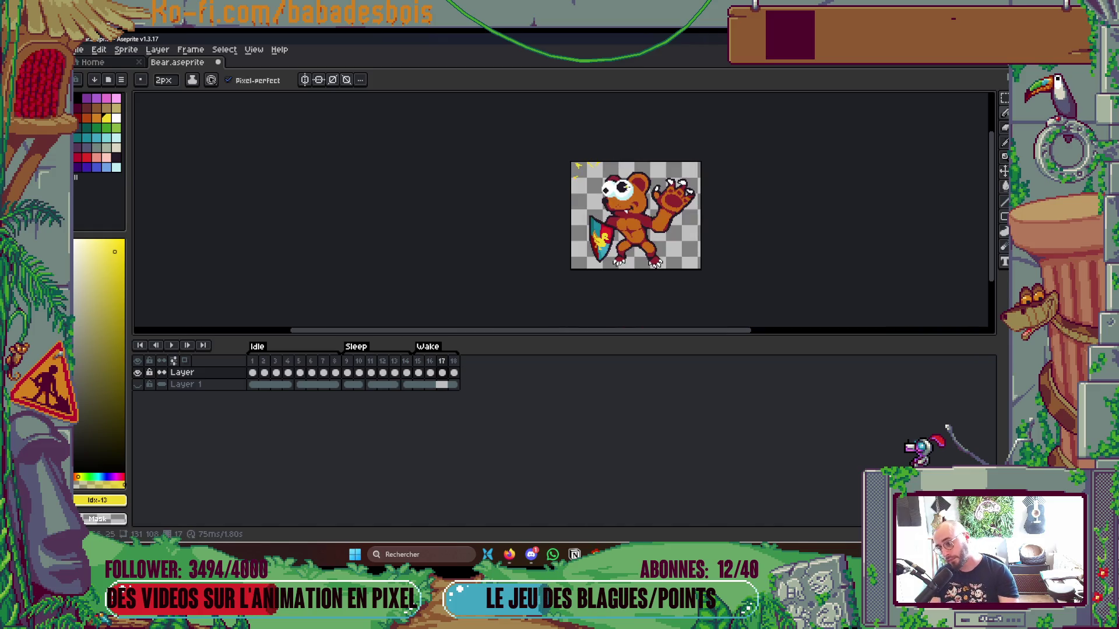
Play the Wake animation and save Bear.aseprite with Ctrl+S.
key(Return)
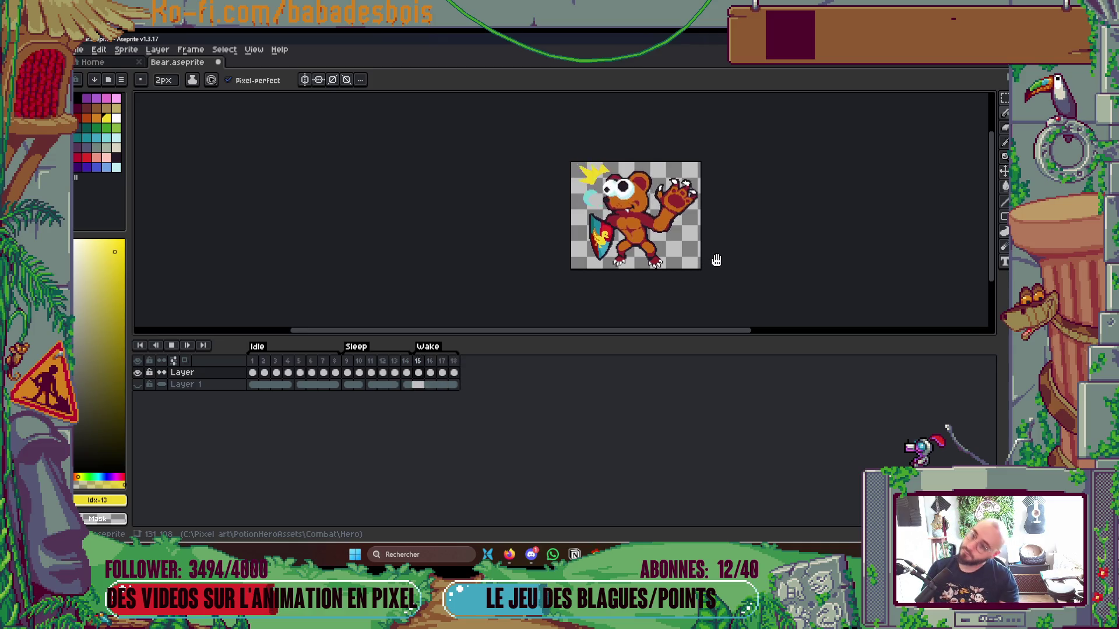
key(ctrl+s)
scroll(720, 268, up, 2)
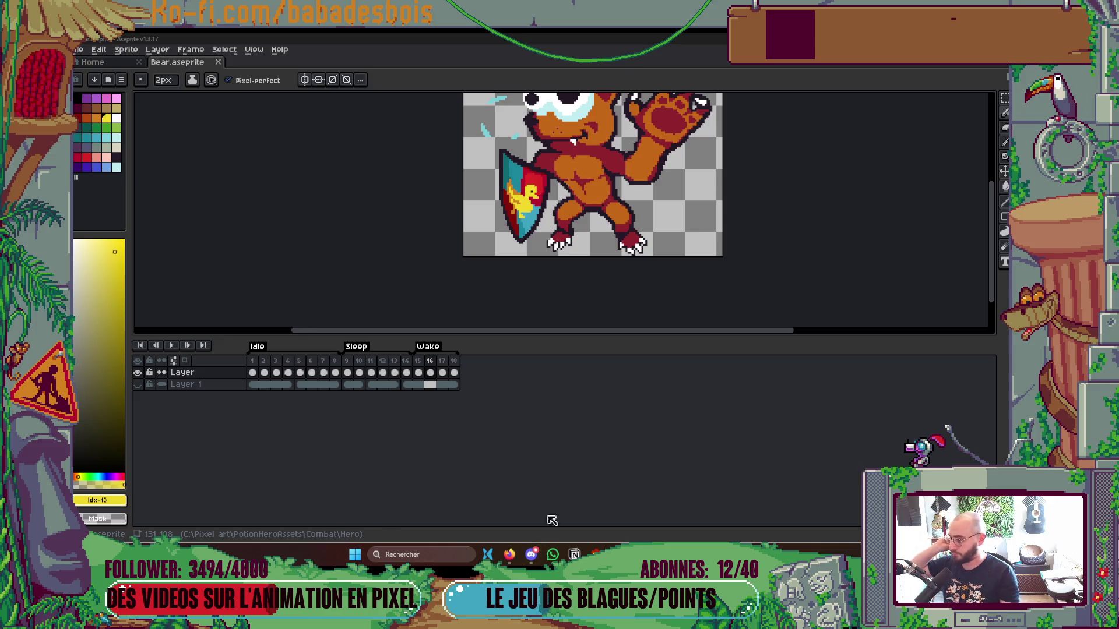
Save the file and sample the light blue of the bear's eye as the colour.
key(ctrl+s)
scroll(641, 233, up, 3)
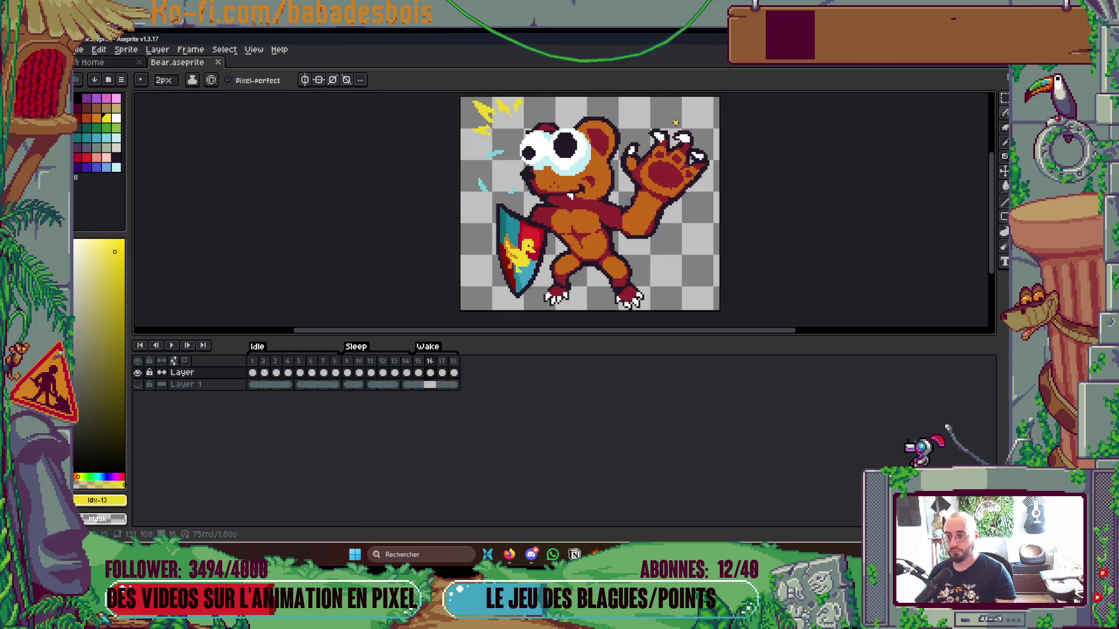
scroll(551, 201, up, 4)
key(i)
click(551, 201)
key(b)
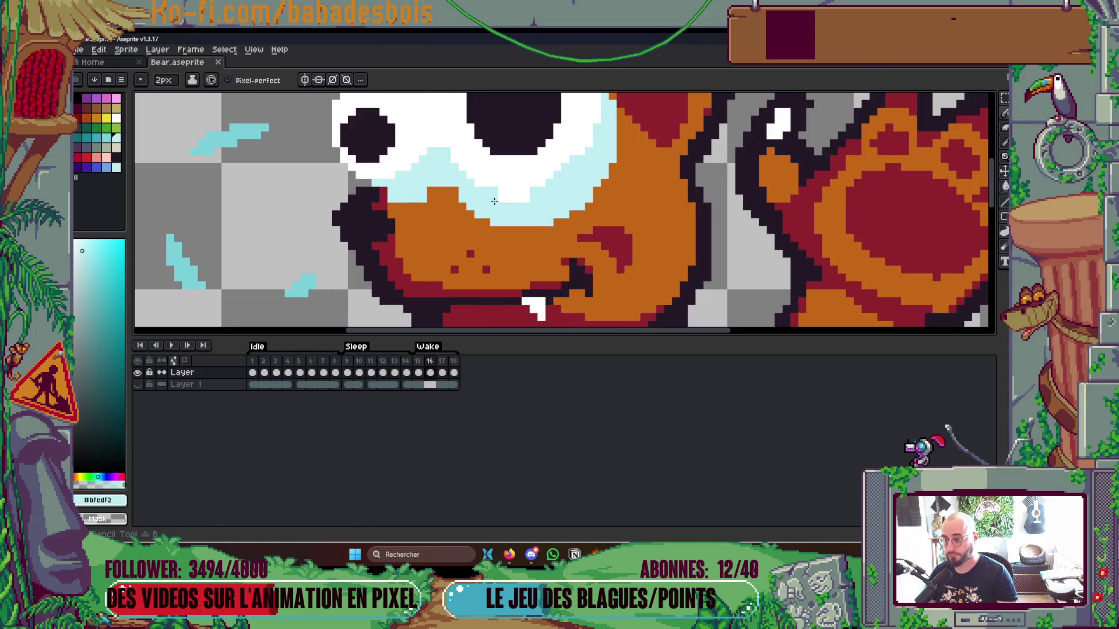
Set up a 1px pencil with dark #231927 as the drawing colour.
scroll(537, 207, down, 3)
scroll(503, 200, up, 4)
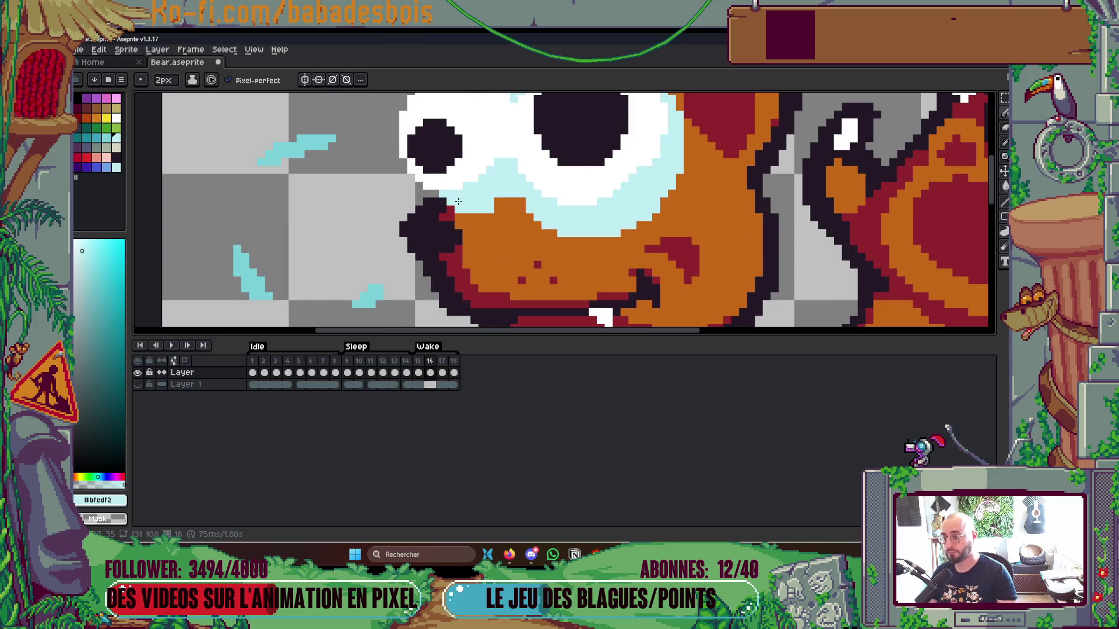
scroll(529, 154, down, 2)
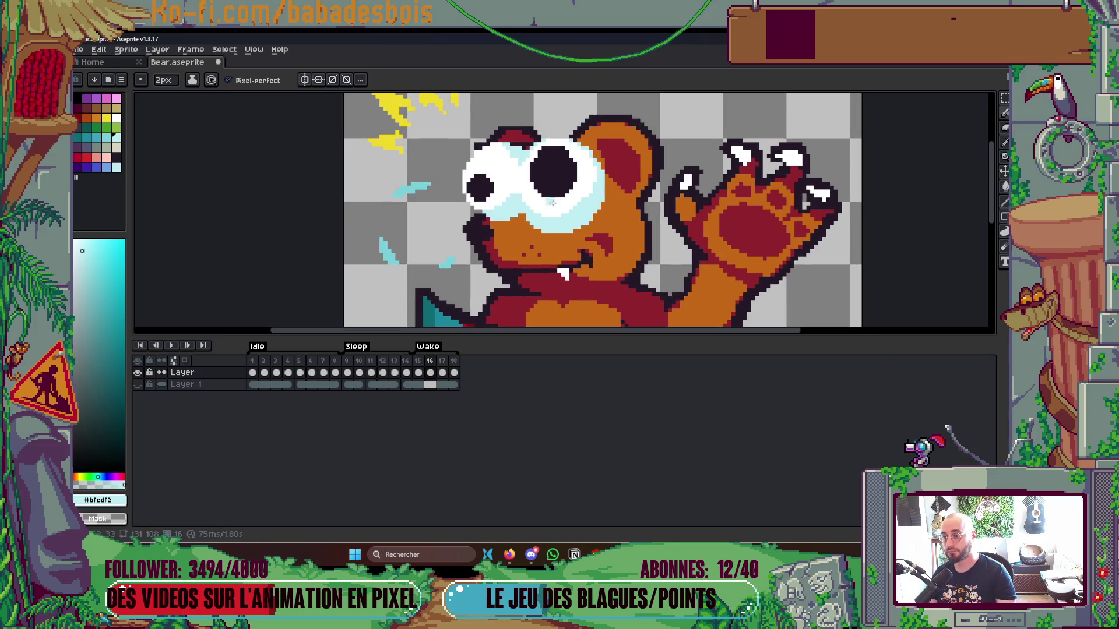
scroll(545, 149, up, 1)
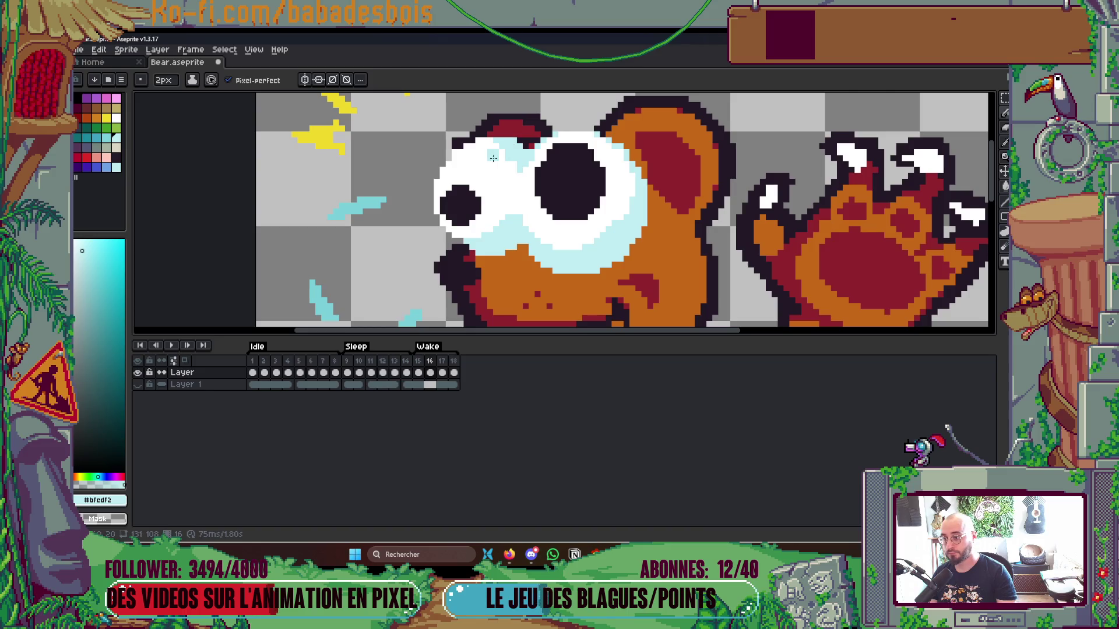
scroll(455, 152, up, 1)
key(minus)
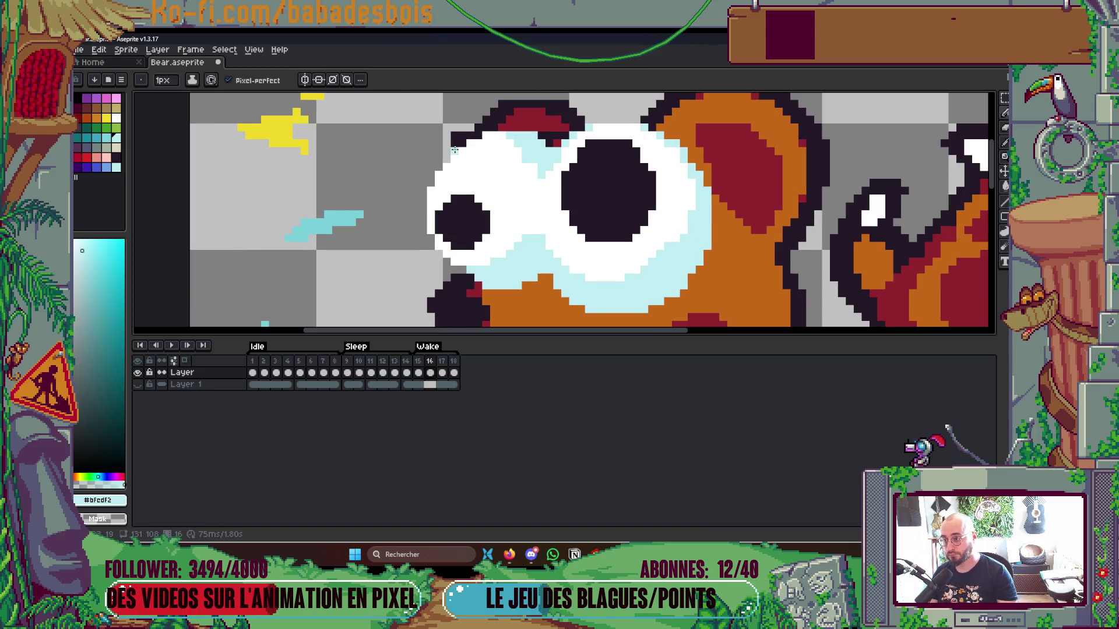
key(x)
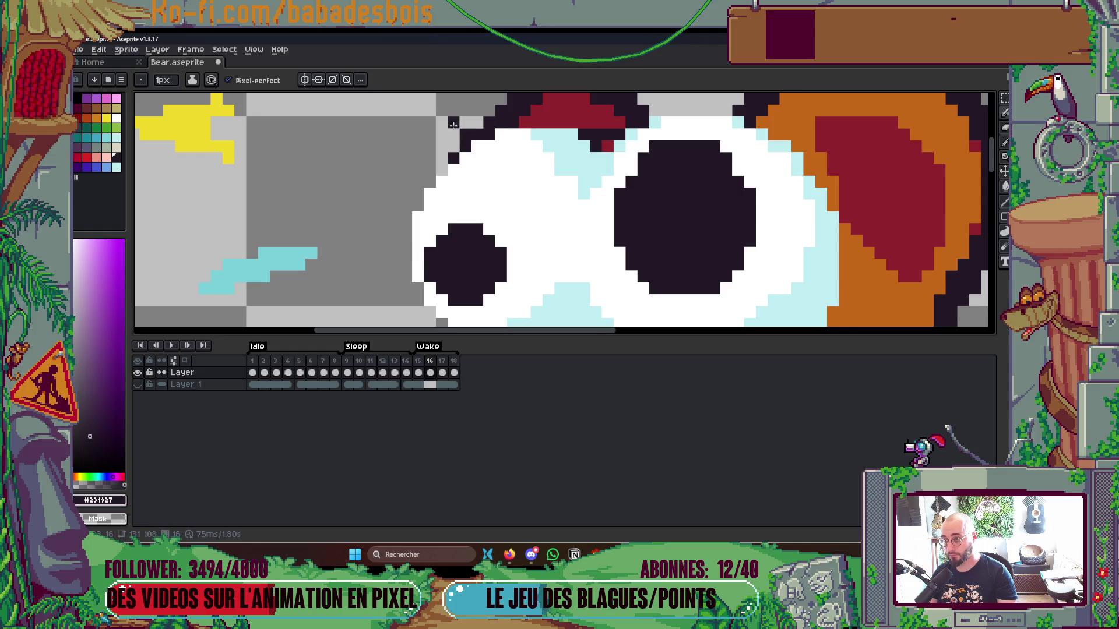
scroll(486, 99, down, 1)
scroll(486, 99, down, 3)
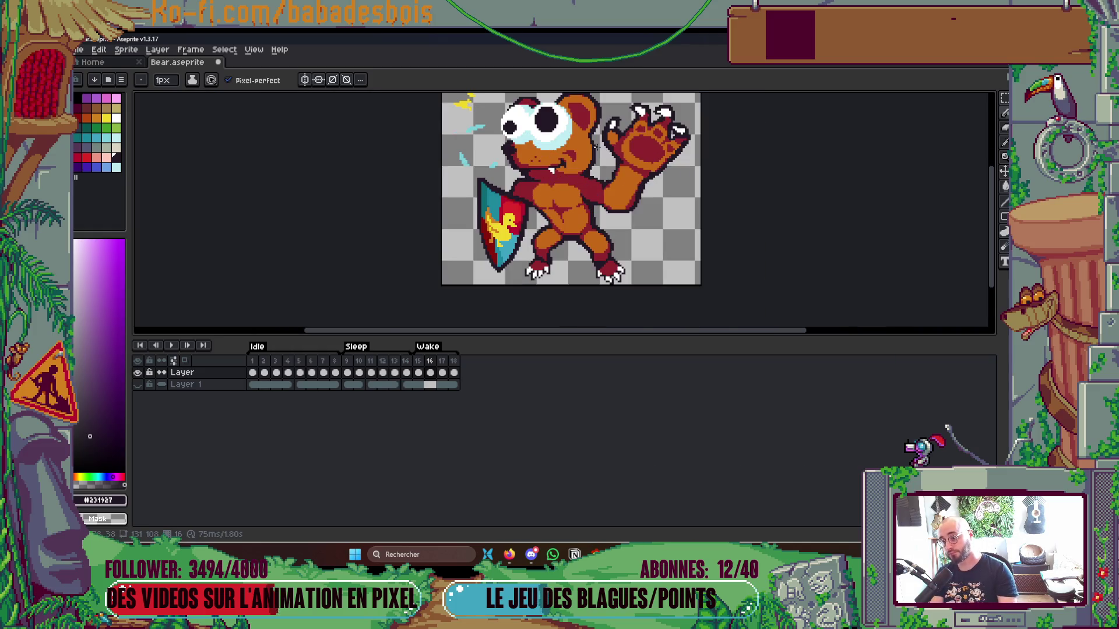
Play, stop and replay the Wake animation, then save Bear.aseprite.
key(Return)
scroll(661, 170, down, 1)
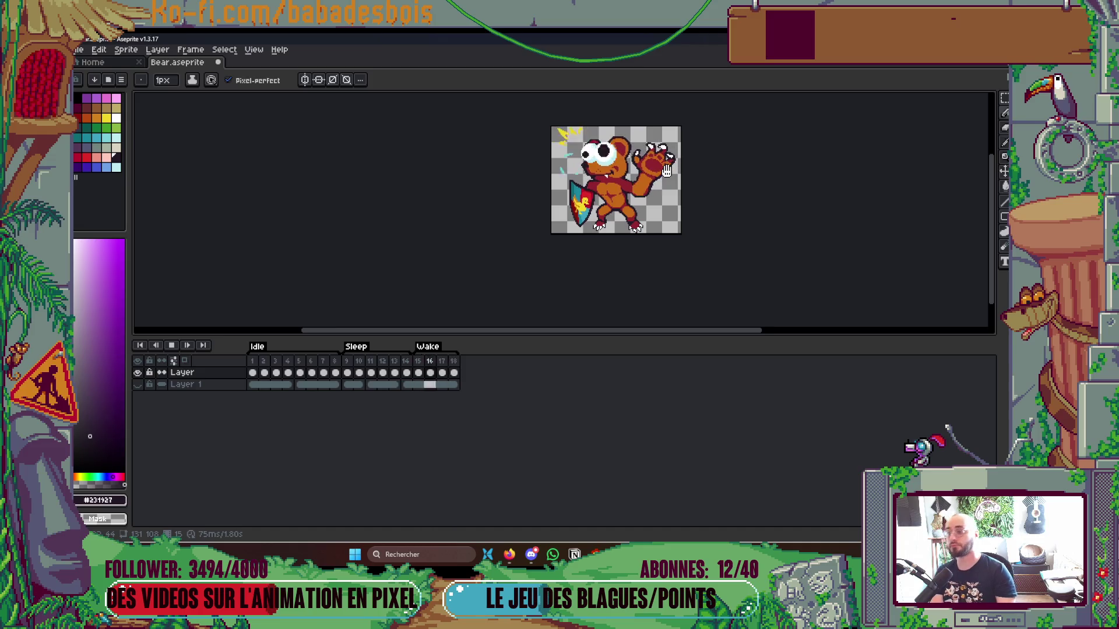
key(Return)
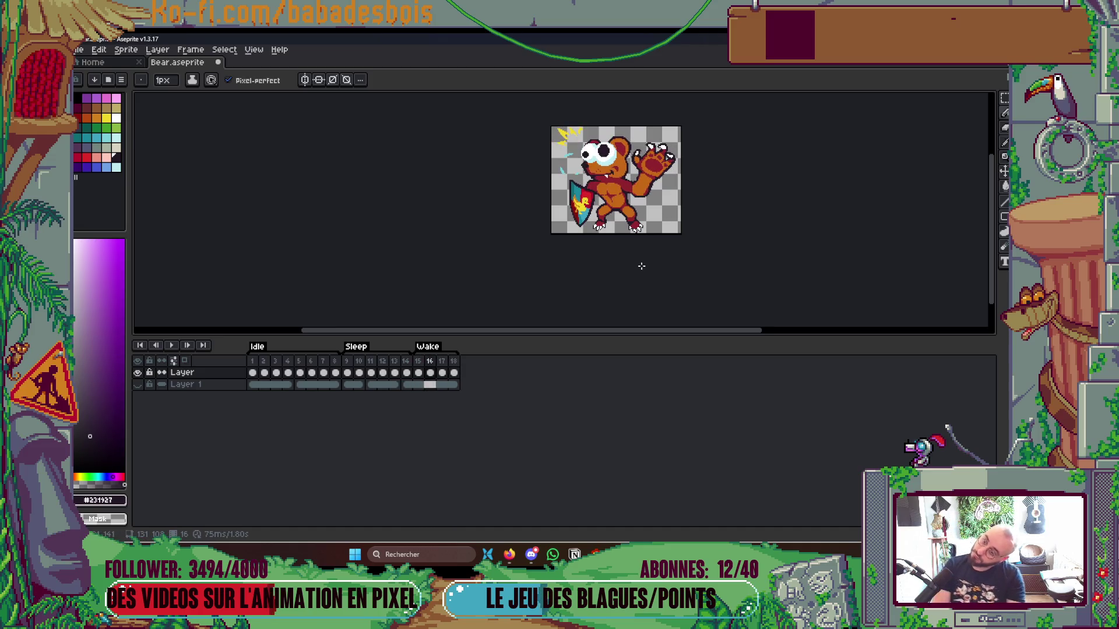
key(Return)
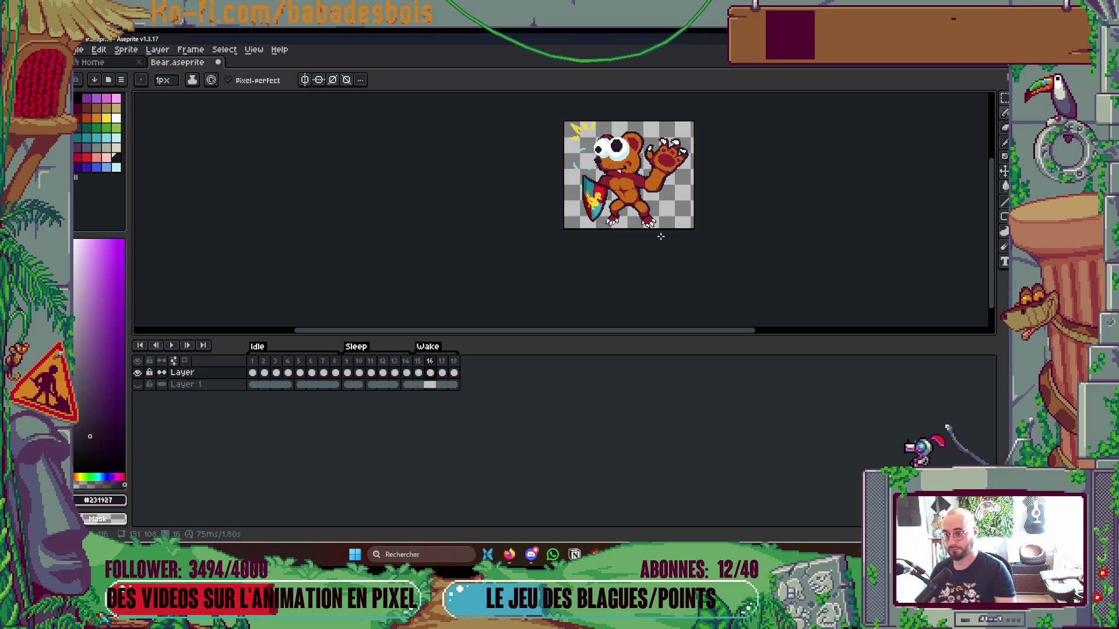
key(Return)
key(Return)
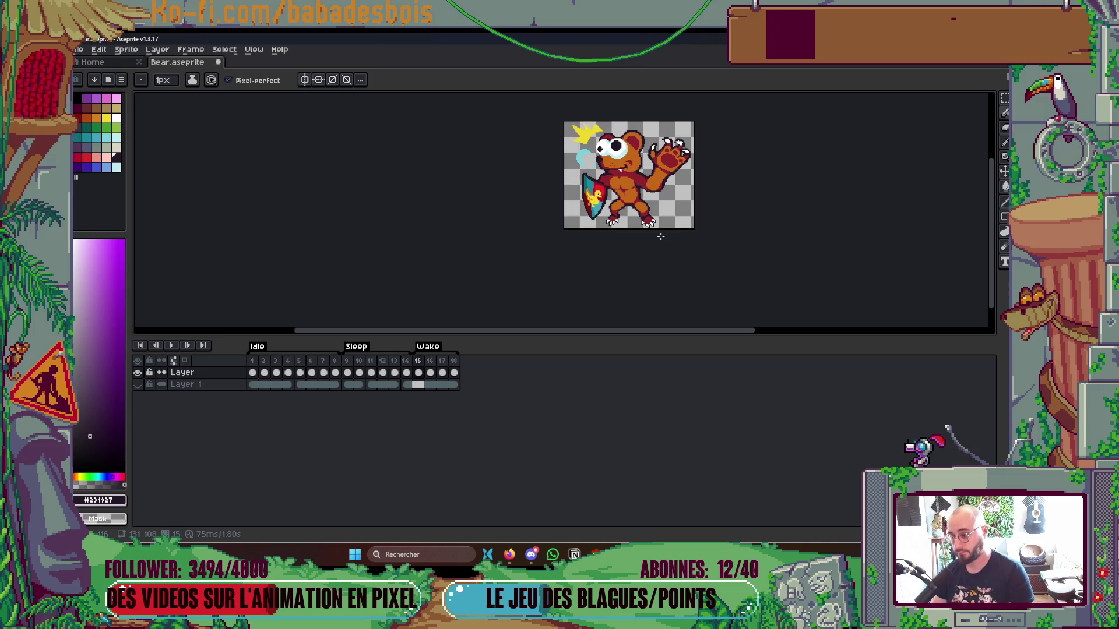
key(Return)
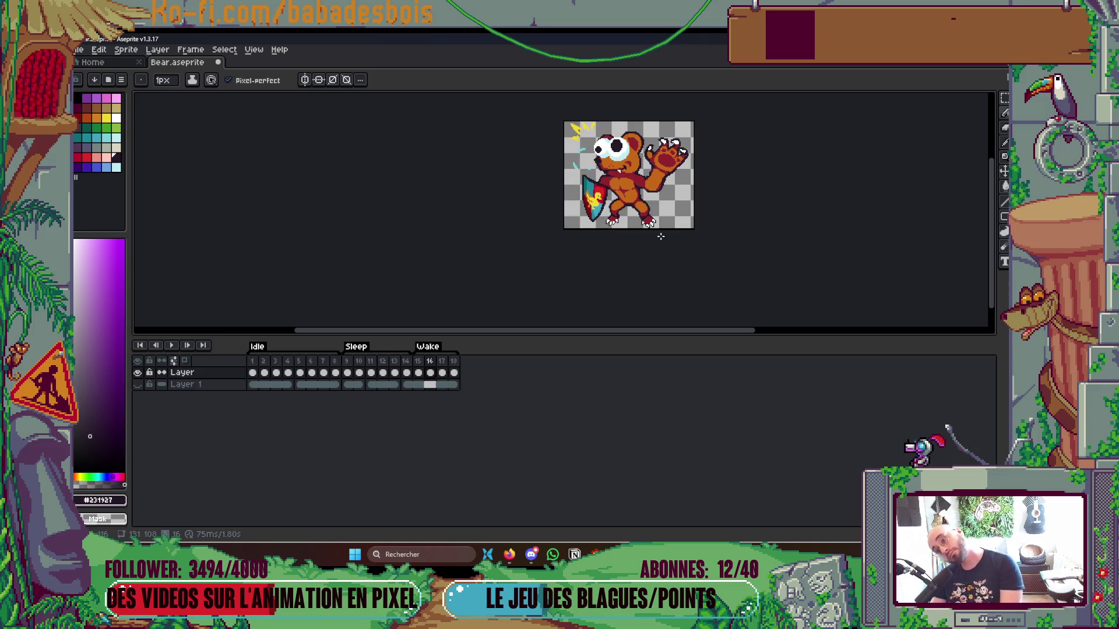
key(ctrl+s)
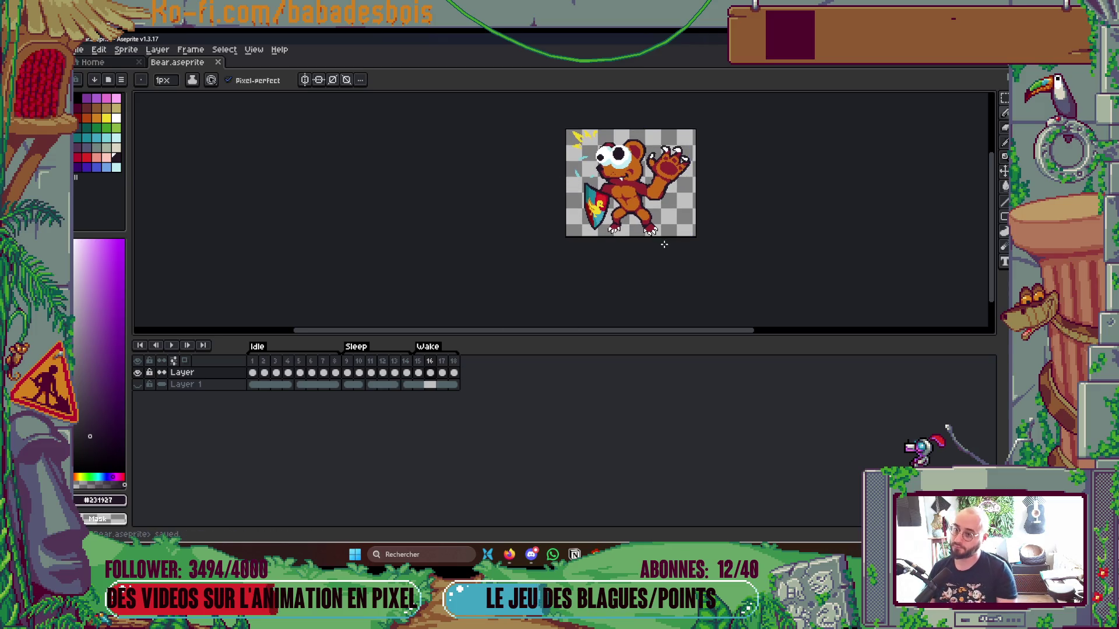
Step through and loop the Wake frames again, save once more, and switch to Godot.
key(Right)
key(Right)
key(Return)
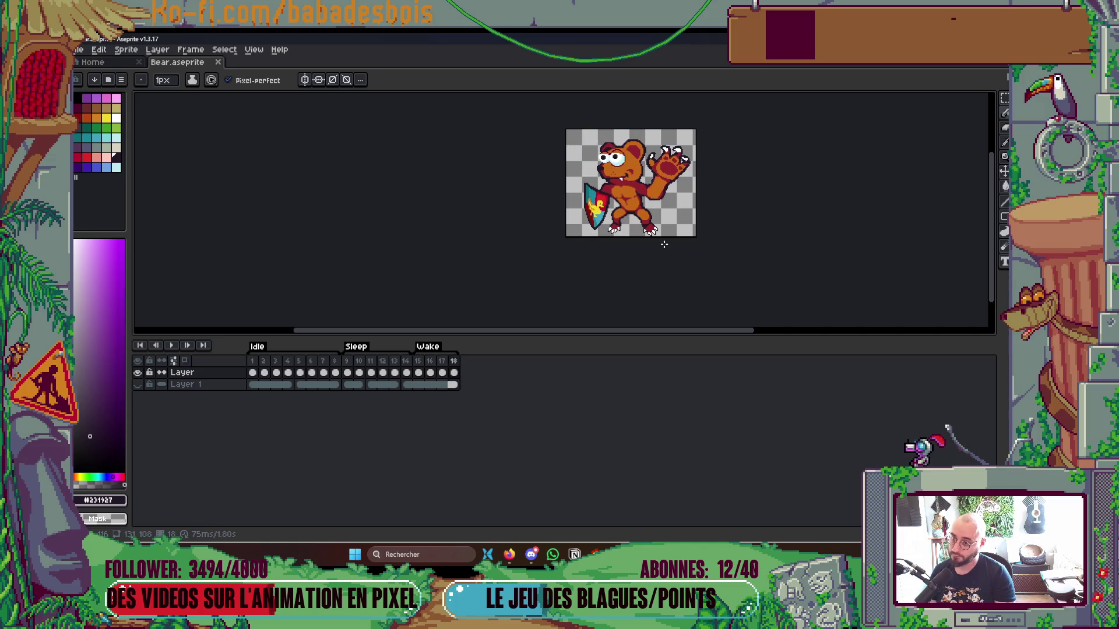
key(Return)
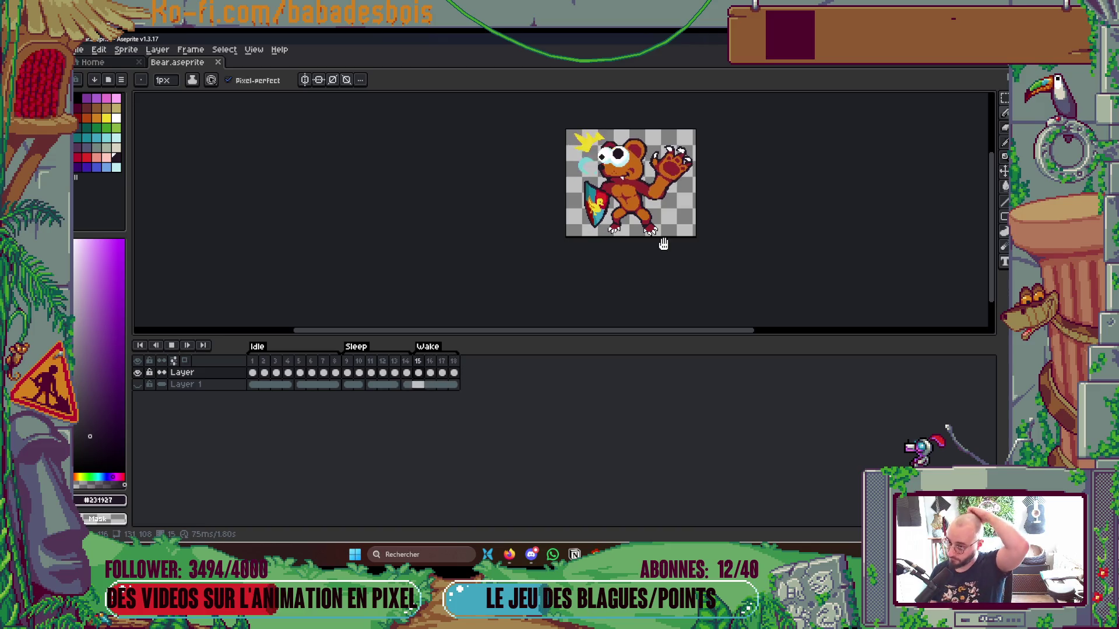
key(Return)
key(ctrl+s)
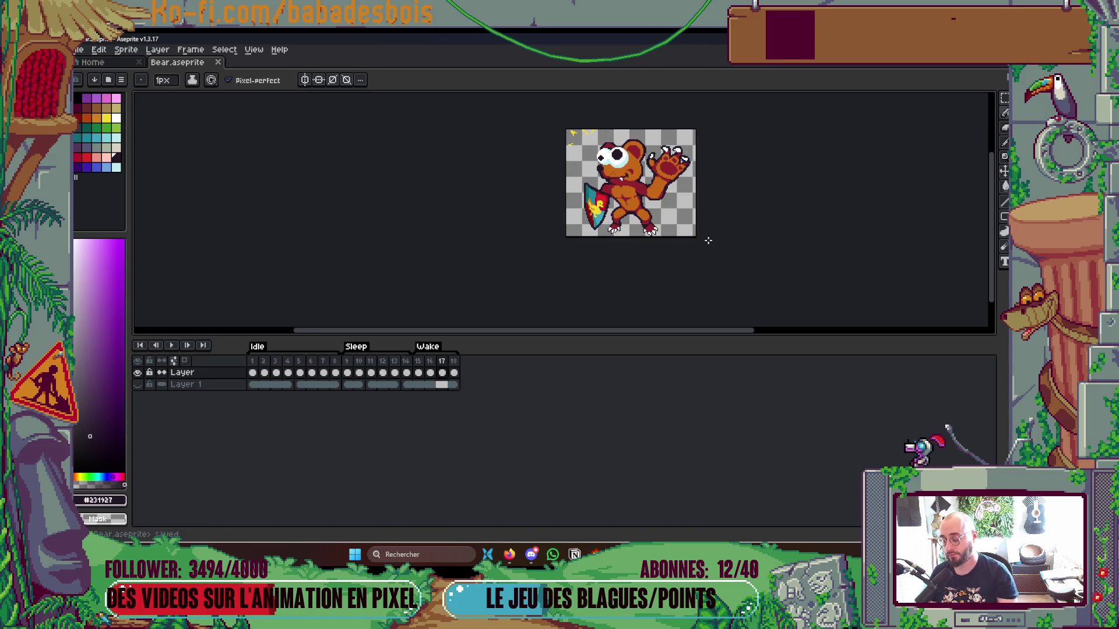
drag(708, 240, 677, 261)
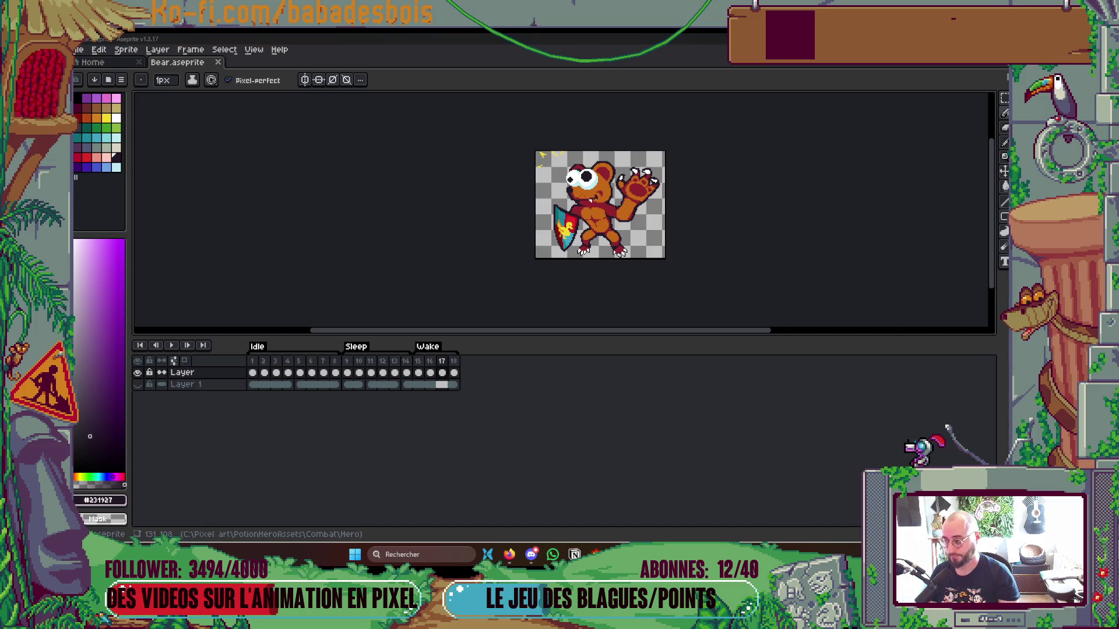
key(alt+Tab)
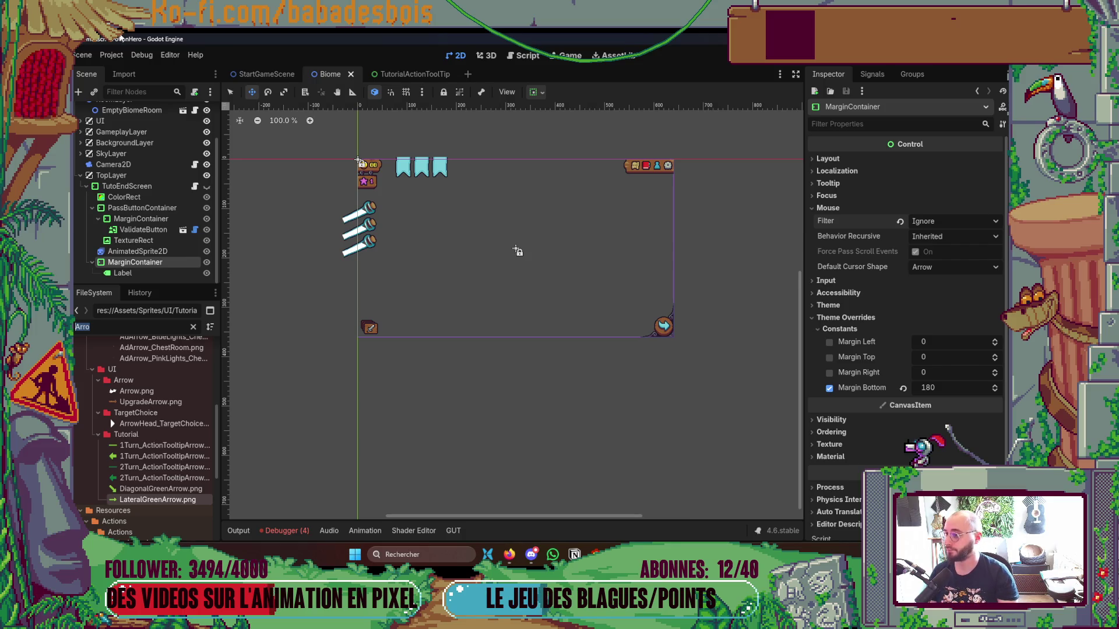
Reimport Bear.aseprite via Aseprite Wizard's Spritesheet Wizard Dock, dismiss the alert, and run the game with F5.
click(103, 58)
mouse_move(178, 163)
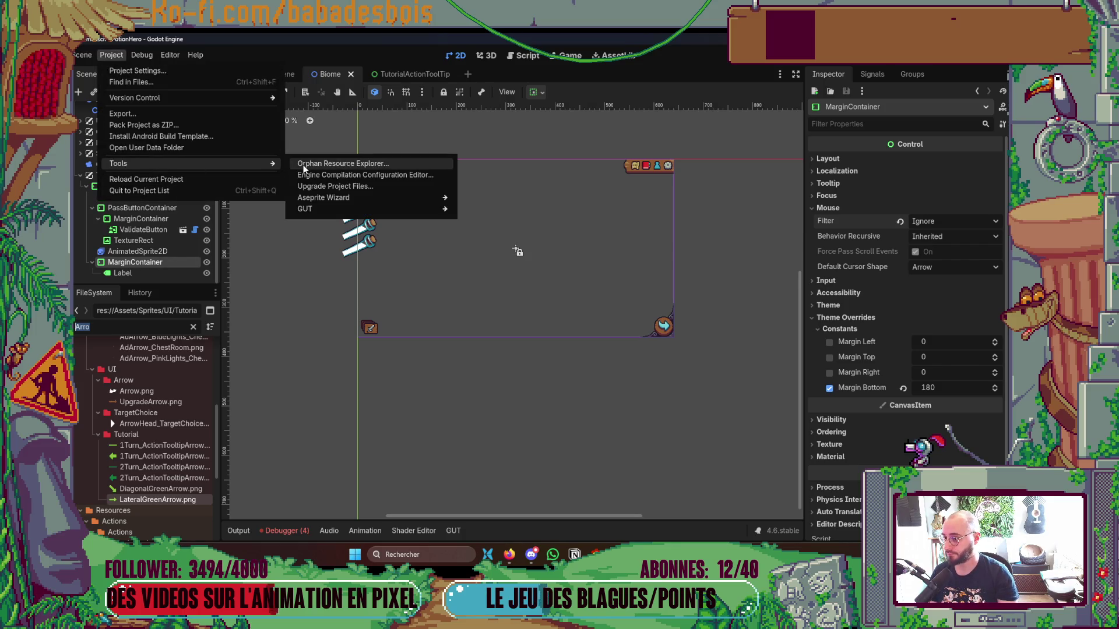
mouse_move(319, 198)
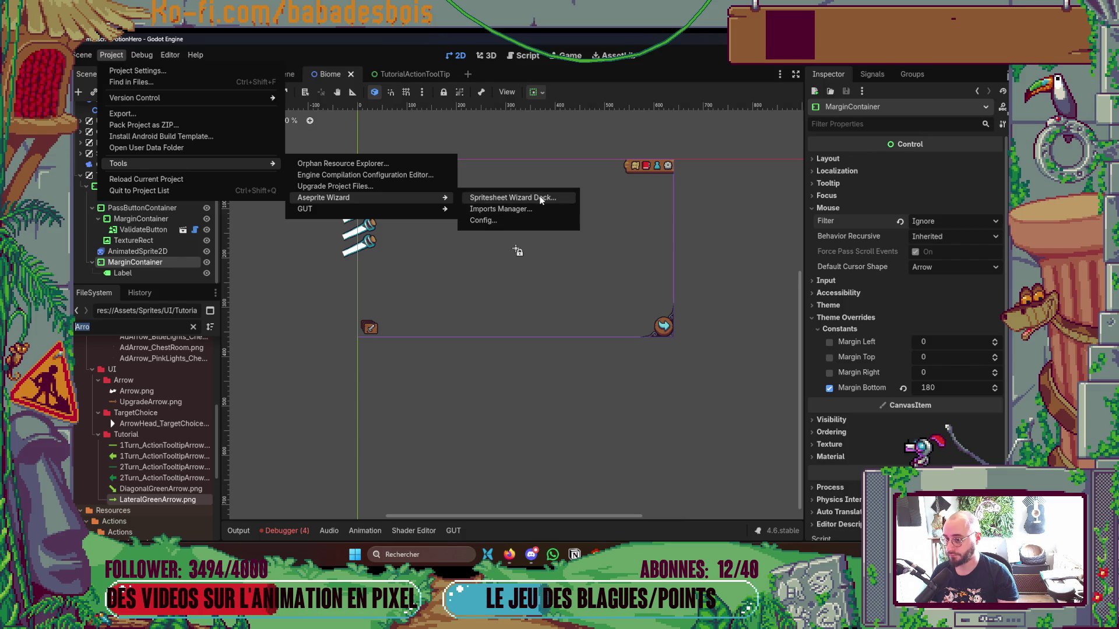
click(539, 198)
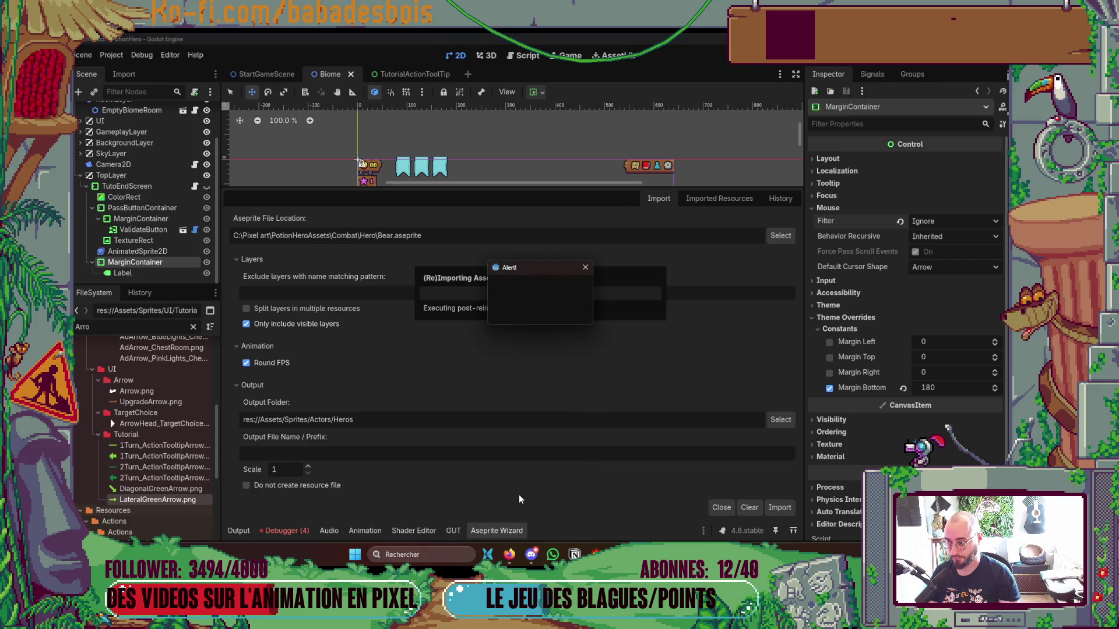
key(Return)
click(497, 530)
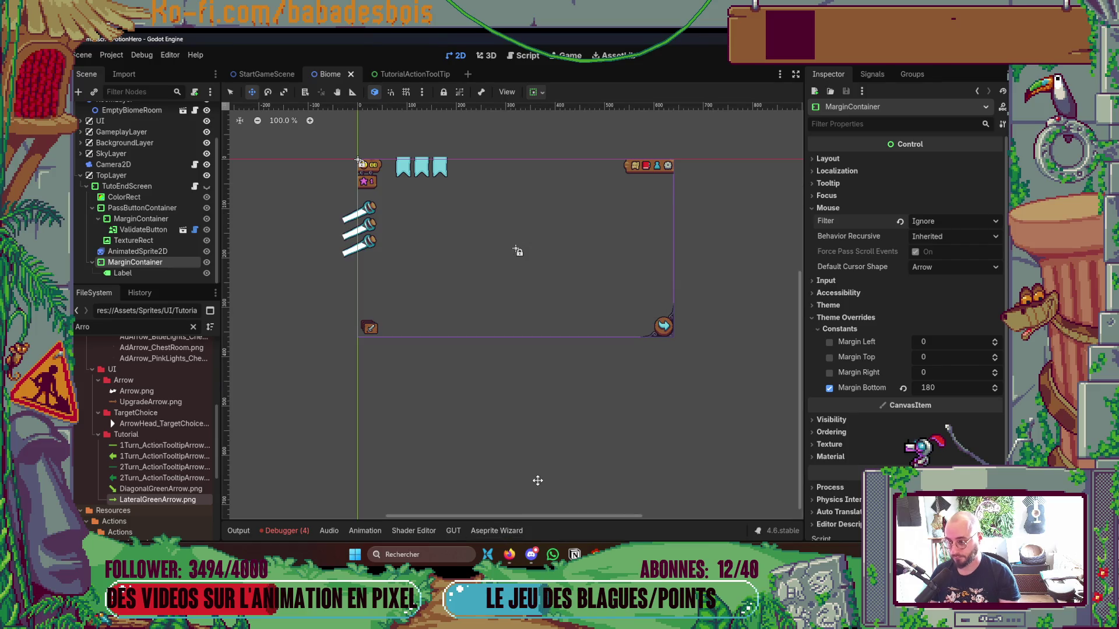
key(F5)
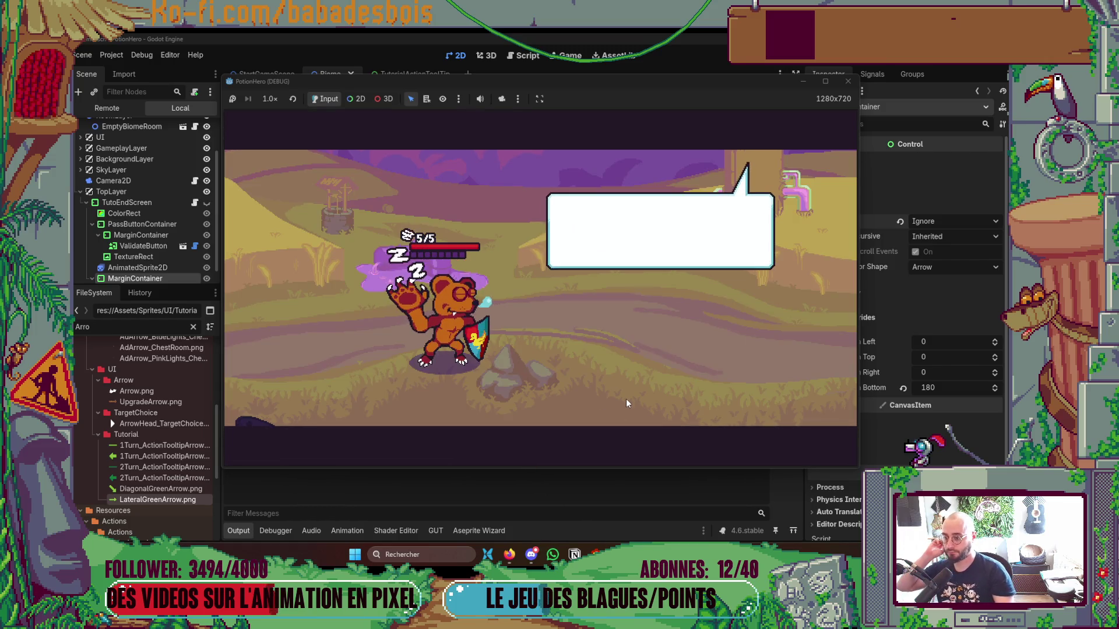
Advance through the opening lines of the tutorial and intro dialogue.
click(633, 394)
click(636, 391)
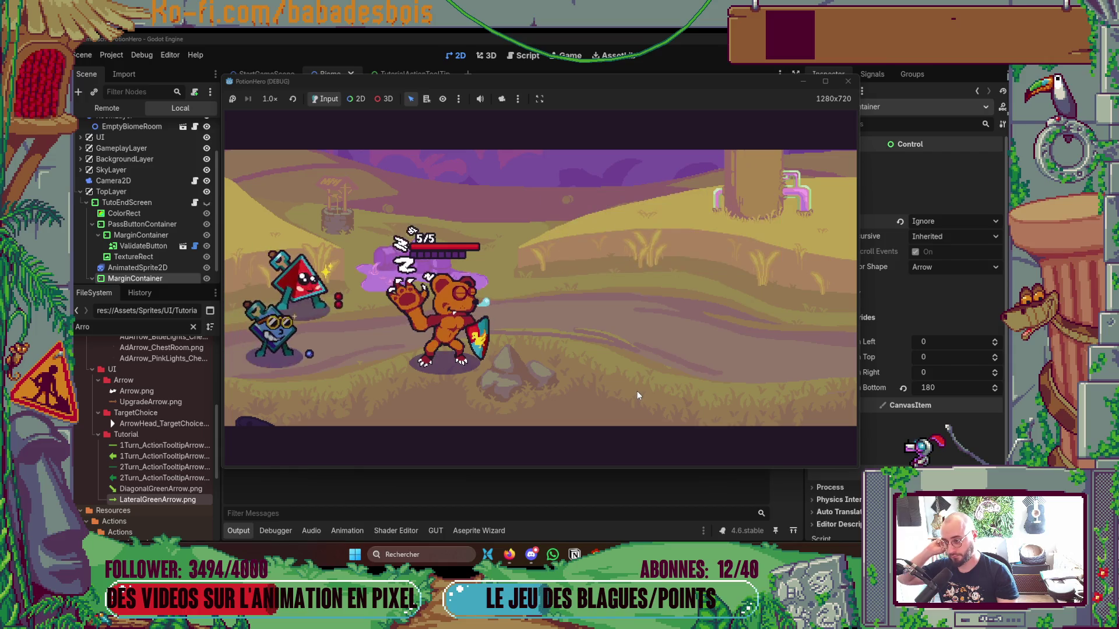
click(740, 374)
click(739, 374)
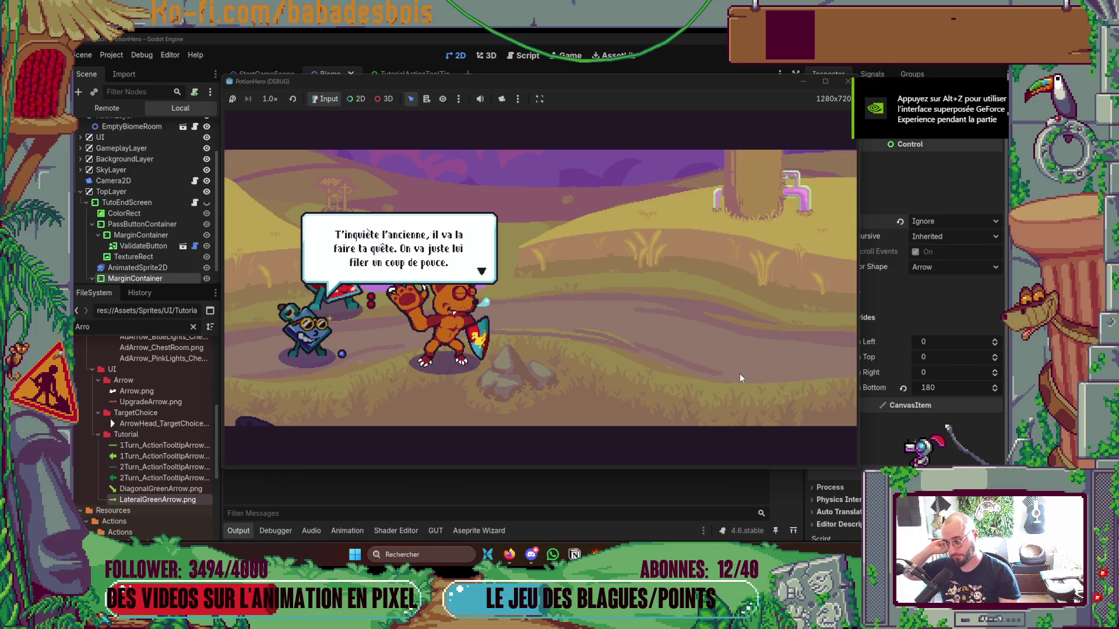
click(740, 374)
click(739, 375)
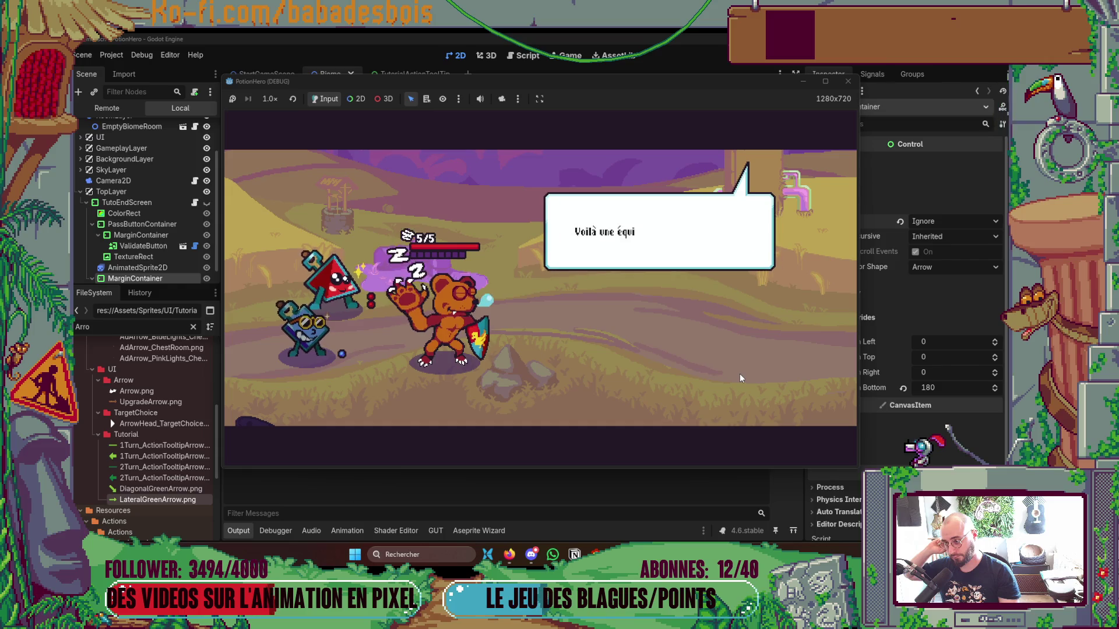
click(739, 375)
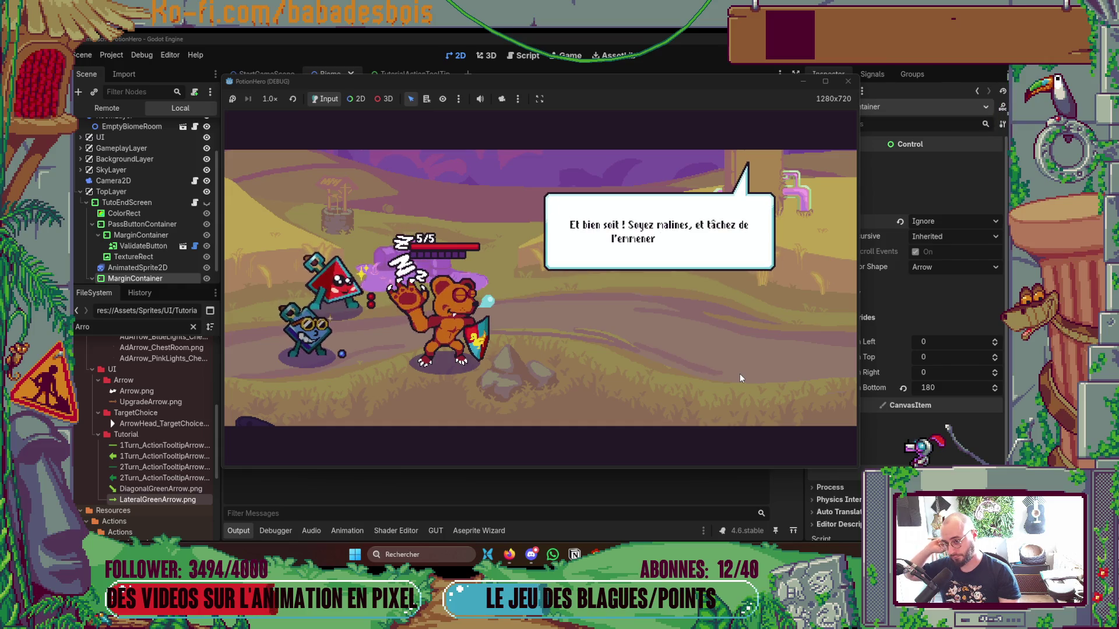
Finish the last dialogue bubbles as the bear wakes, then close the running game.
click(739, 373)
click(739, 373)
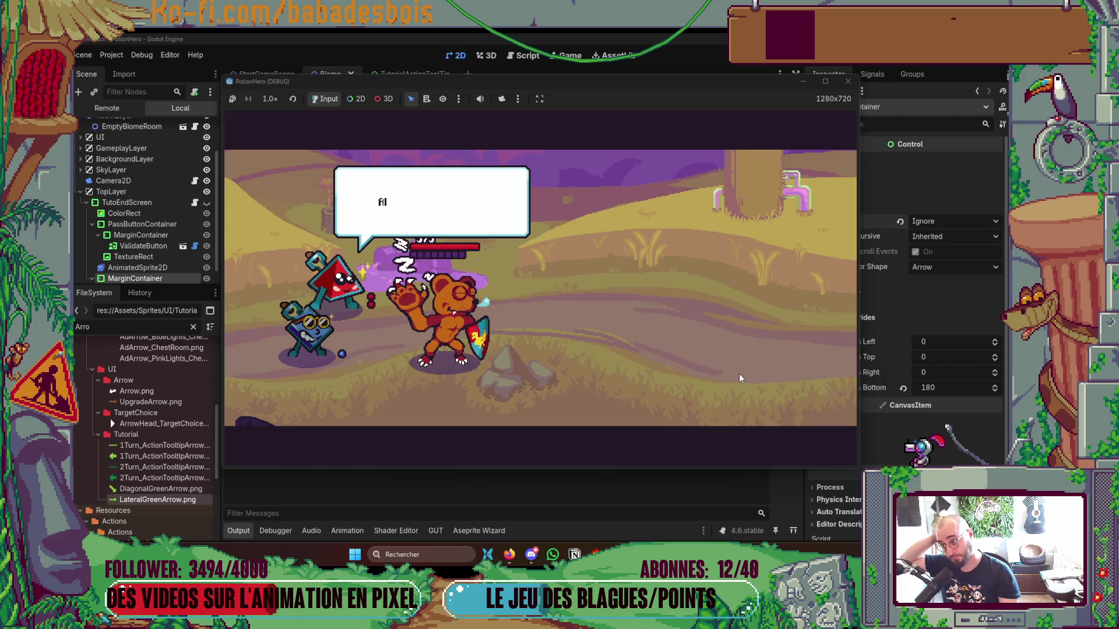
click(738, 375)
click(739, 374)
click(738, 375)
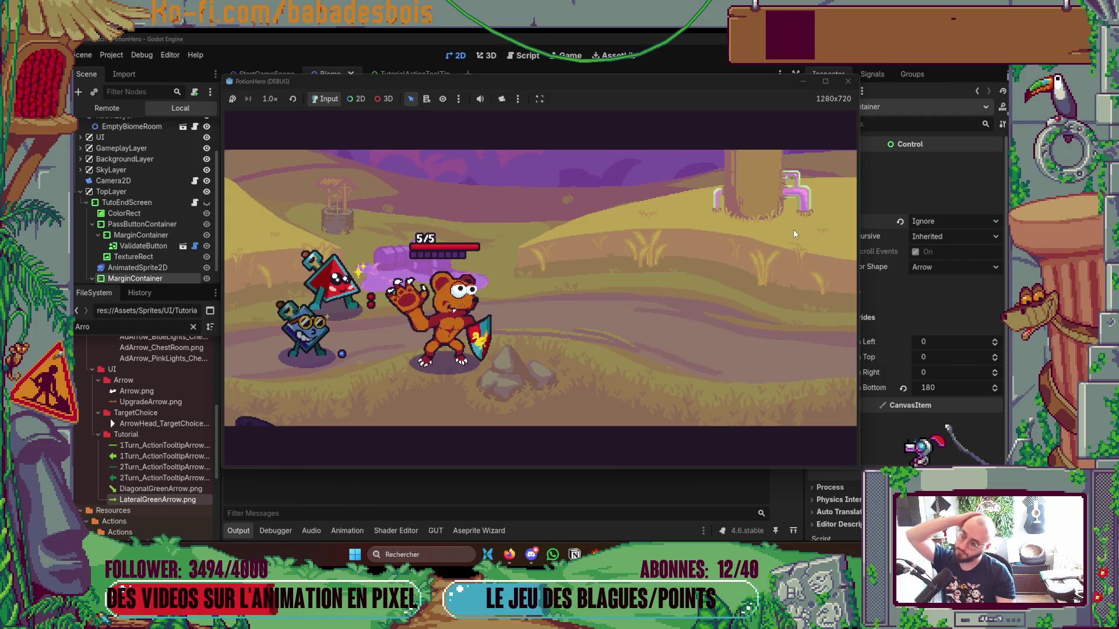
click(848, 82)
key(alt+Tab)
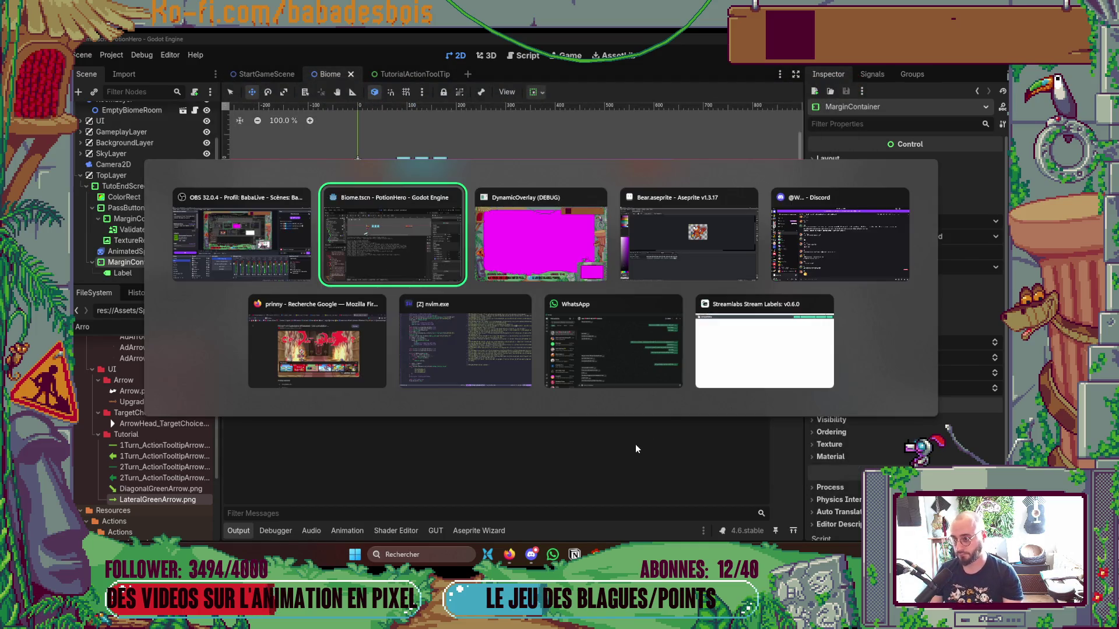
Back in Godot, hide the output log and open the Biome scene via quick open.
click(689, 234)
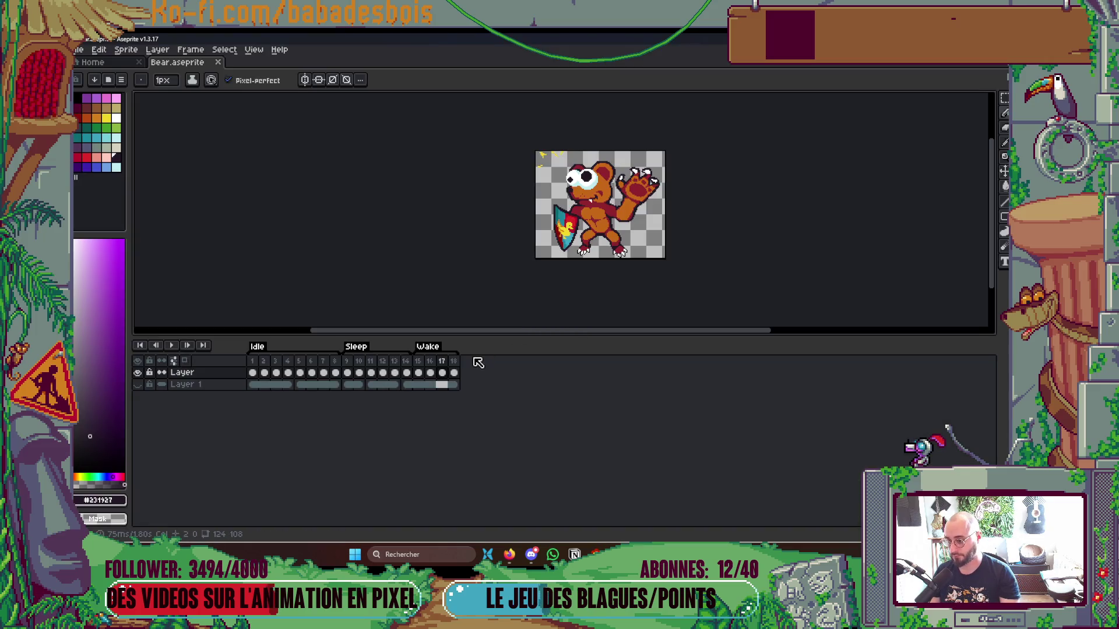
key(alt+Tab)
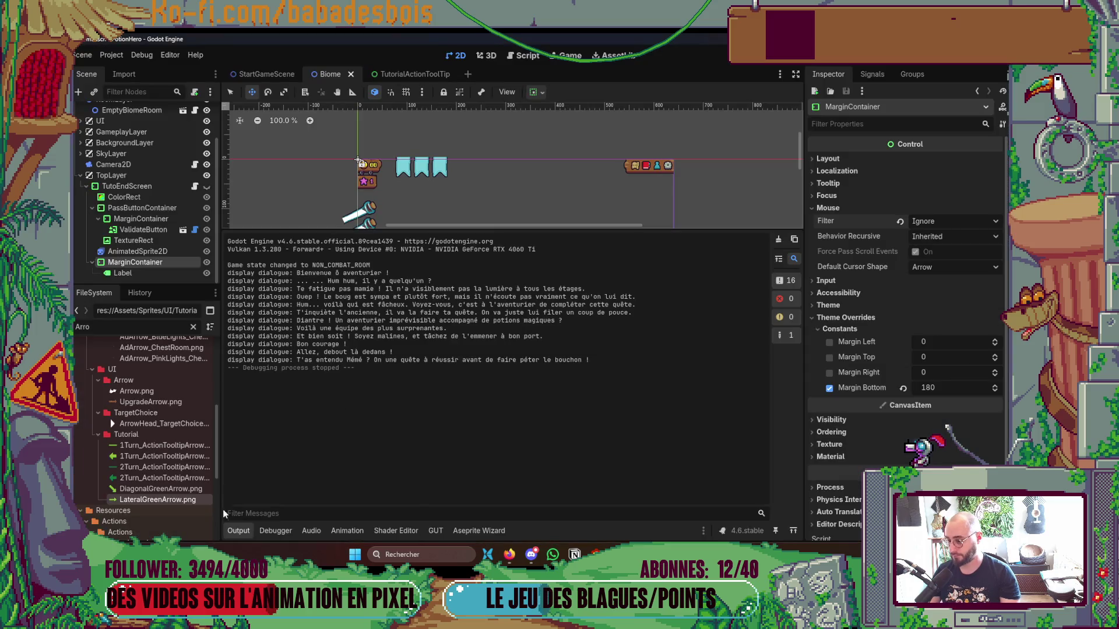
click(236, 527)
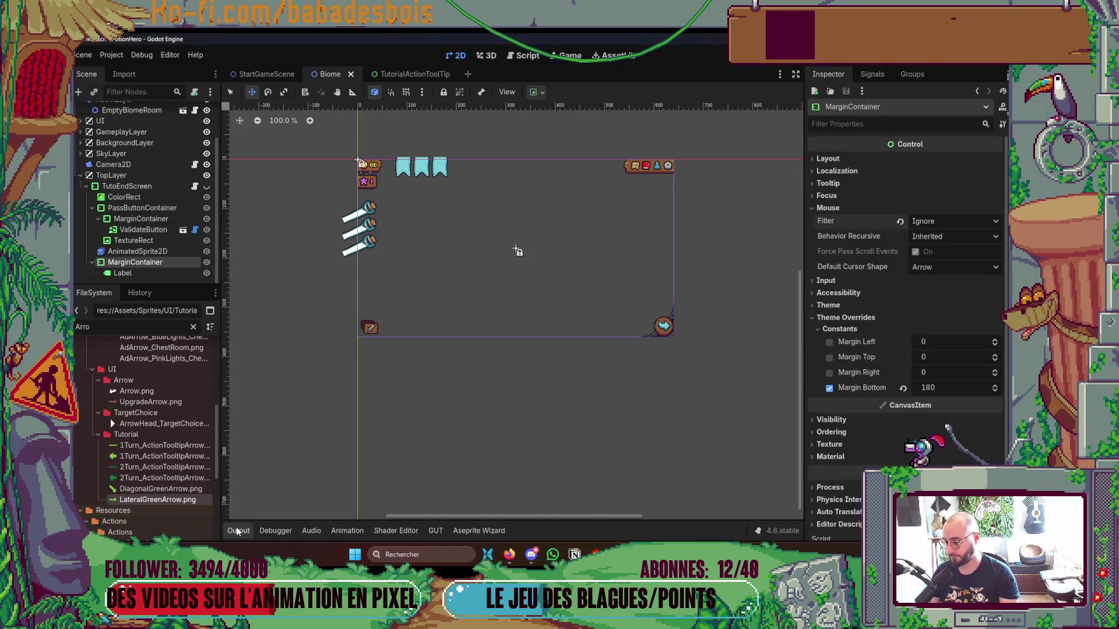
key(ctrl+shift+o)
text(Biome)
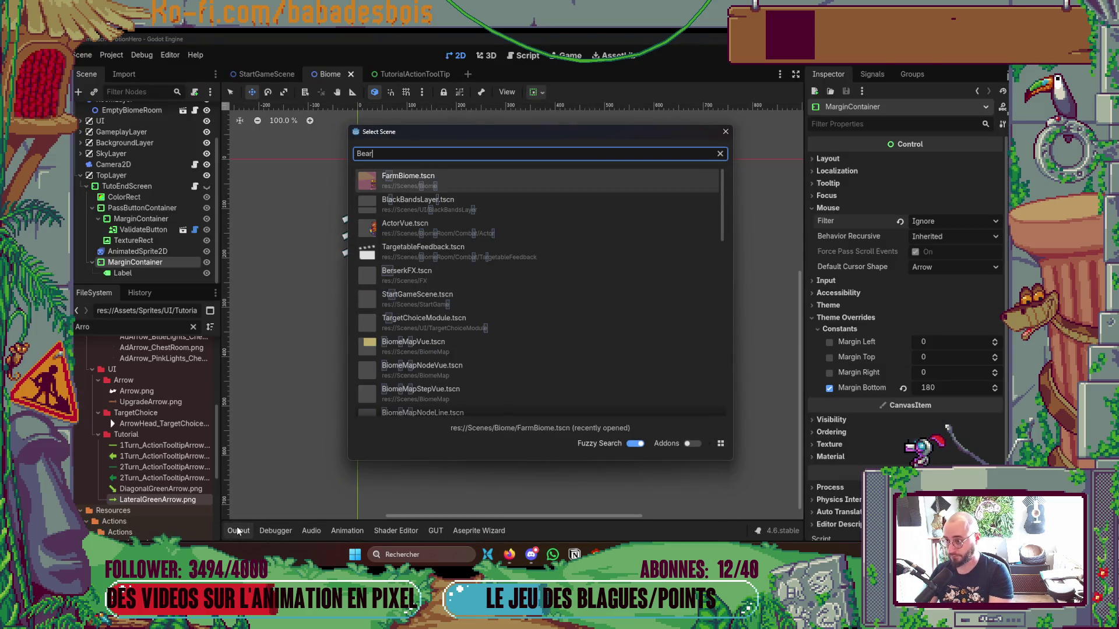
key(Return)
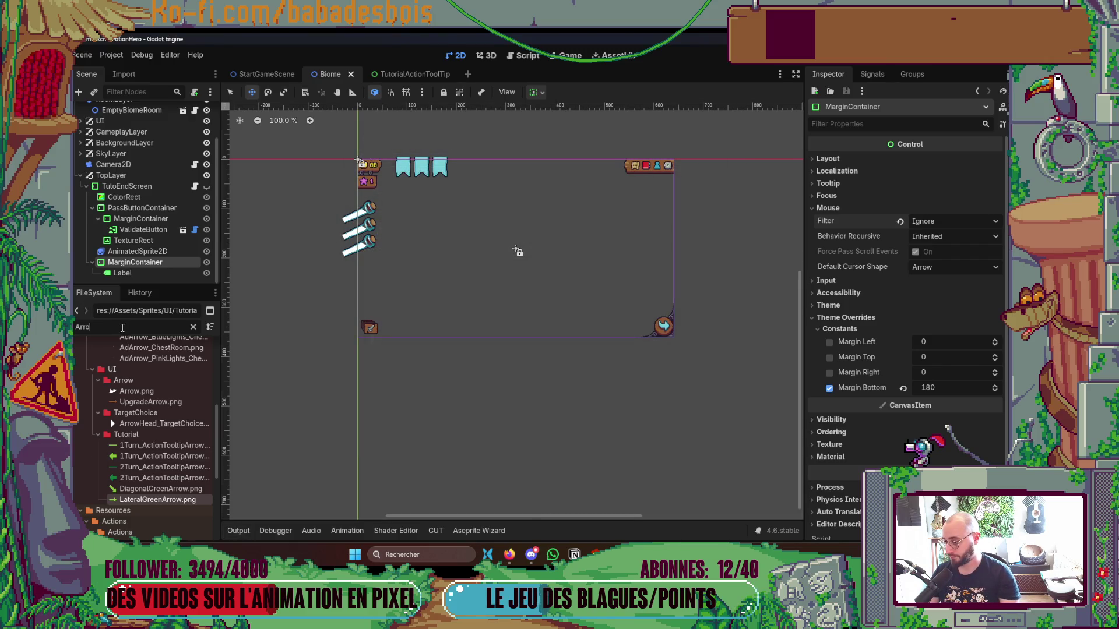
Filter FileSystem for 'Bear' and open Bear.res to view the four-frame Wake animation.
text(Bear)
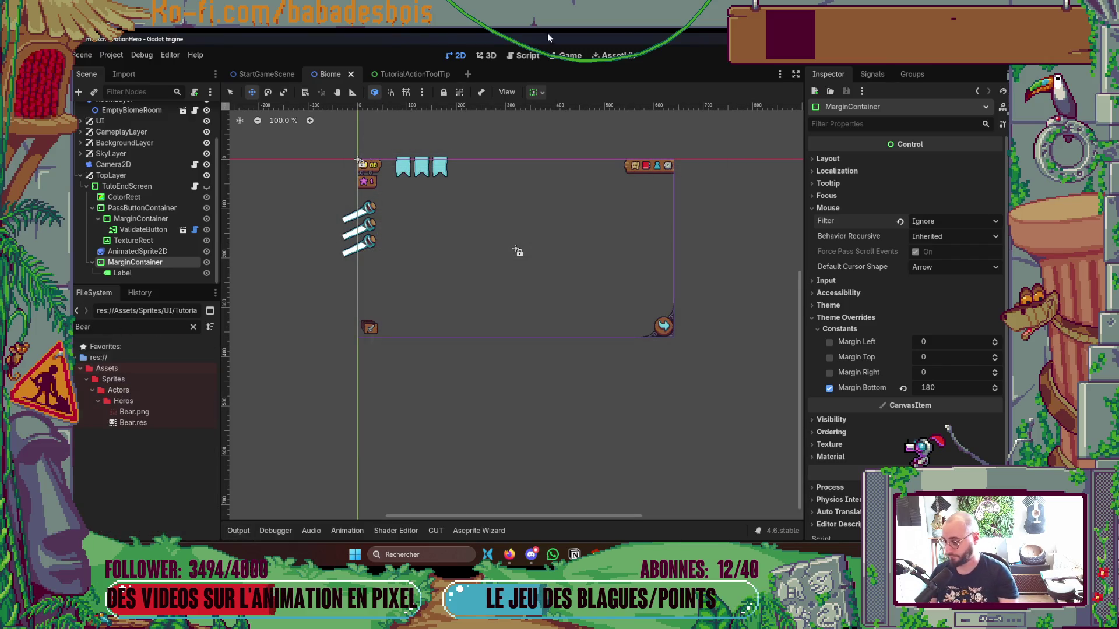
double_click(173, 421)
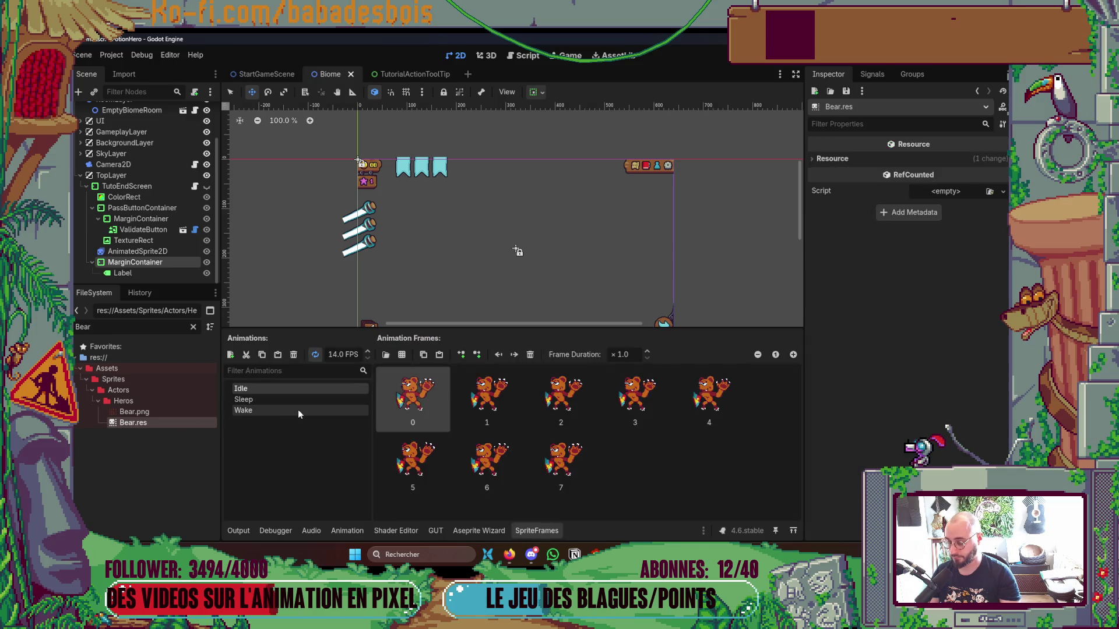
click(289, 409)
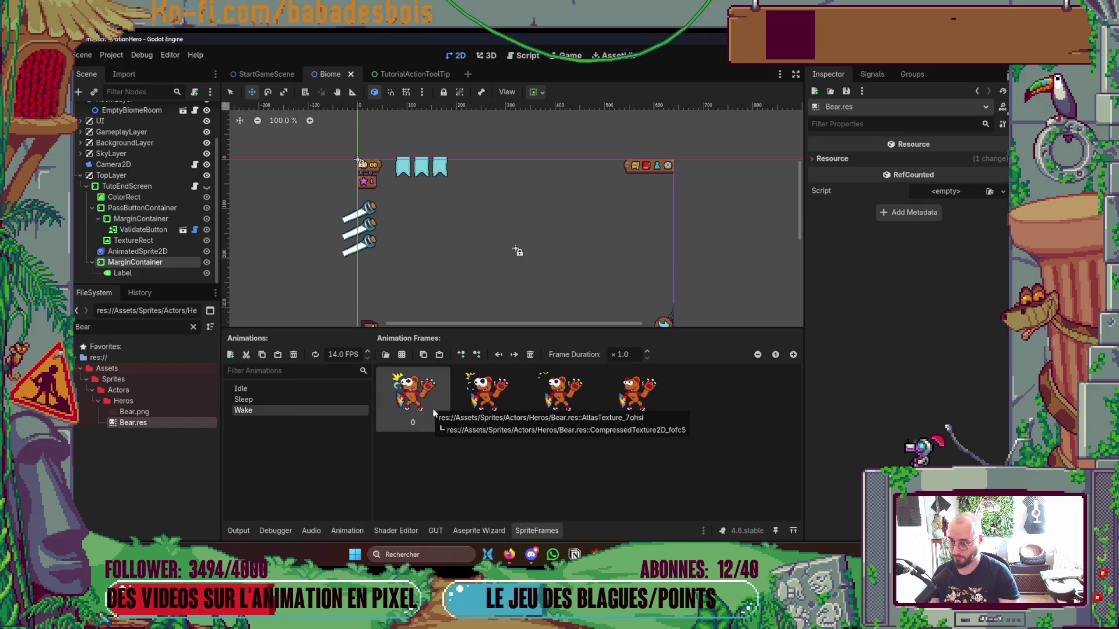
Switch to Aseprite and select frame 17 of the bear's Wake animation.
key(alt+Tab)
click(430, 366)
click(443, 366)
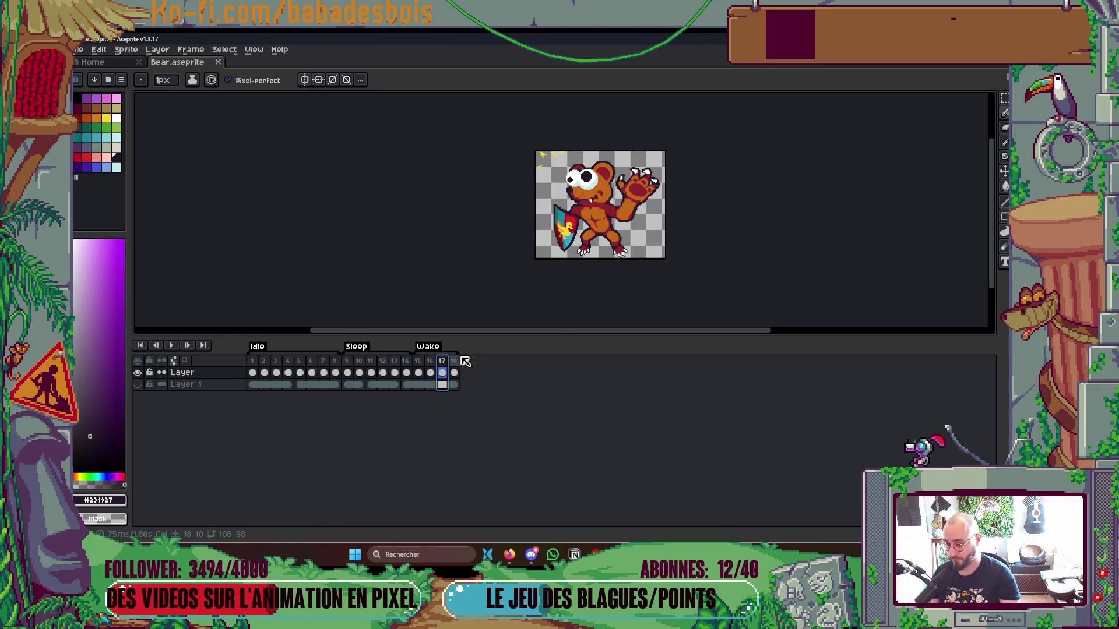
Select frames 15–17 and duplicate them onto the end of the Wake animation.
drag(418, 362, 445, 366)
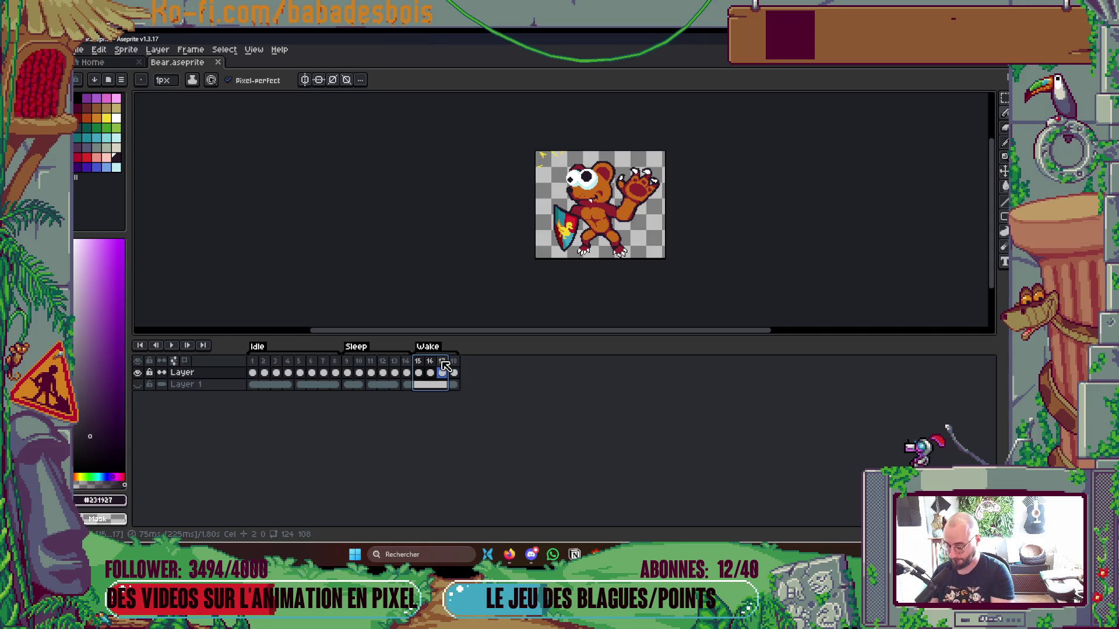
key(alt+n)
key(ctrl+z)
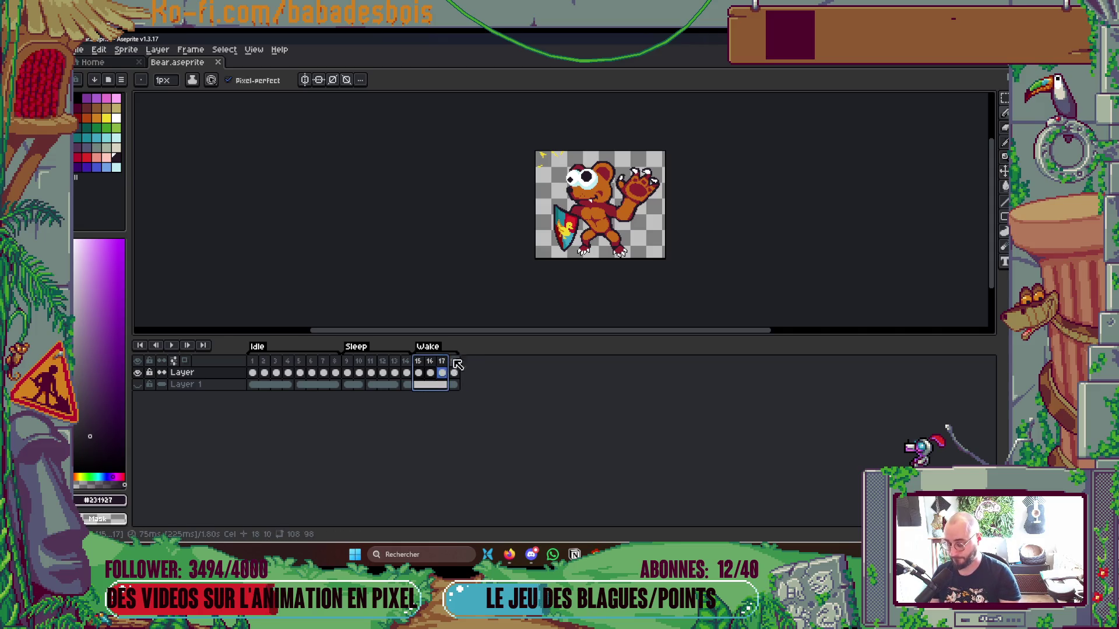
key(alt+n)
key(alt+n)
key(alt+n)
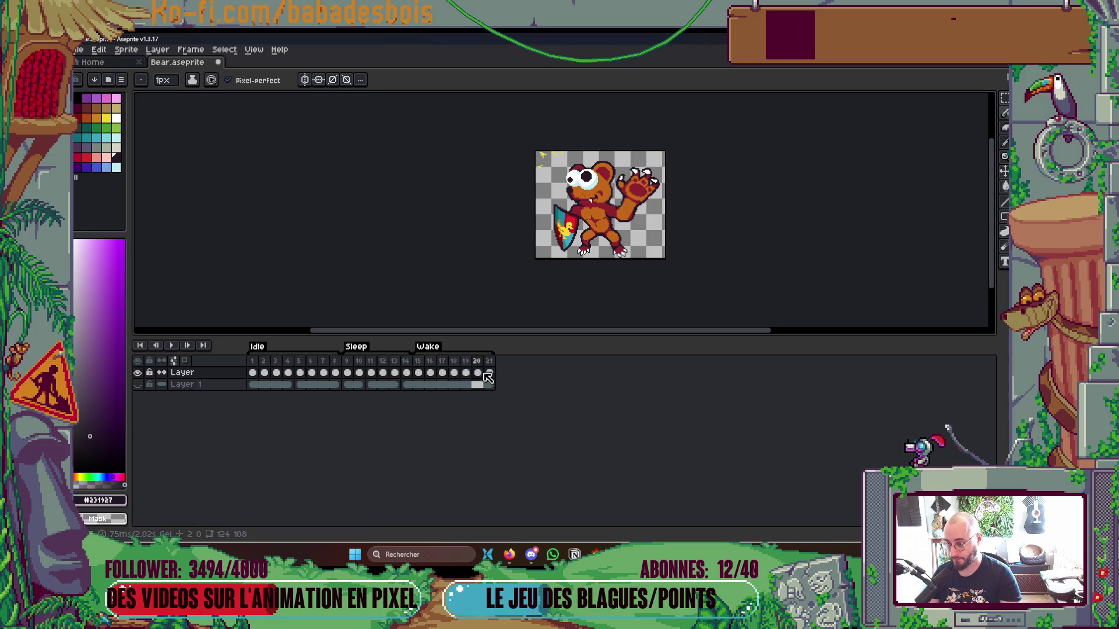
click(419, 362)
click(458, 372)
Step through the new frames, preview the Wake playback, and delete extra frames 19–21.
scroll(568, 204, up, 2)
key(g)
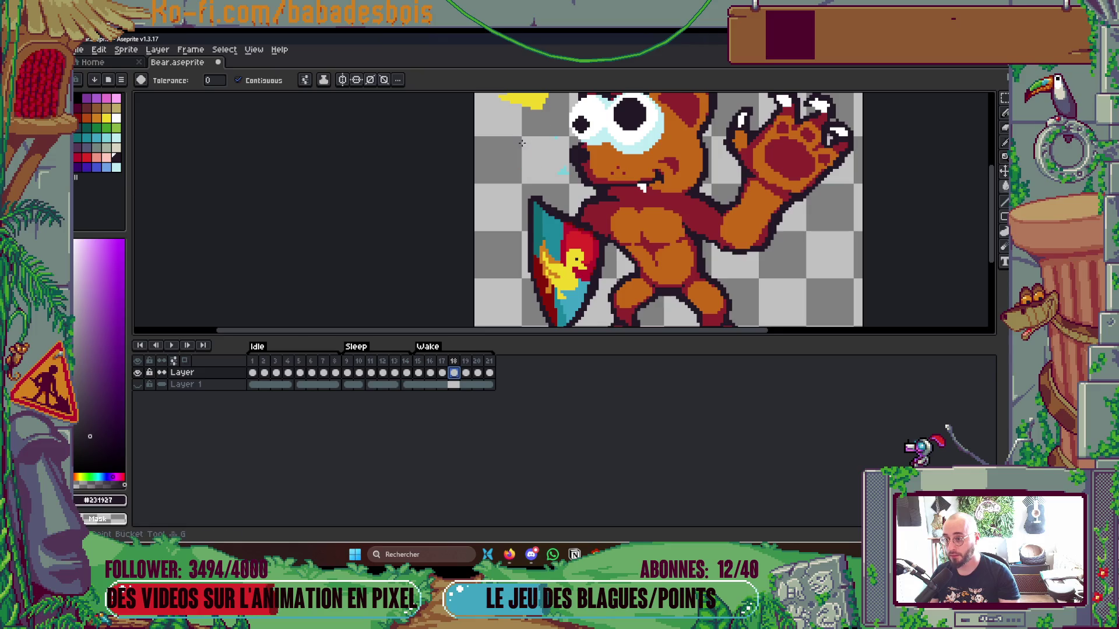
scroll(563, 174, up, 1)
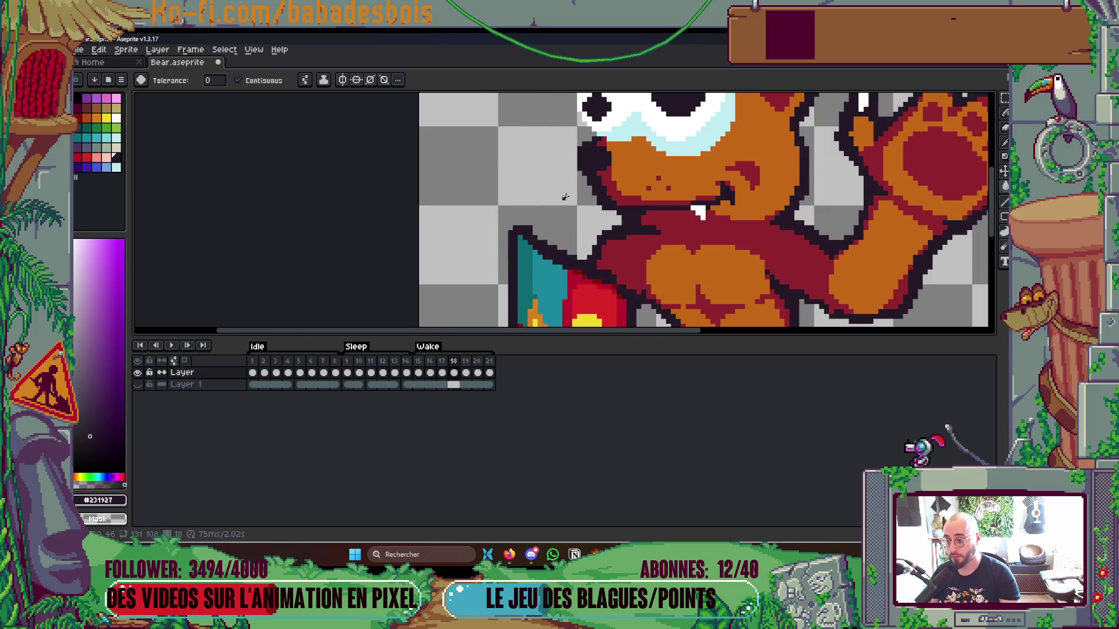
key(Right)
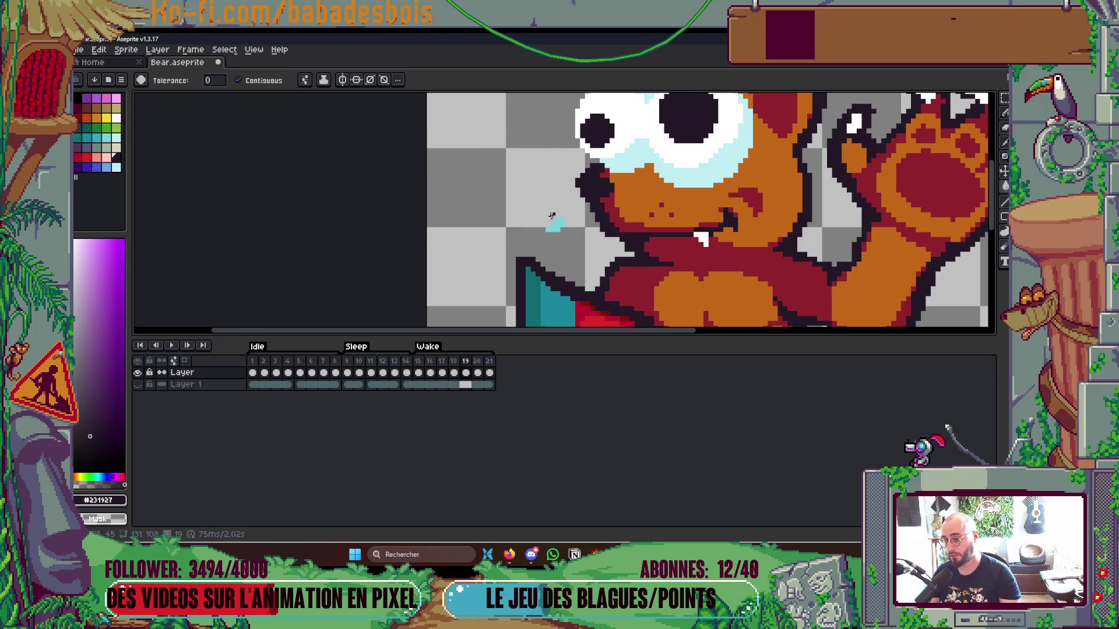
key(Right)
key(Right)
scroll(561, 220, down, 5)
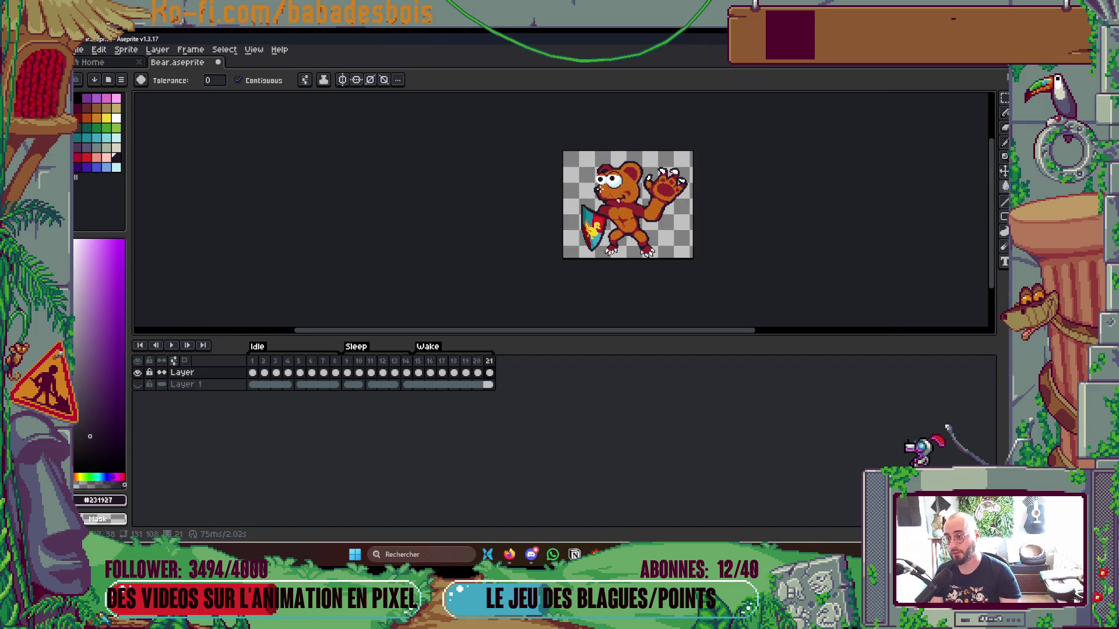
key(Return)
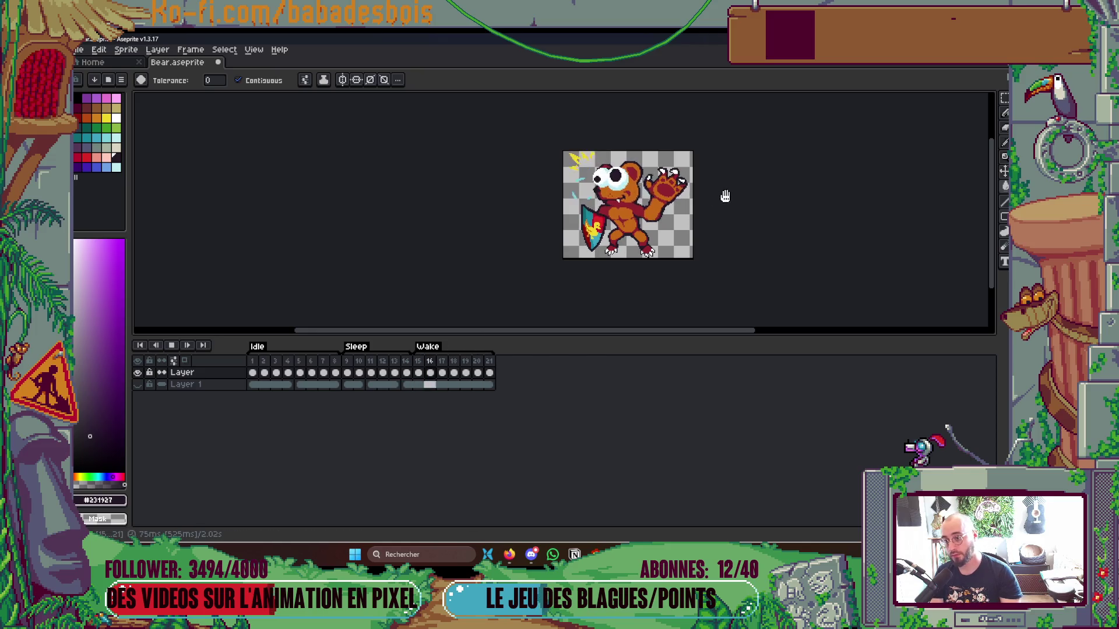
key(Return)
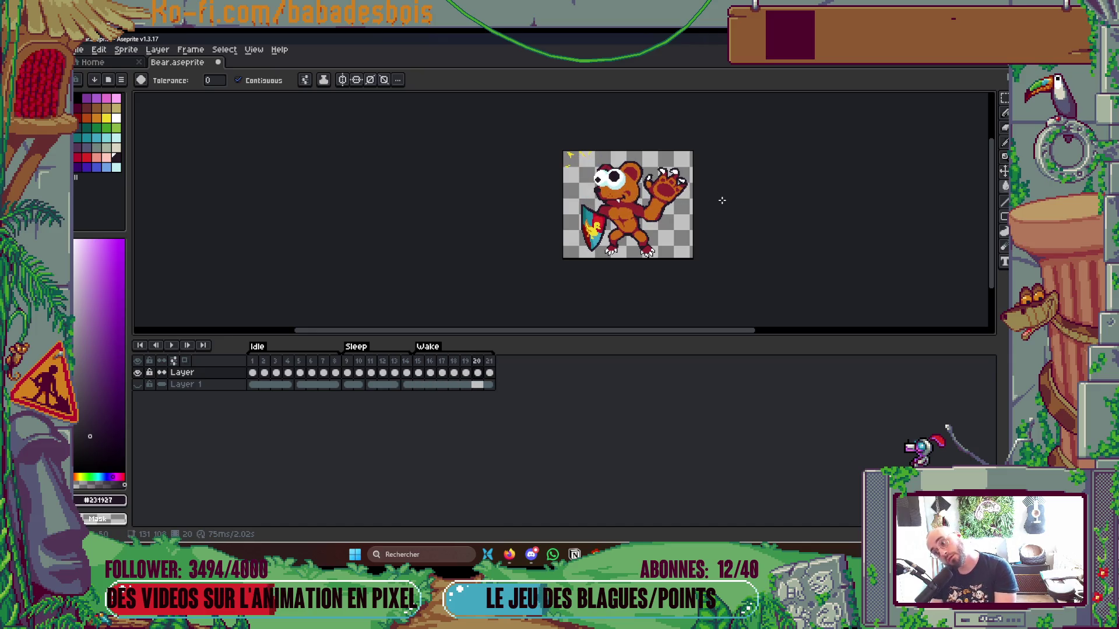
key(alt+BackSpace)
key(alt+BackSpace)
key(alt+BackSpace)
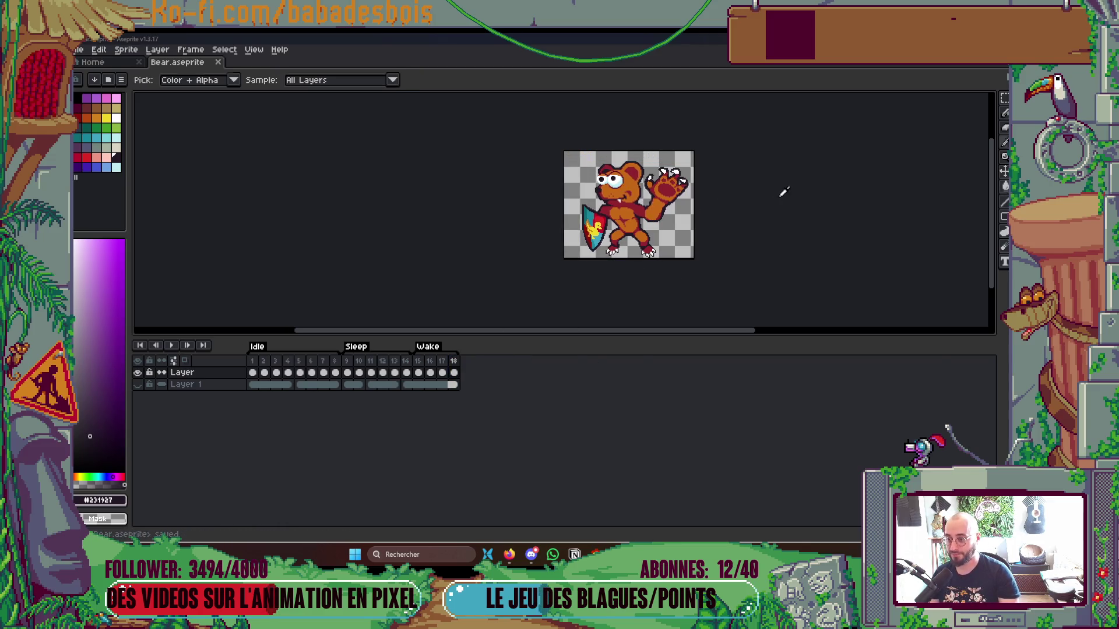
key(alt+Tab)
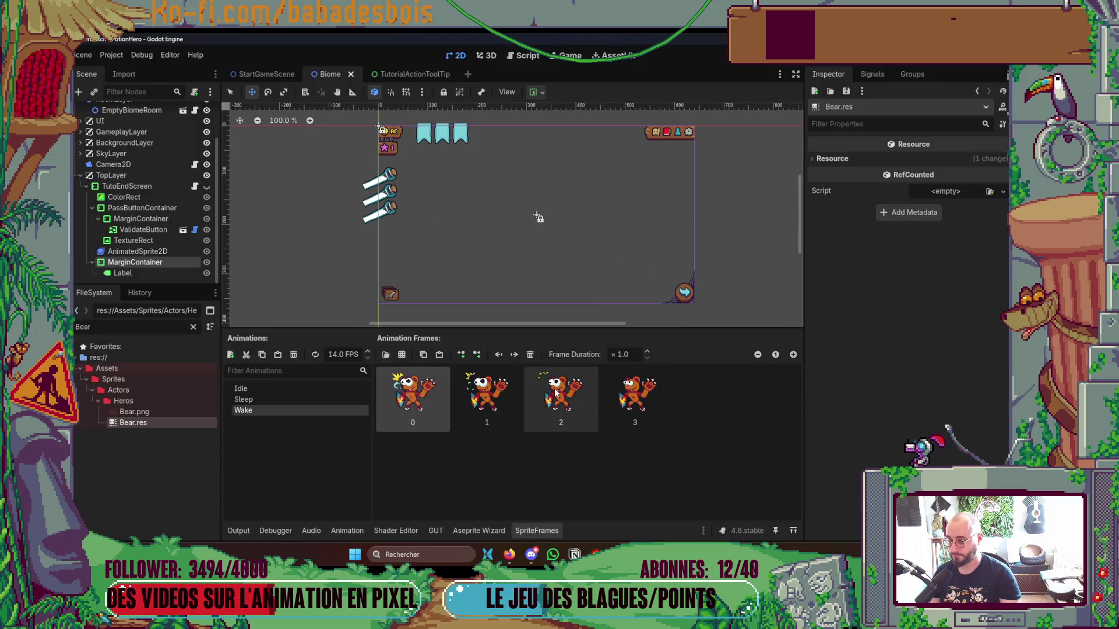
Close Godot's frames panel and add a new frame 22 after frame 21 in Aseprite.
click(556, 530)
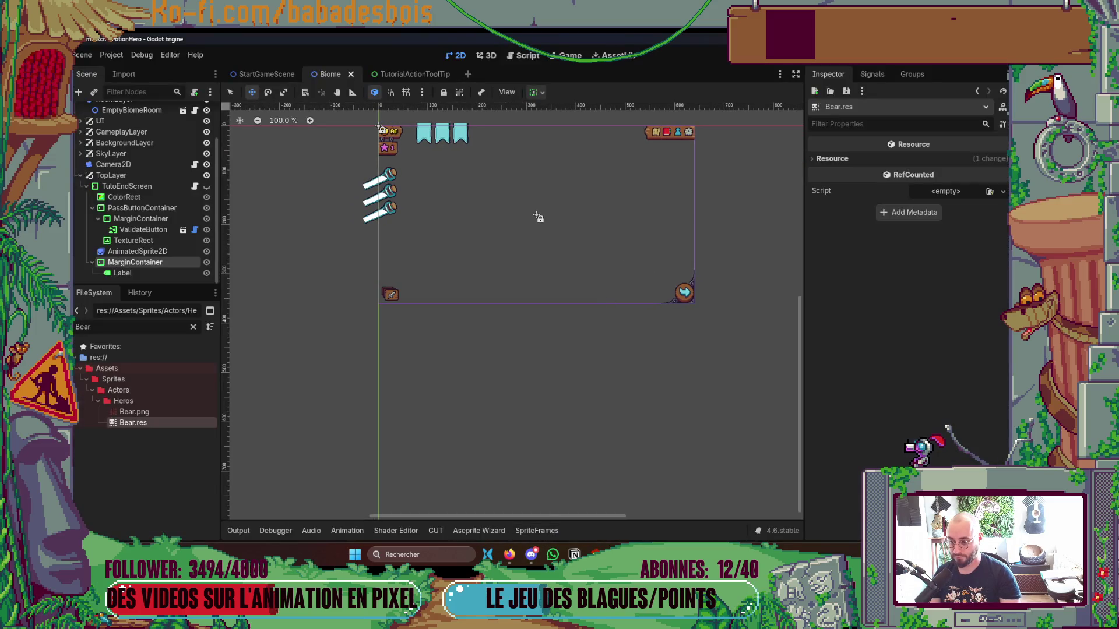
key(alt+Tab)
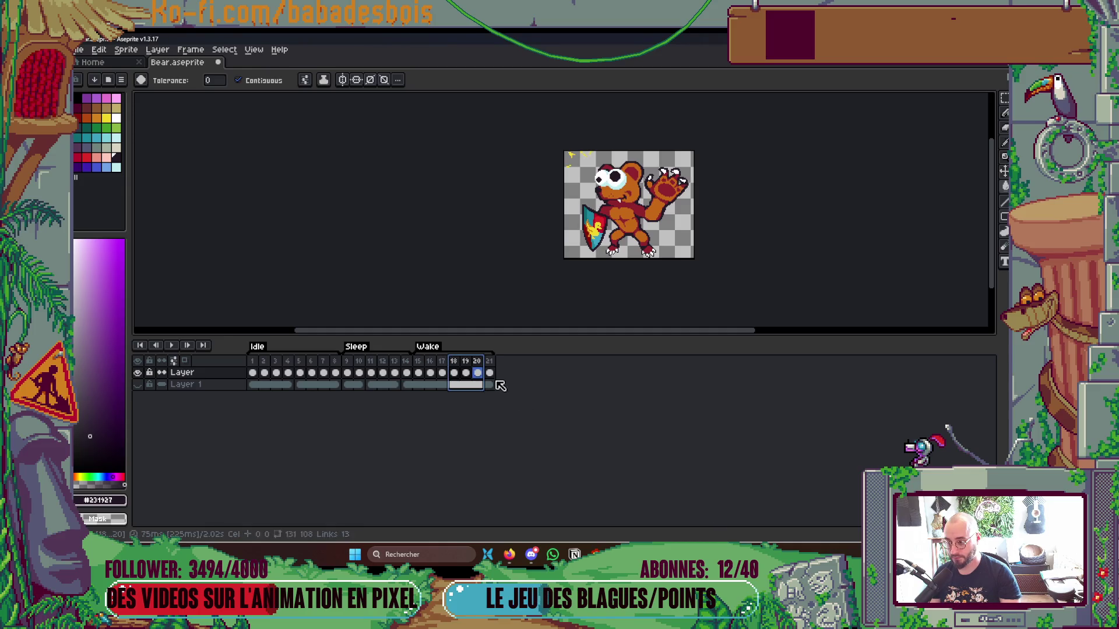
click(495, 359)
key(alt+n)
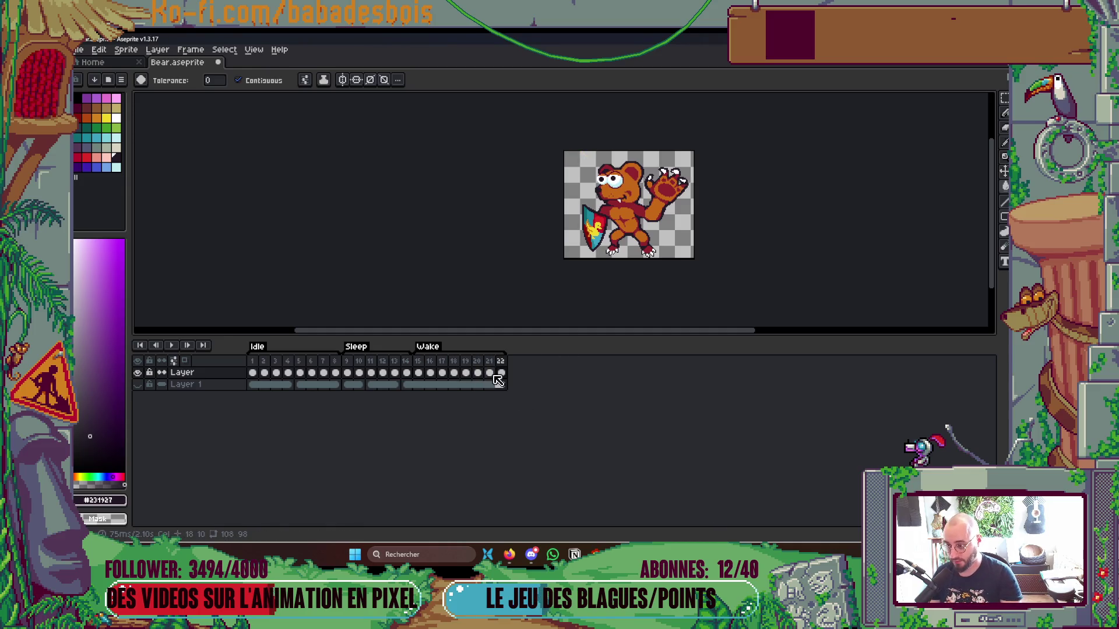
key(Left)
key(Left)
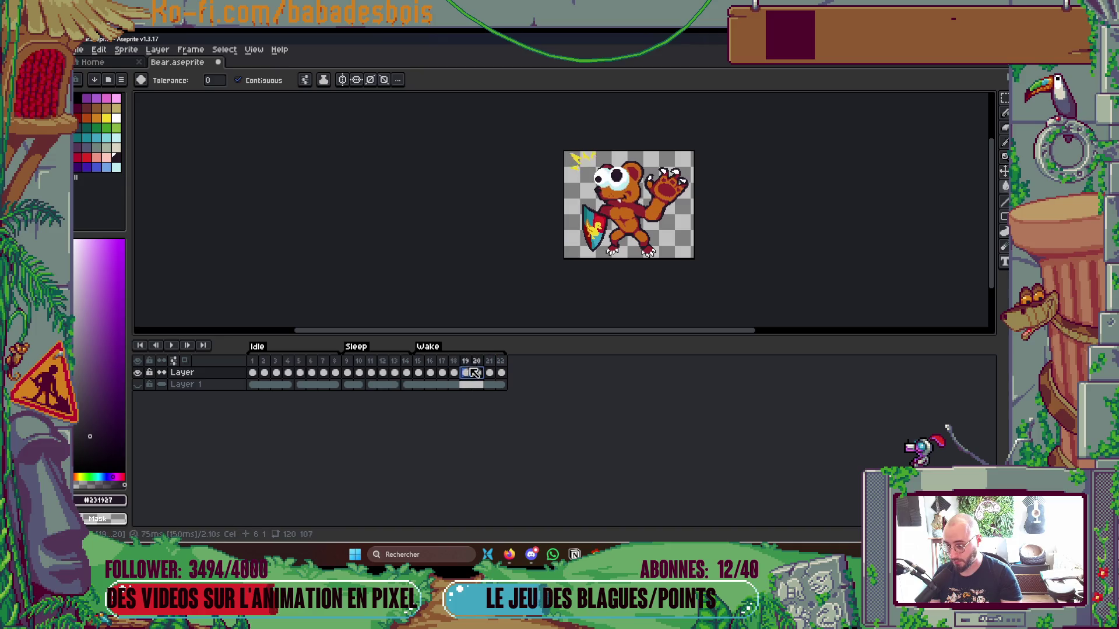
Compare frames 21 and 18, then preview the extended Wake animation playback.
click(490, 372)
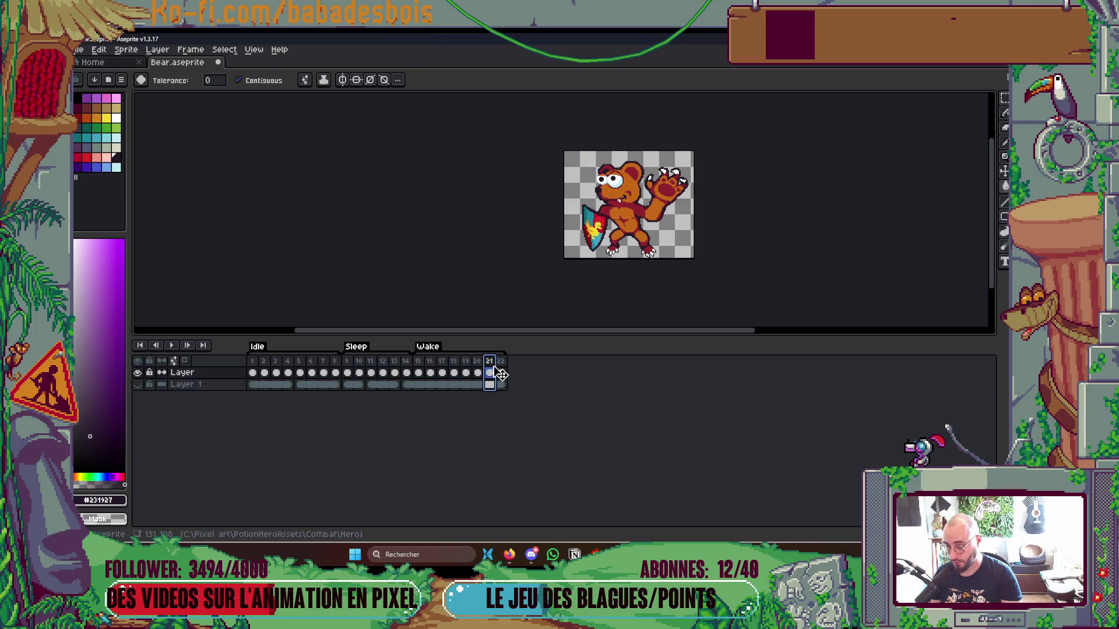
click(455, 373)
key(Return)
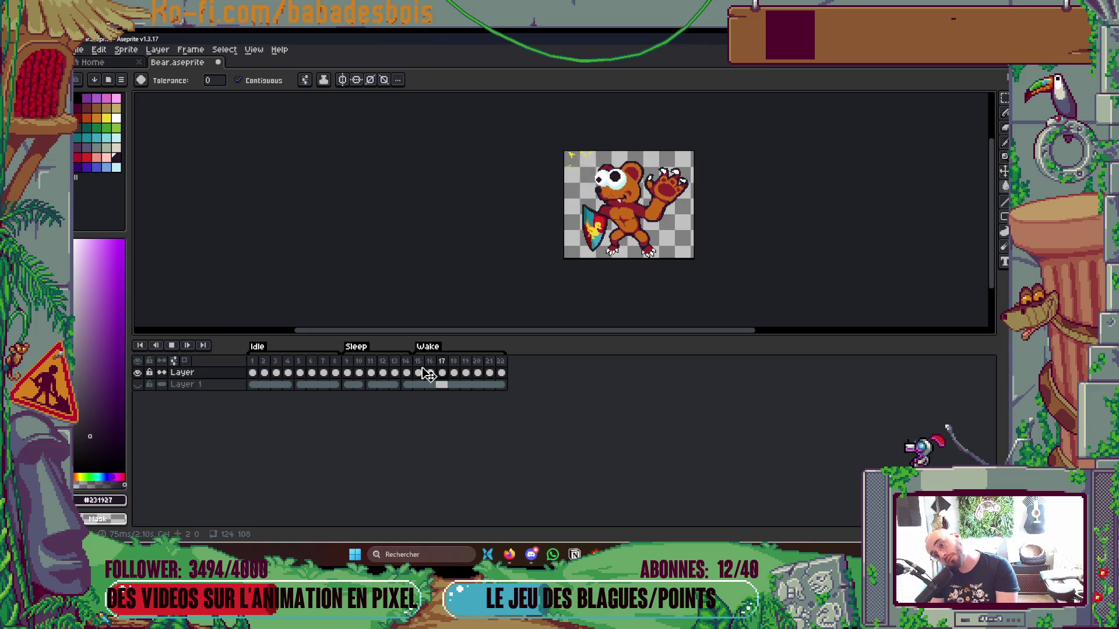
key(Return)
key(alt+Tab)
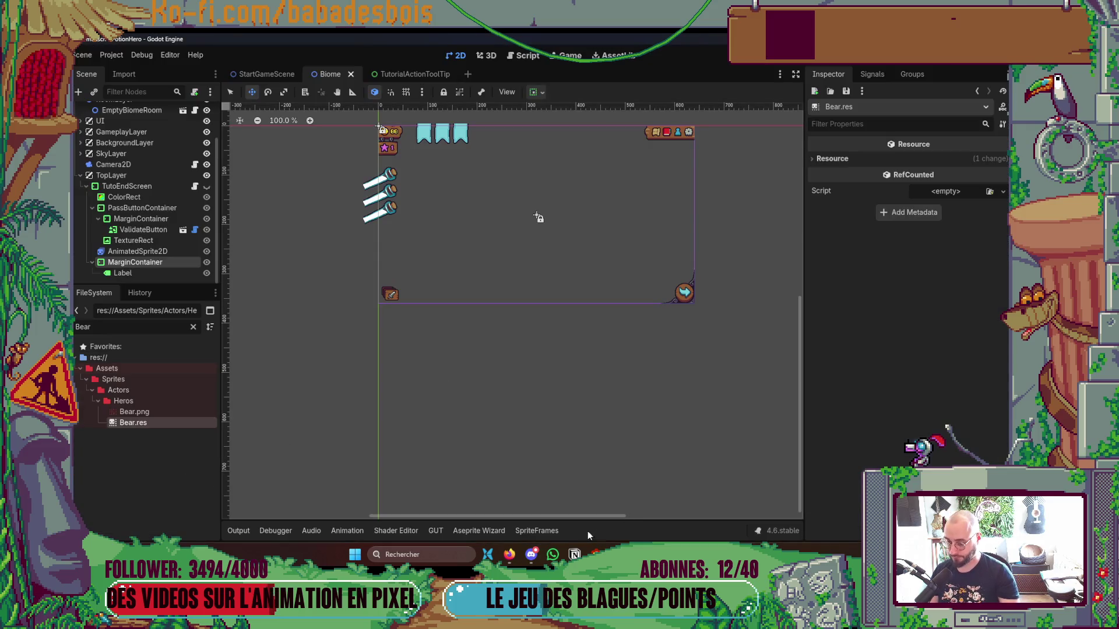
Reimport Bear.aseprite with Aseprite Wizard and disable looping on the eight-frame Wake animation.
click(536, 531)
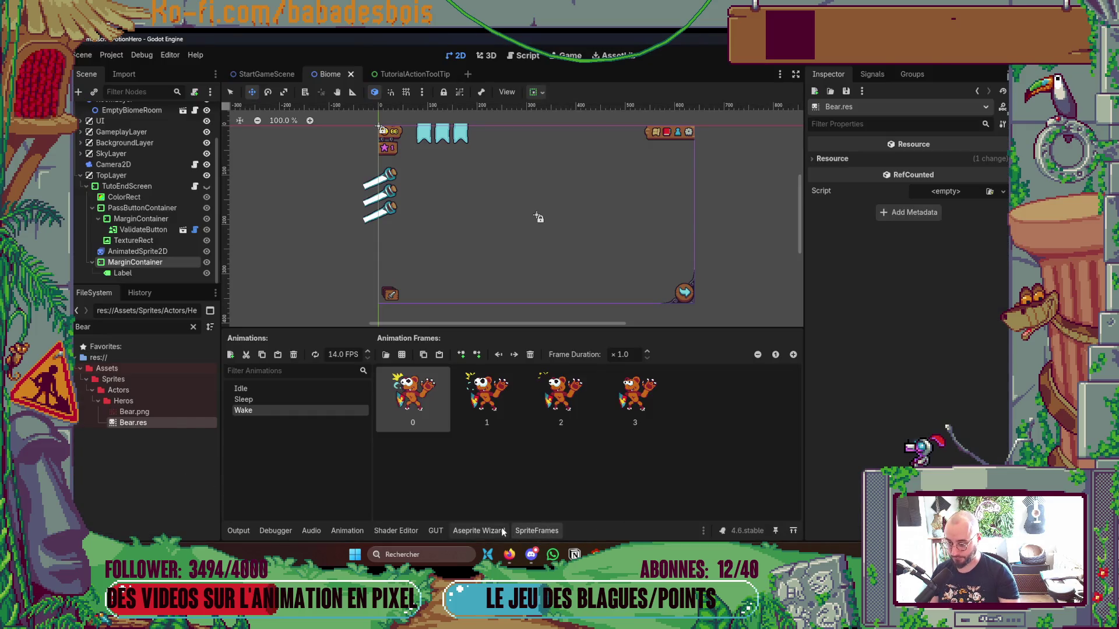
click(479, 531)
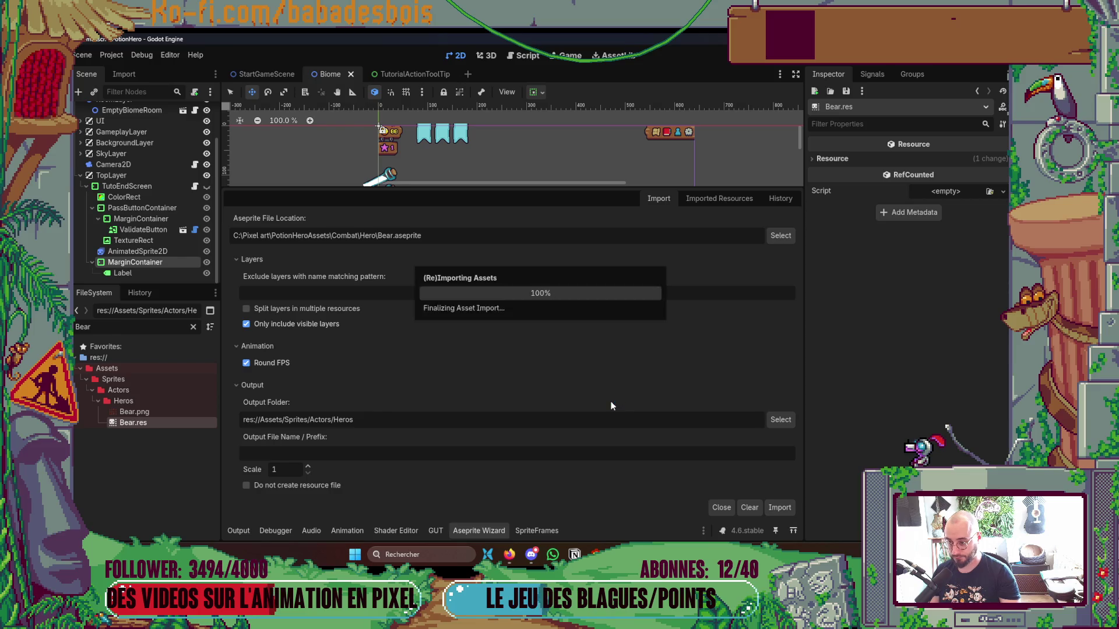
click(533, 315)
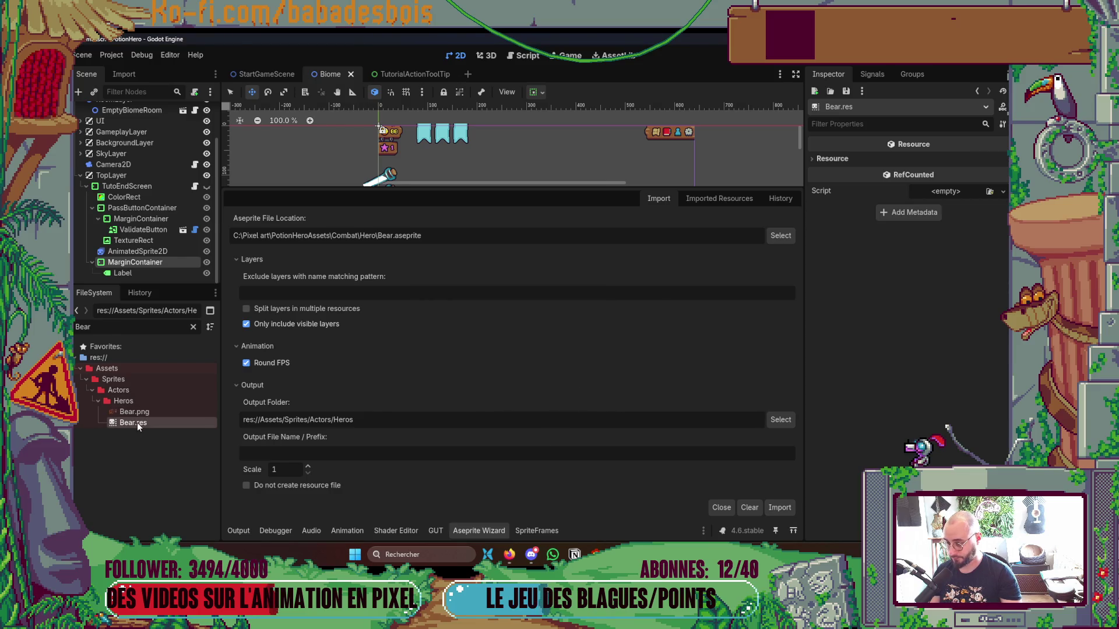
double_click(133, 423)
click(315, 355)
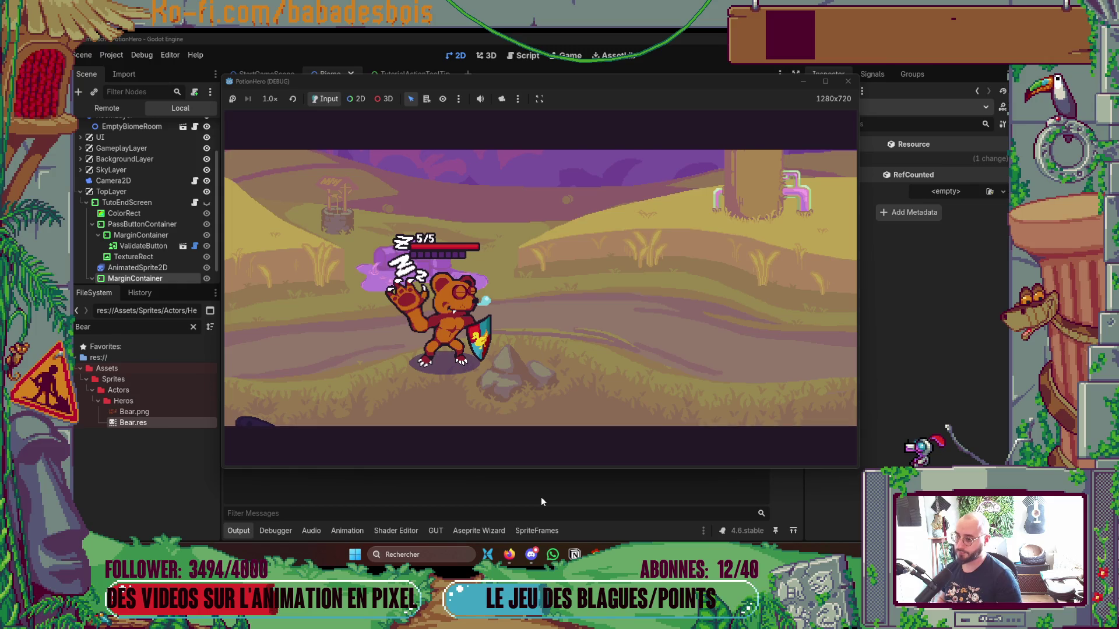
Advance through the welcome and sidekick lines of the intro dialogue.
click(615, 327)
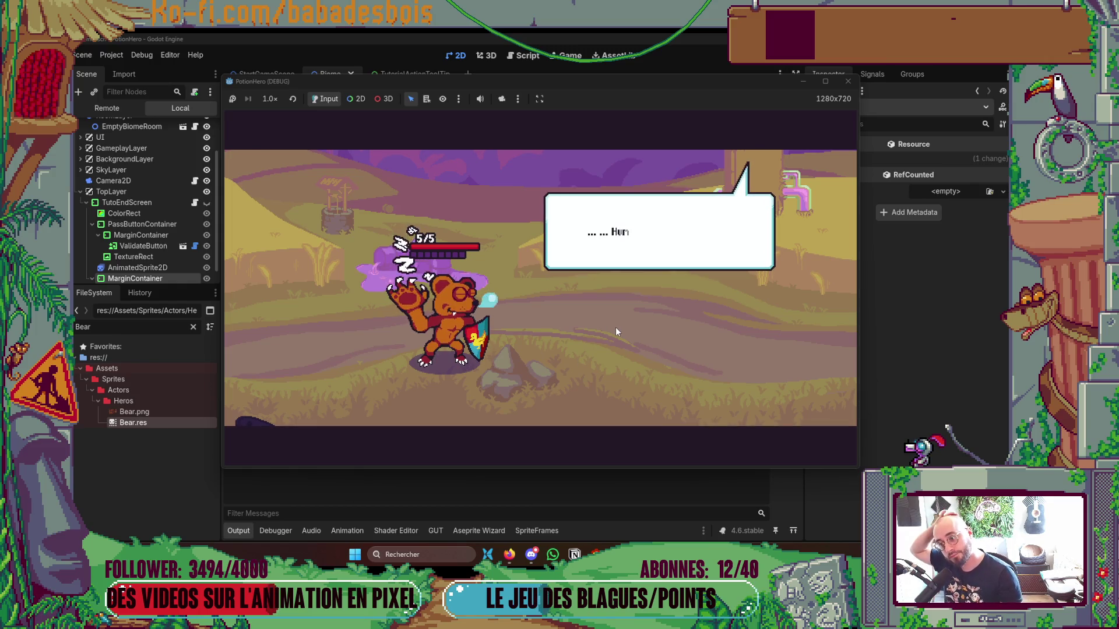
click(615, 327)
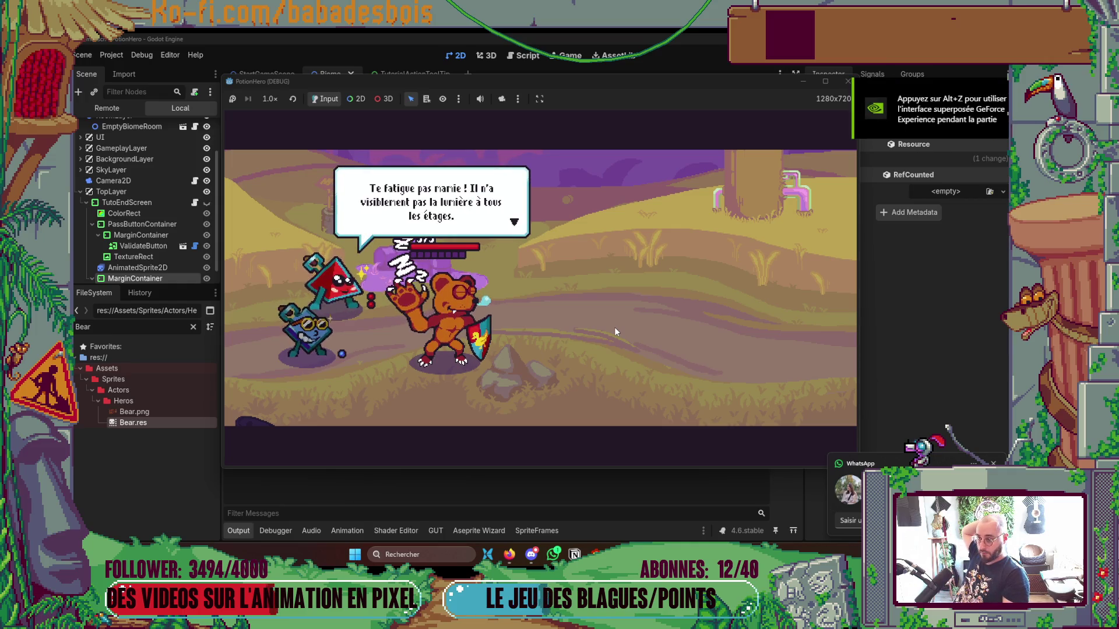
click(614, 327)
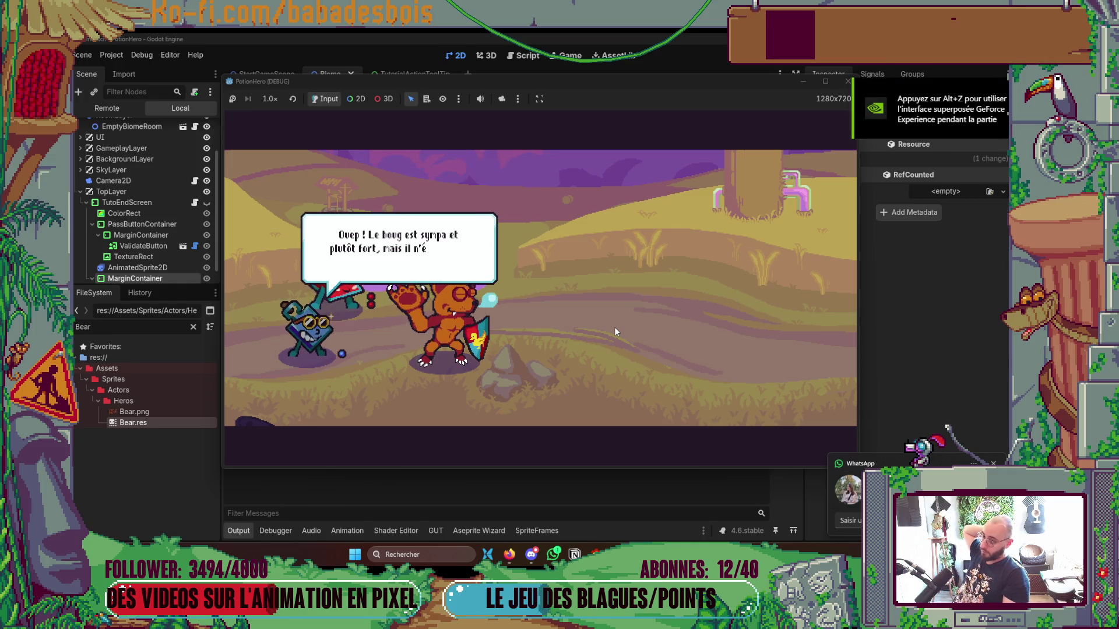
click(614, 327)
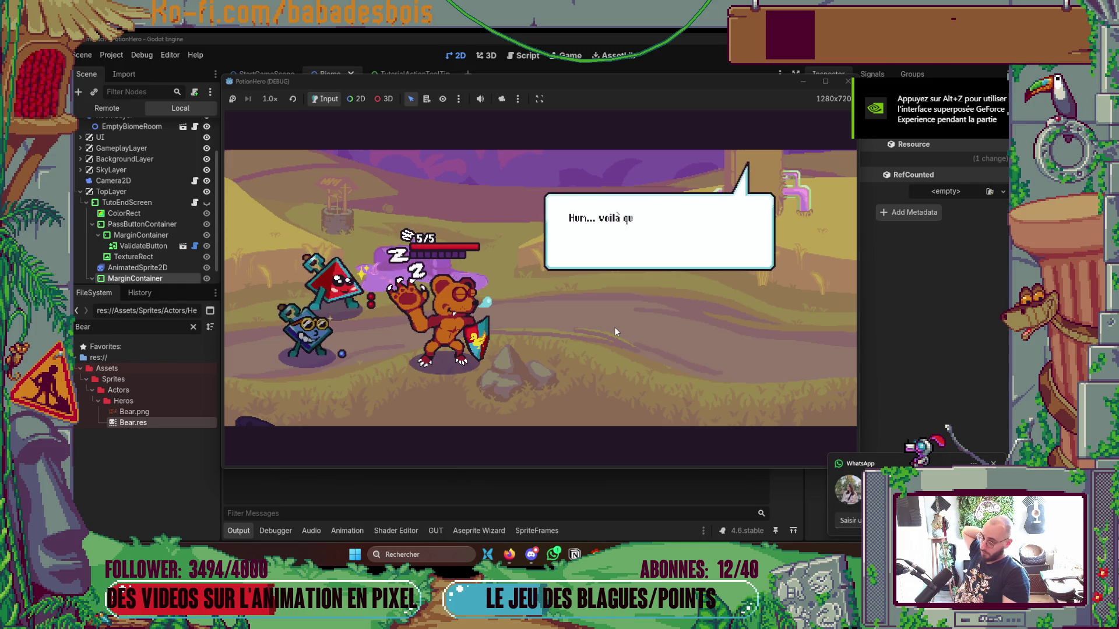
click(615, 329)
click(615, 329)
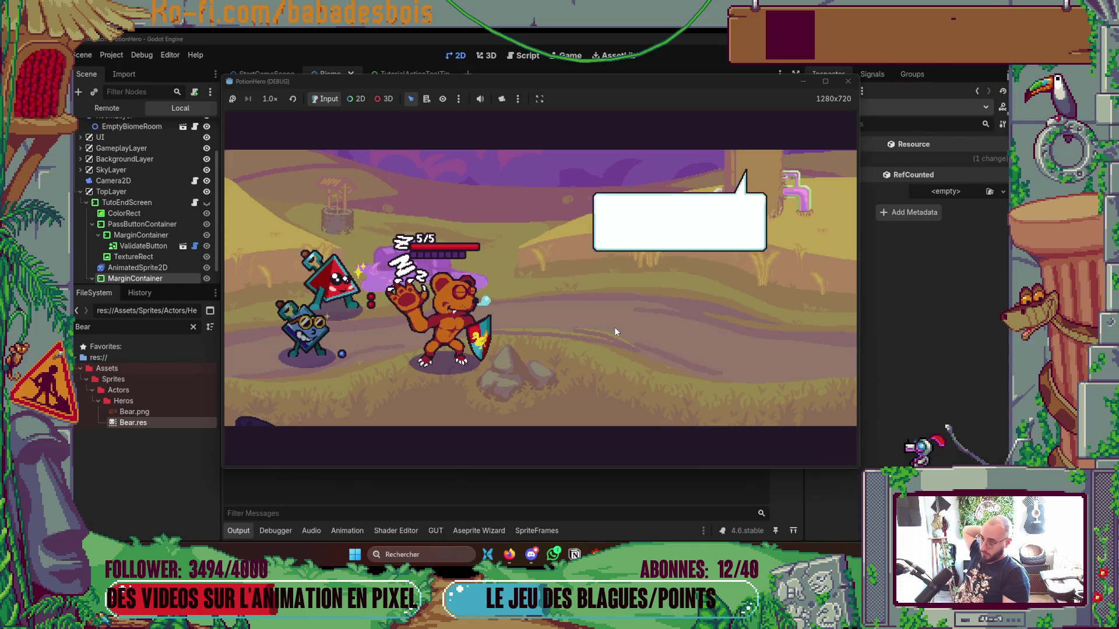
click(614, 327)
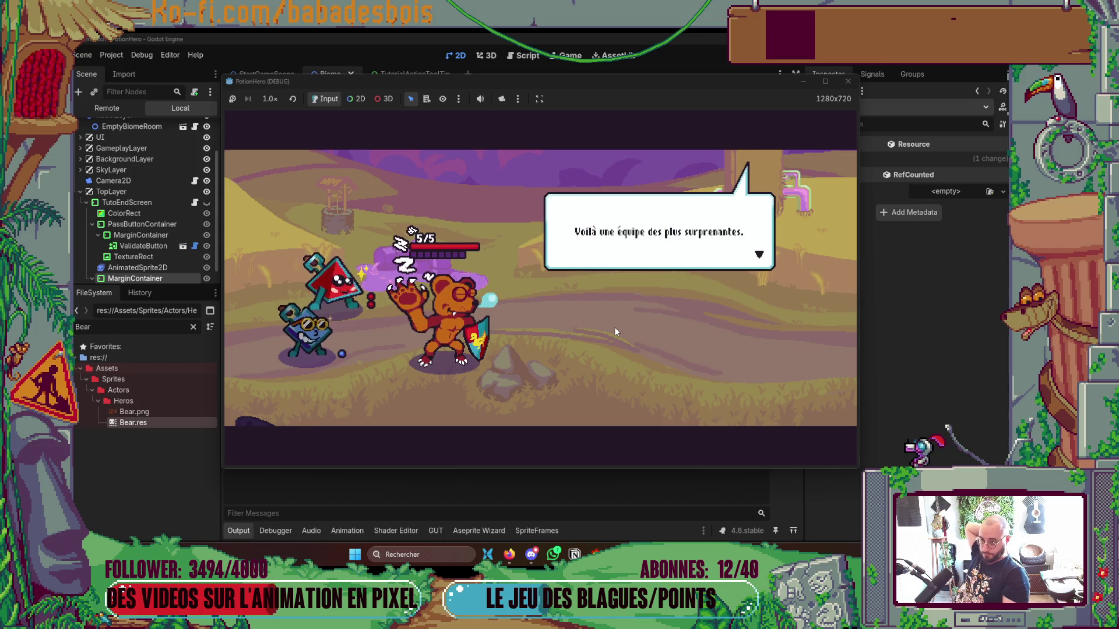
Finish the dialogue past 'Bon courage', move to the next room, and stop the game.
click(614, 327)
click(614, 327)
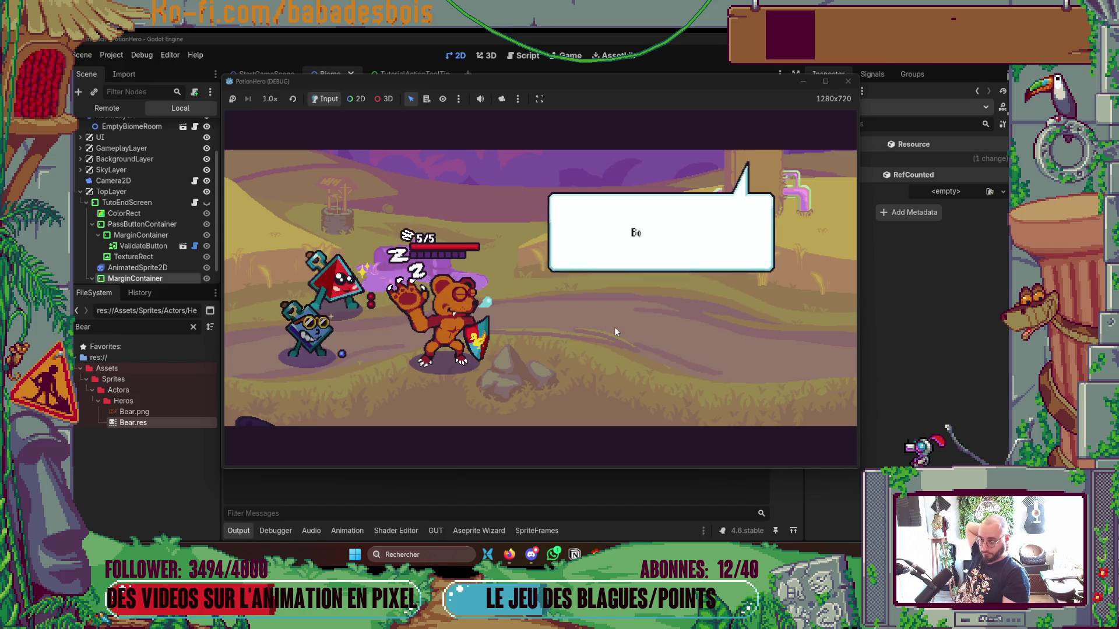
click(614, 327)
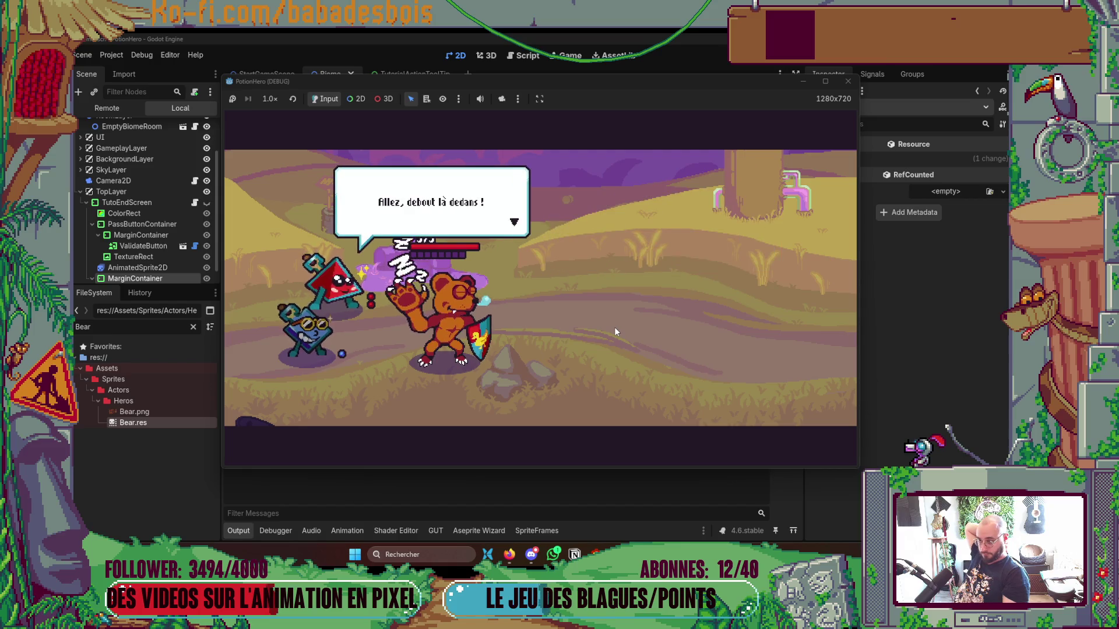
click(614, 327)
click(615, 332)
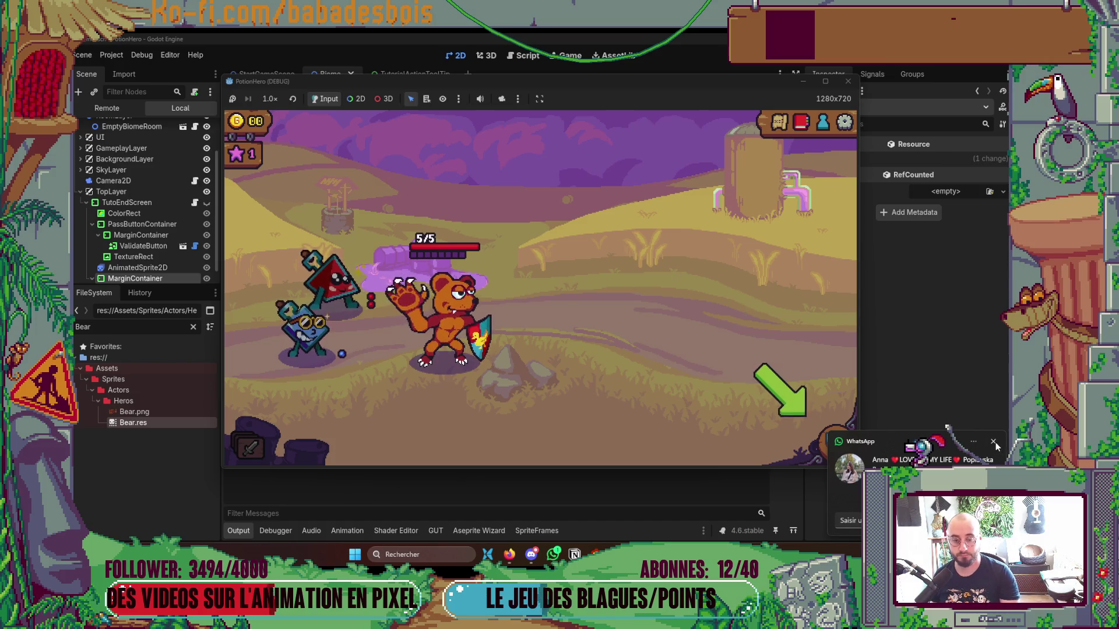
click(840, 445)
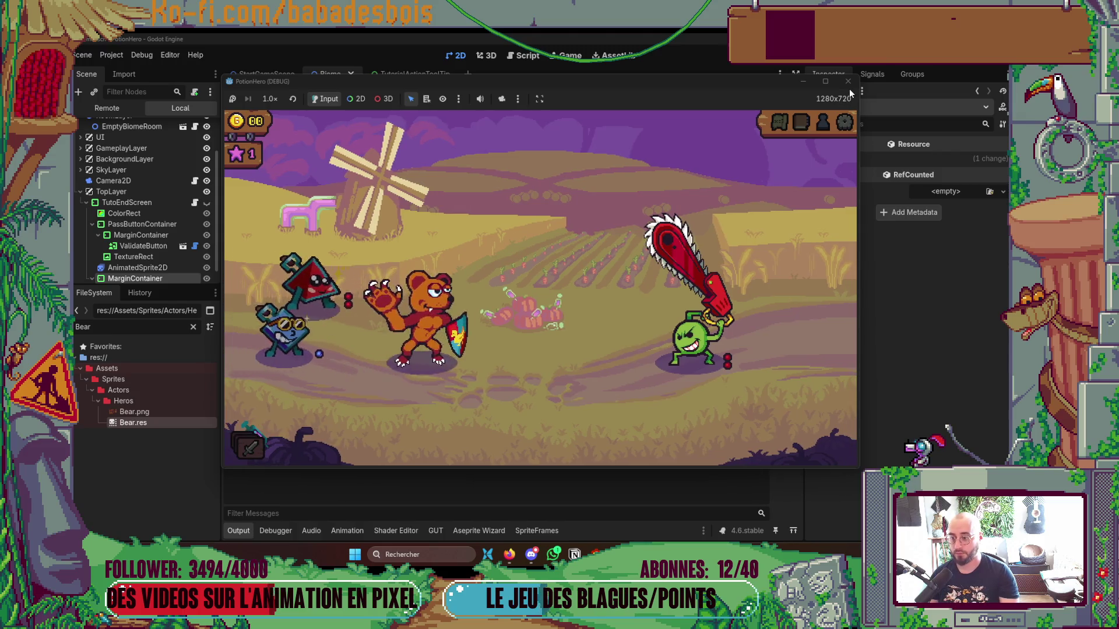
click(848, 82)
Rerun the game with F5 and advance the opening dialogue lines.
key(F5)
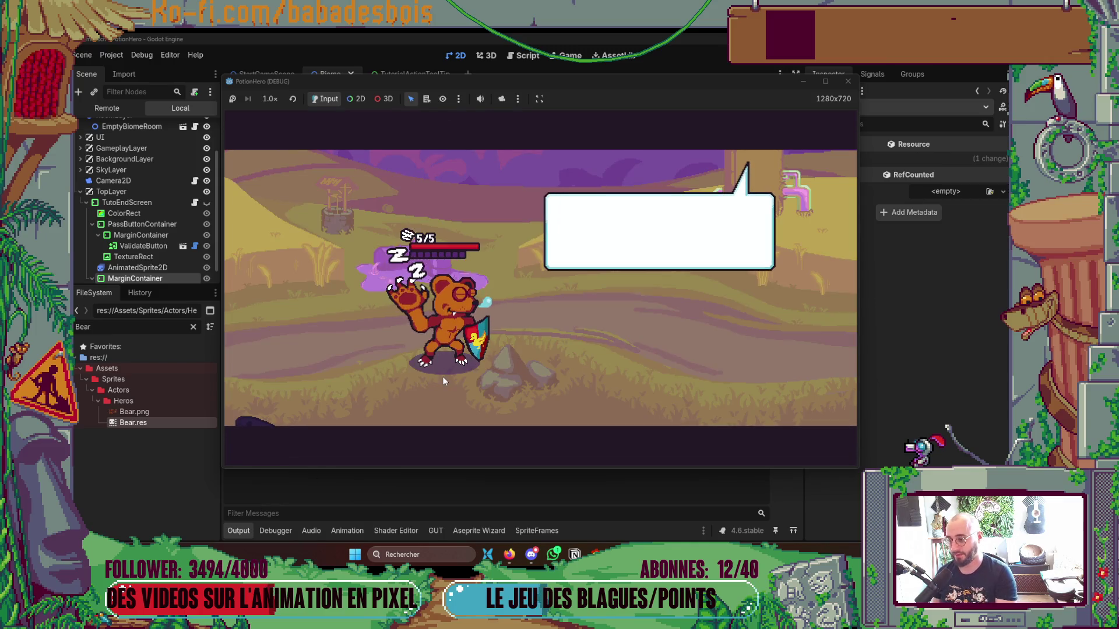
click(770, 354)
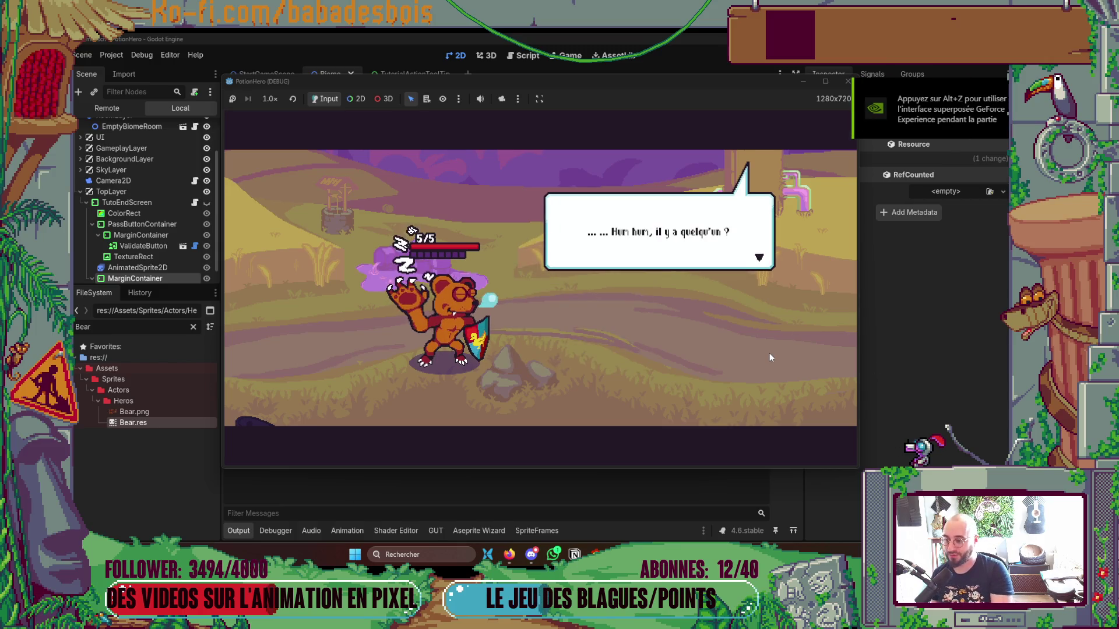
click(769, 354)
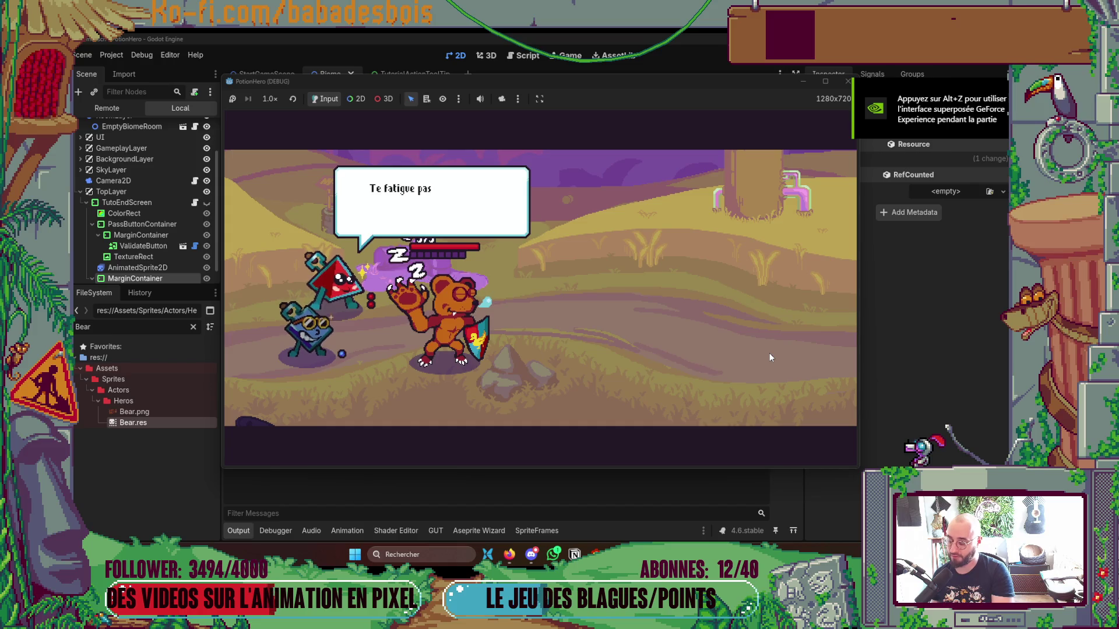
click(769, 357)
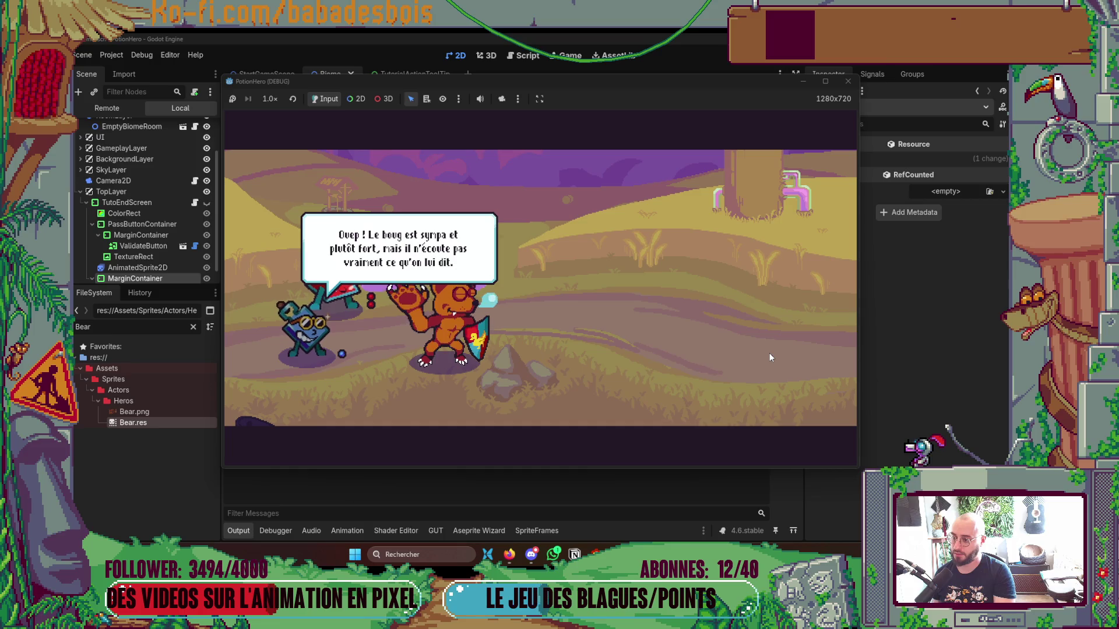
click(770, 354)
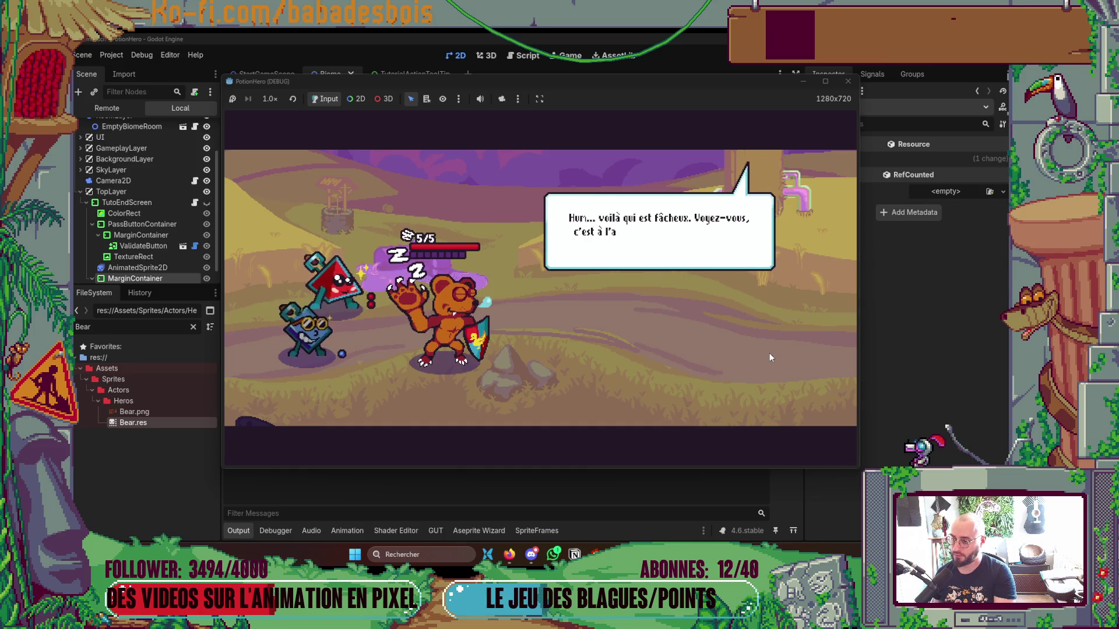
click(769, 354)
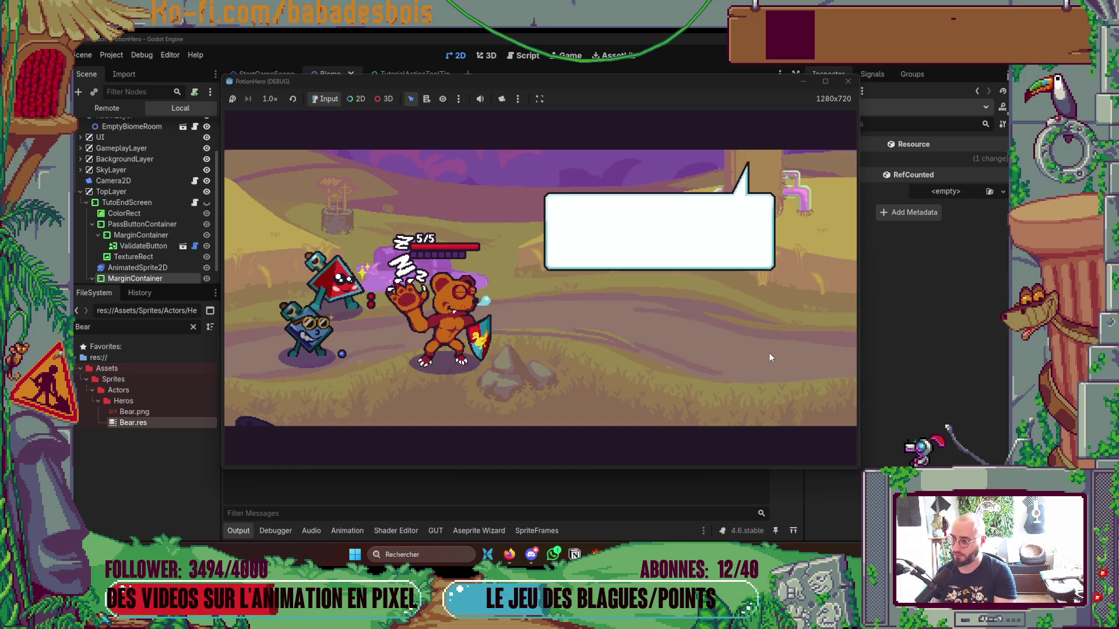
click(769, 352)
Finish the dialogue past 'Allez, debout là dedans' as the bear wakes, then stop the game.
click(770, 352)
click(769, 352)
click(770, 352)
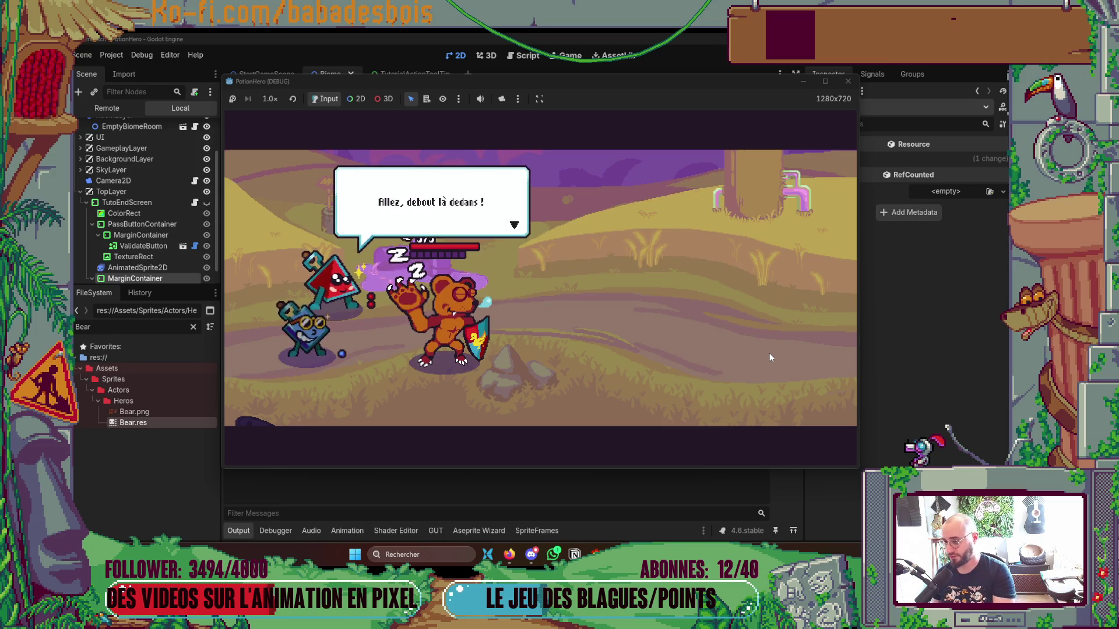
click(769, 353)
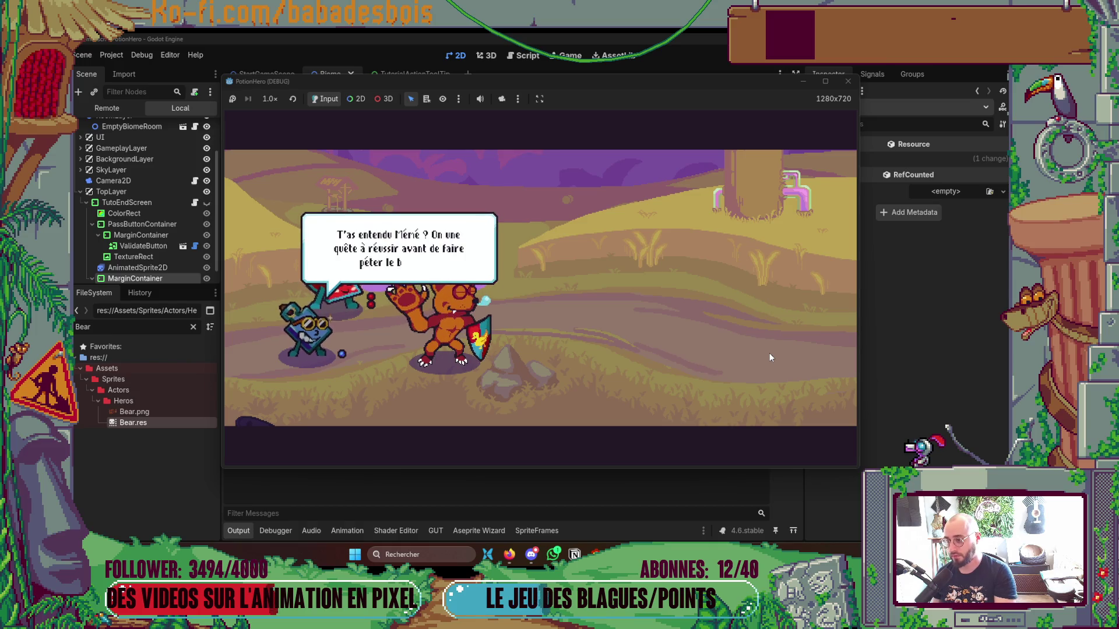
click(769, 353)
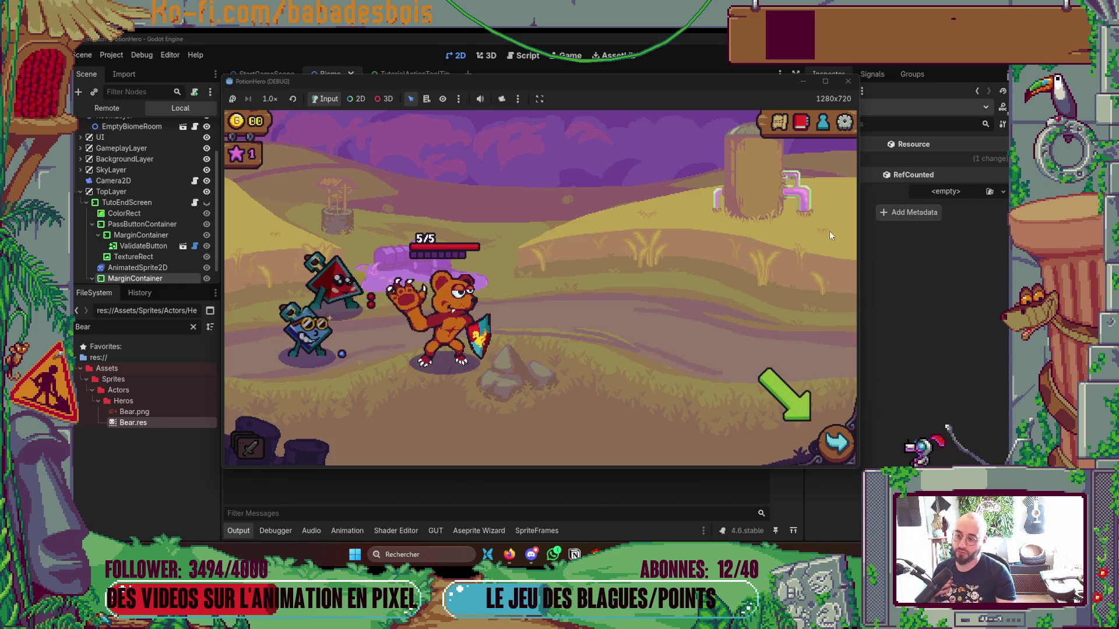
click(847, 82)
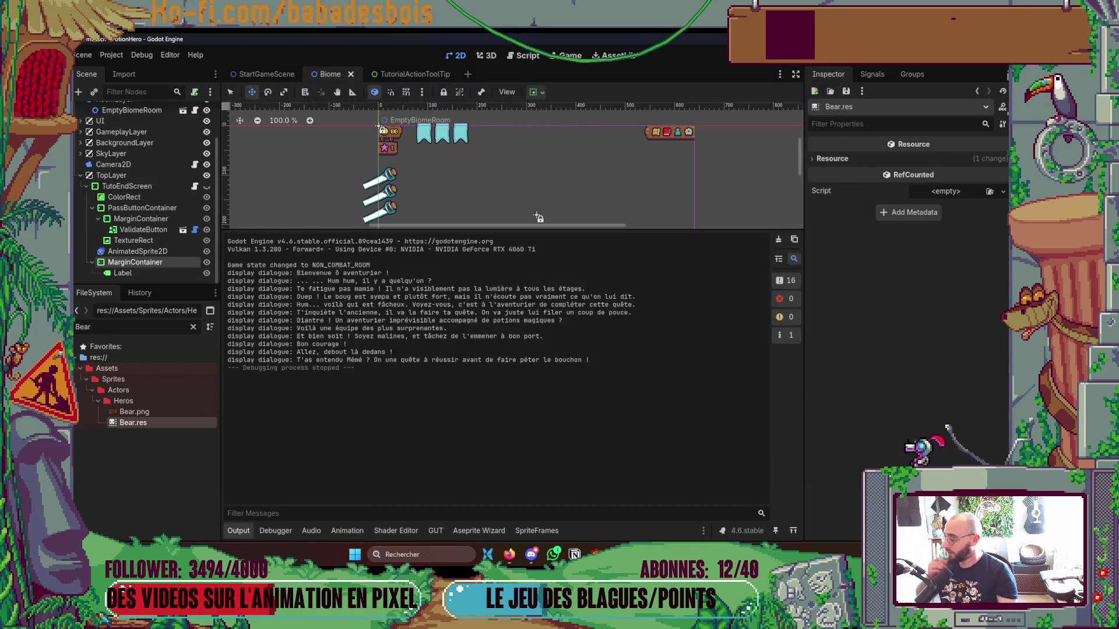
Open the Twitch channel page in a new Firefox tab.
key(alt+Tab)
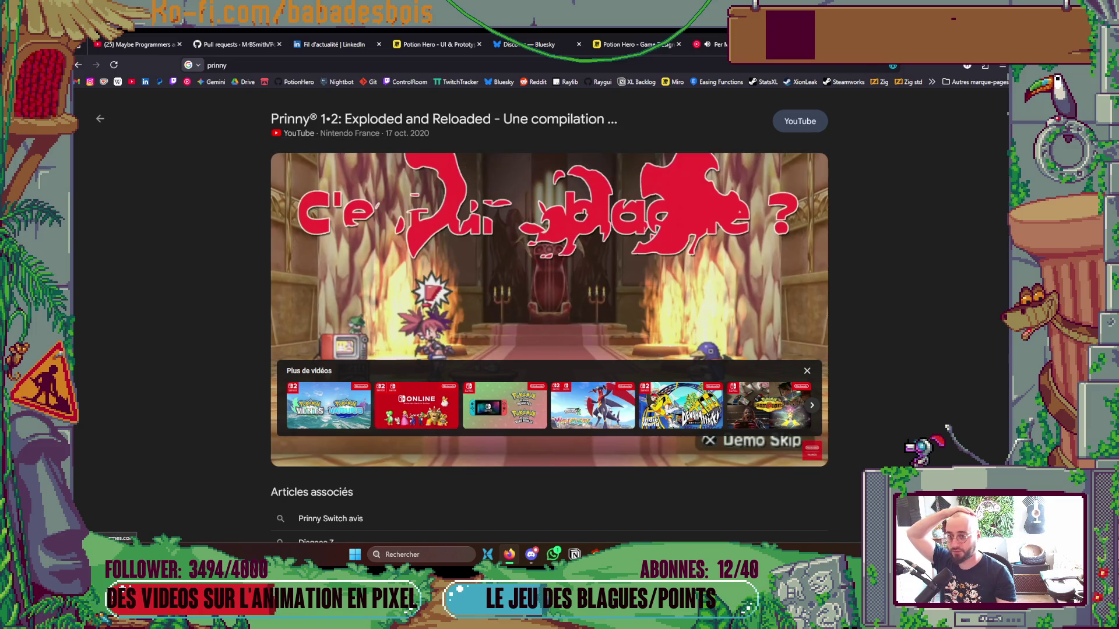
key(ctrl+t)
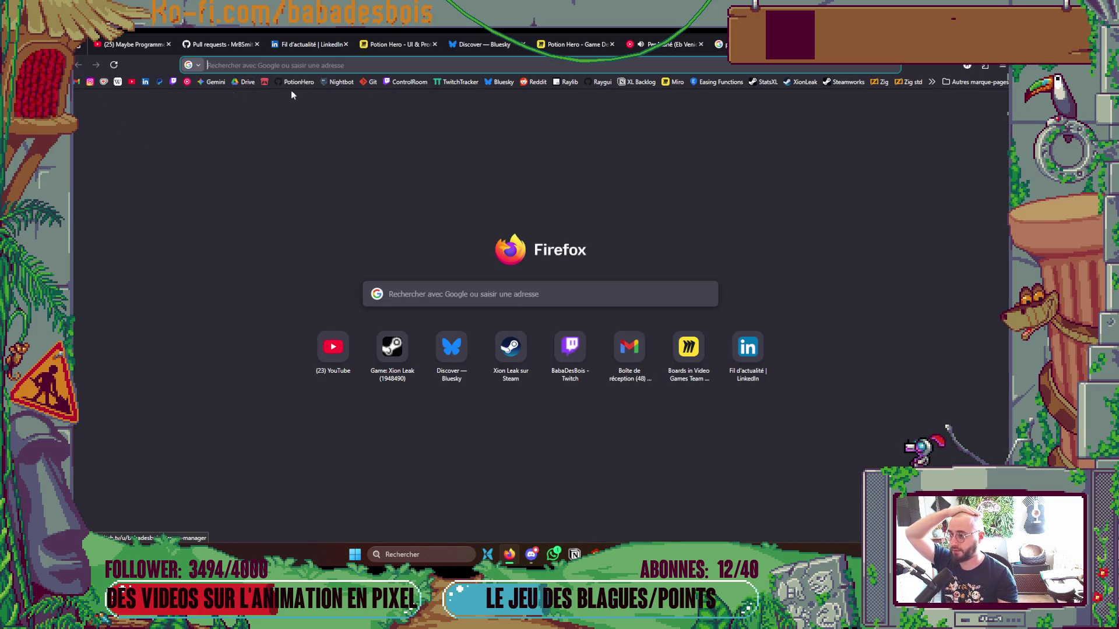
click(160, 82)
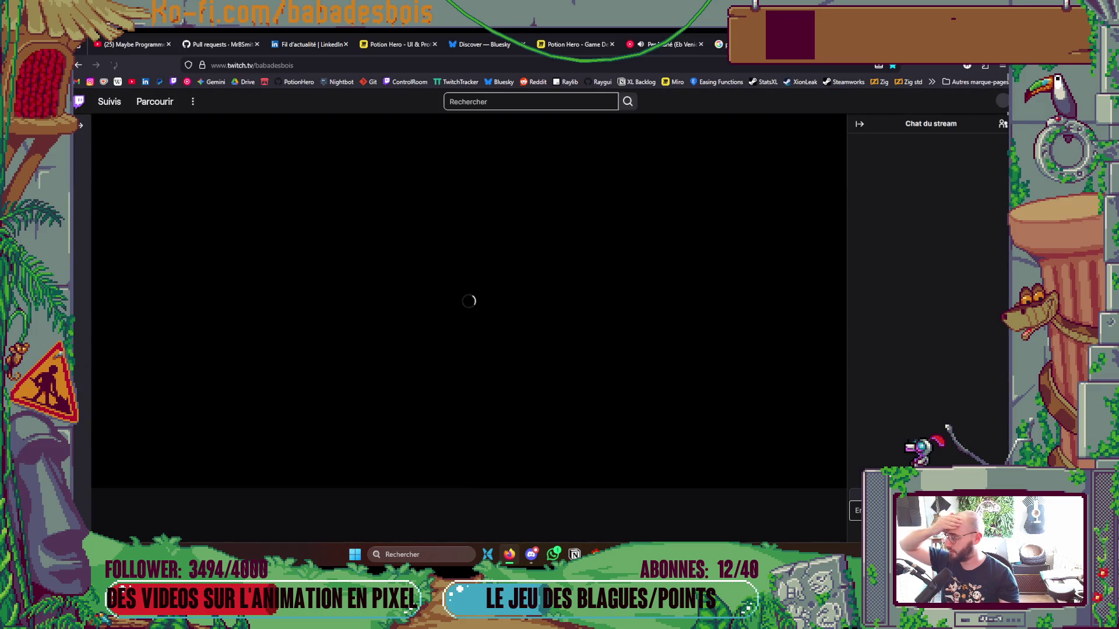